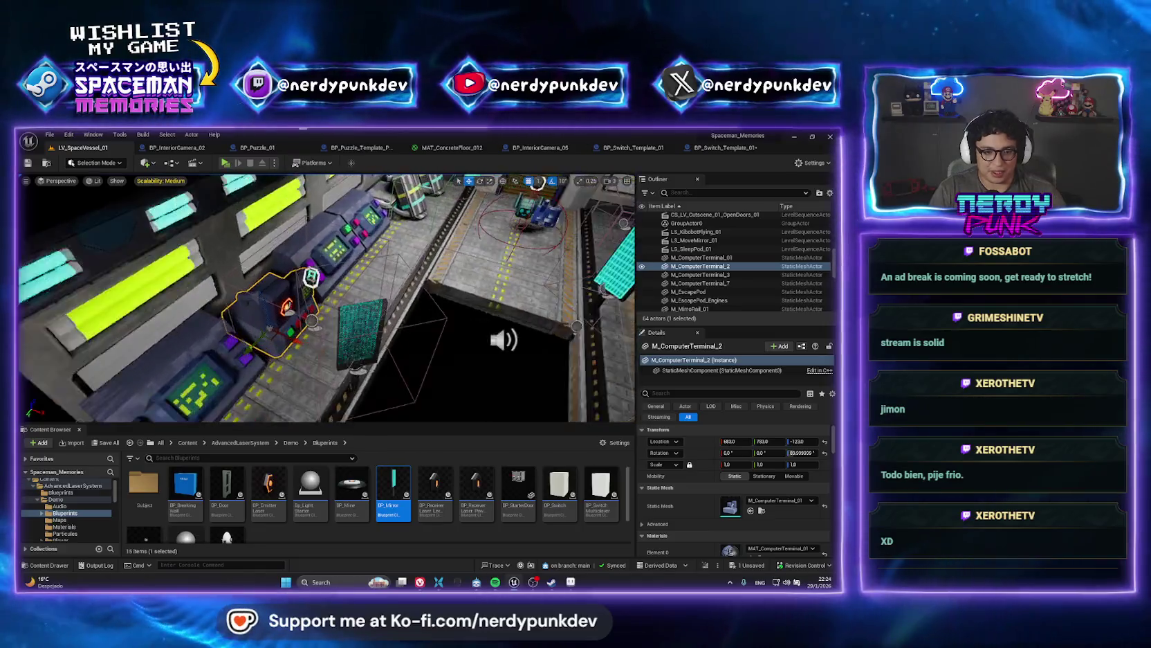
- Select BP_Switch_Template_01, BP_EmitterLaser, the mirror, receivers and terminal in the Outliner
{"action": "left_click", "coordinate": [365, 332], "text": "ctrl"}
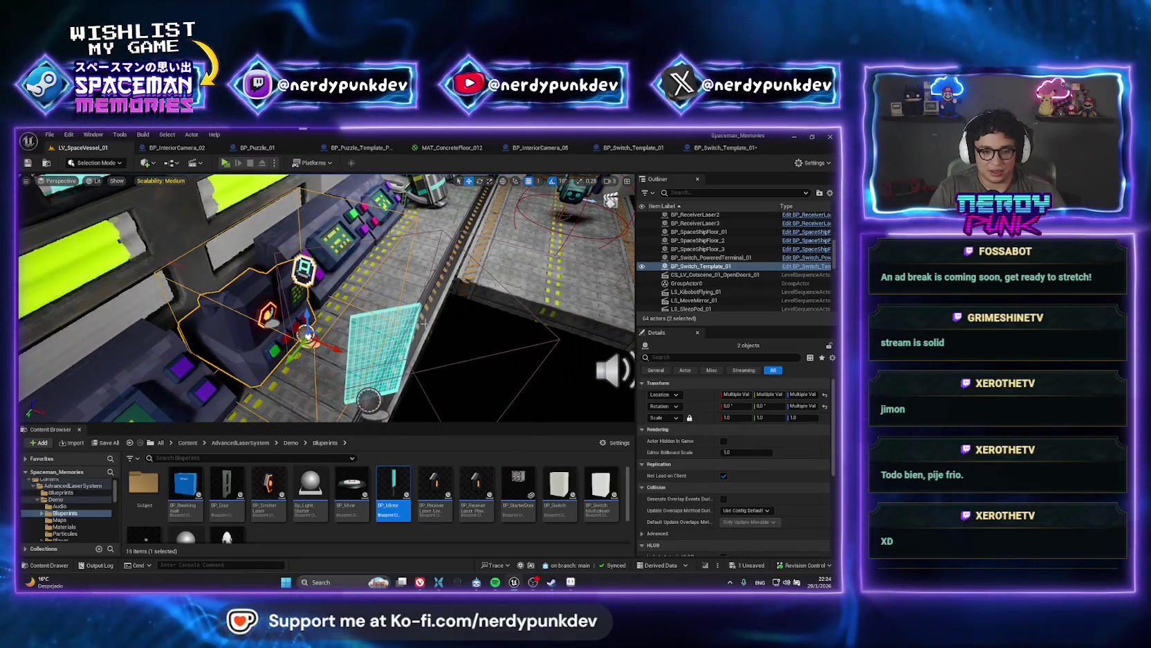
{"action": "left_click", "coordinate": [305, 334], "text": "ctrl"}
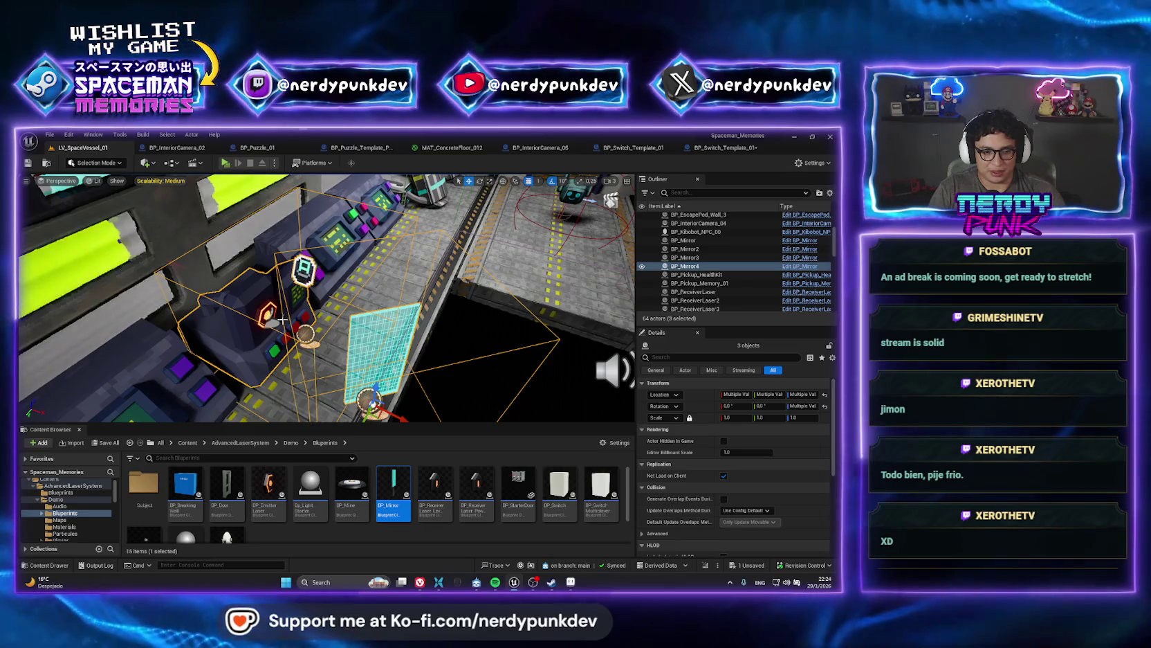
{"action": "left_click", "coordinate": [266, 315], "text": "ctrl"}
{"action": "left_click_drag", "start_coordinate": [309, 316], "coordinate": [277, 301]}
{"action": "key", "text": "f"}
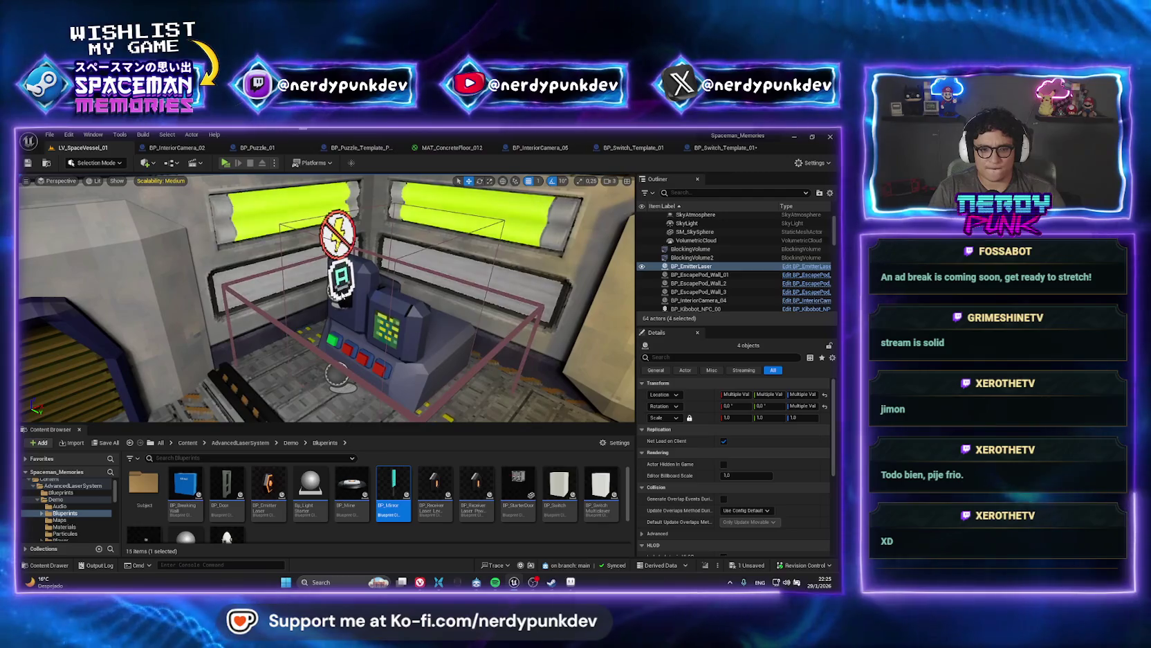
{"action": "left_click", "coordinate": [344, 302], "text": "ctrl"}
{"action": "scroll", "coordinate": [345, 302], "scroll_direction": "down", "scroll_amount": 10}
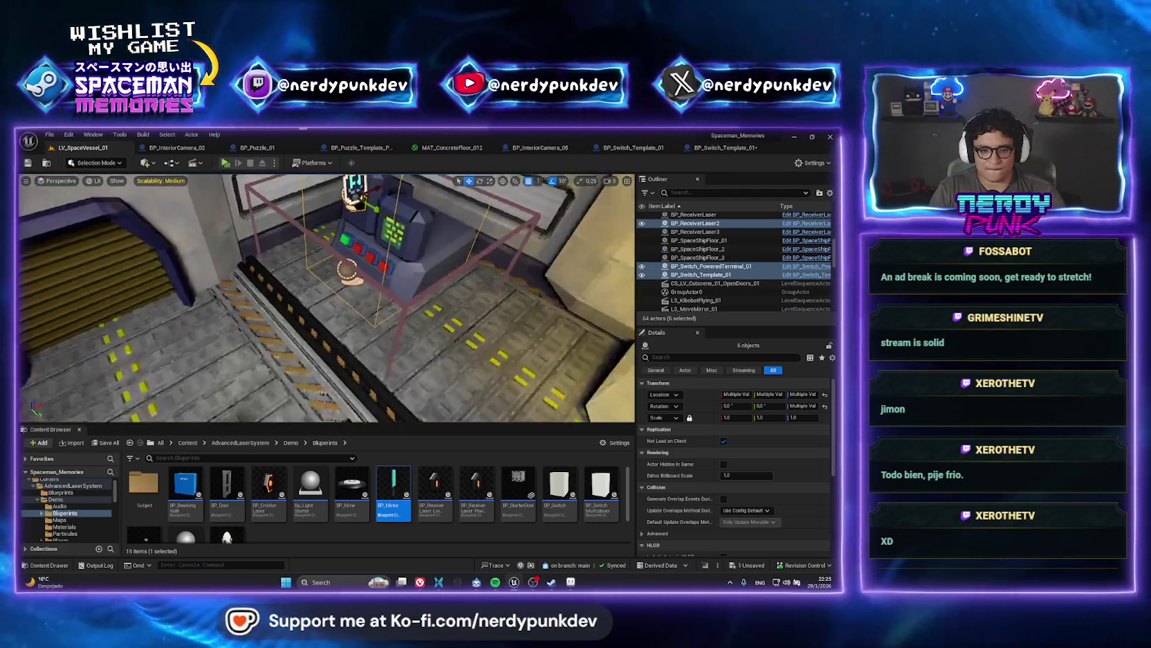
- Copy the six selected laser-puzzle actors and search assets for 'lv_lab'
{"action": "right_click", "coordinate": [692, 223]}
{"action": "mouse_move", "coordinate": [751, 391]}
{"action": "mouse_move", "coordinate": [719, 361]}
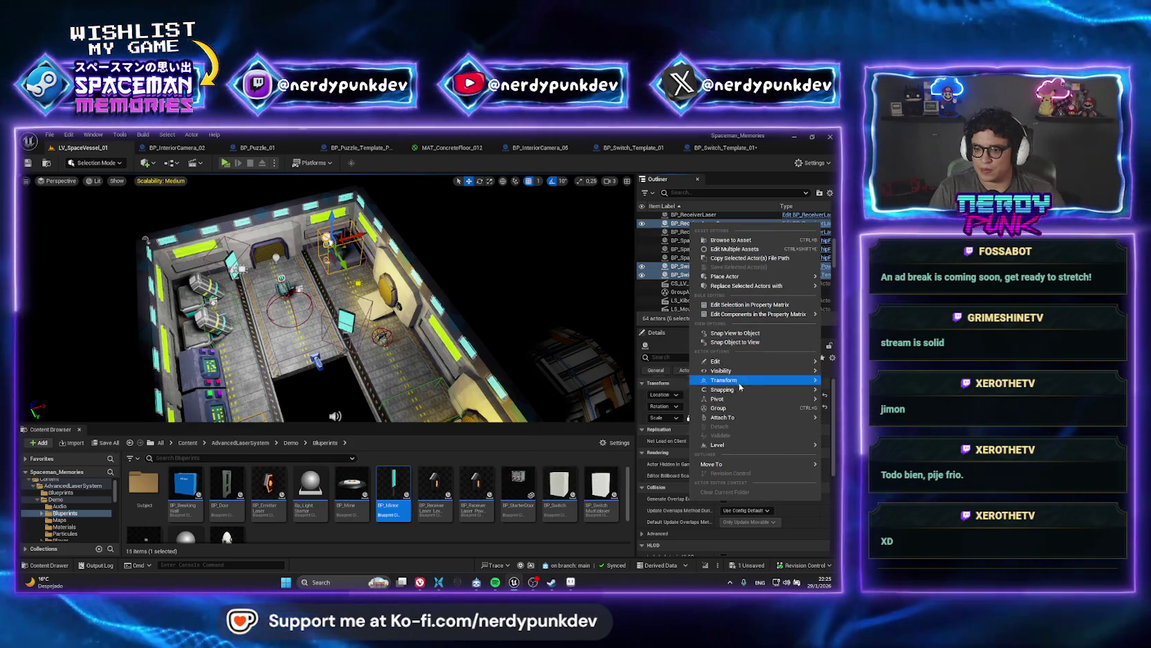
{"action": "left_click", "coordinate": [644, 378]}
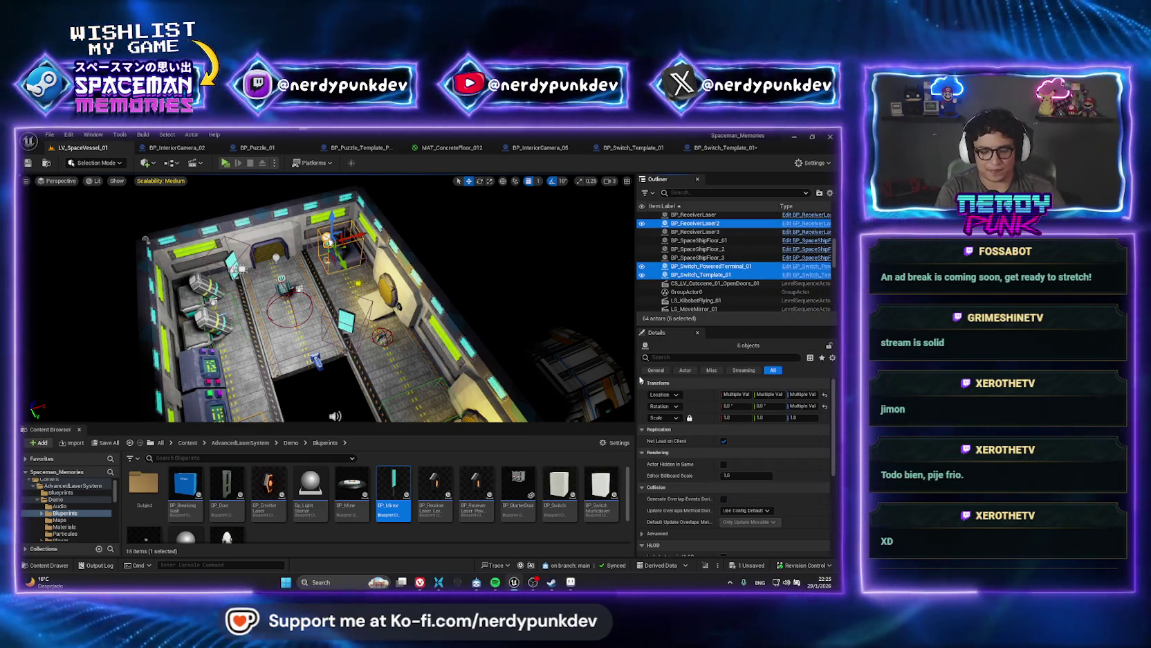
{"action": "key", "text": "ctrl+p"}
{"action": "type", "text": "lv_lab"}
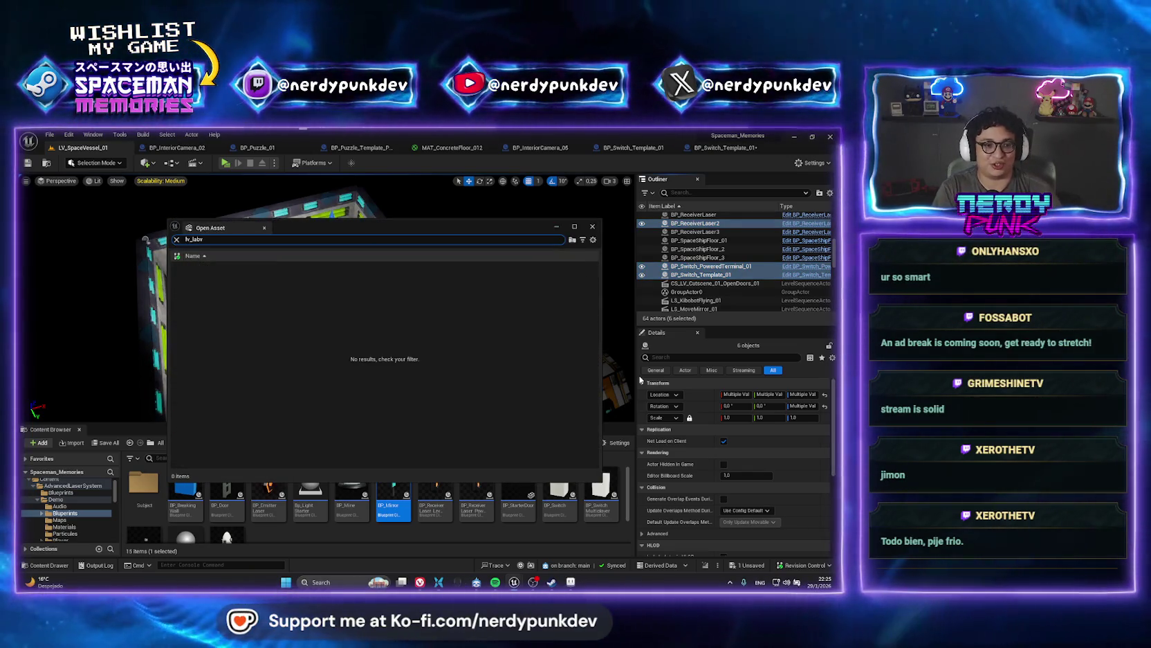
- Open LV_Laboratory_01 from the 'lv_lab' search results
{"action": "key", "text": "Return"}
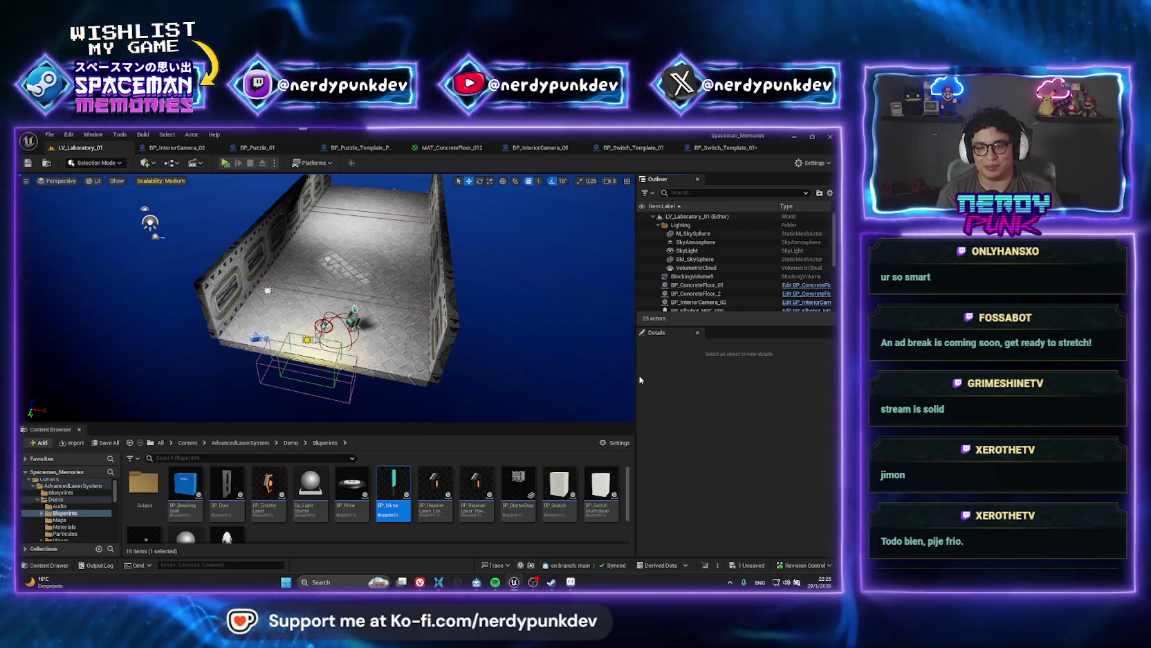
{"action": "right_click", "coordinate": [681, 224]}
- Paste the six laser actors into the laboratory, drag them to the room centre and save
{"action": "mouse_move", "coordinate": [701, 270]}
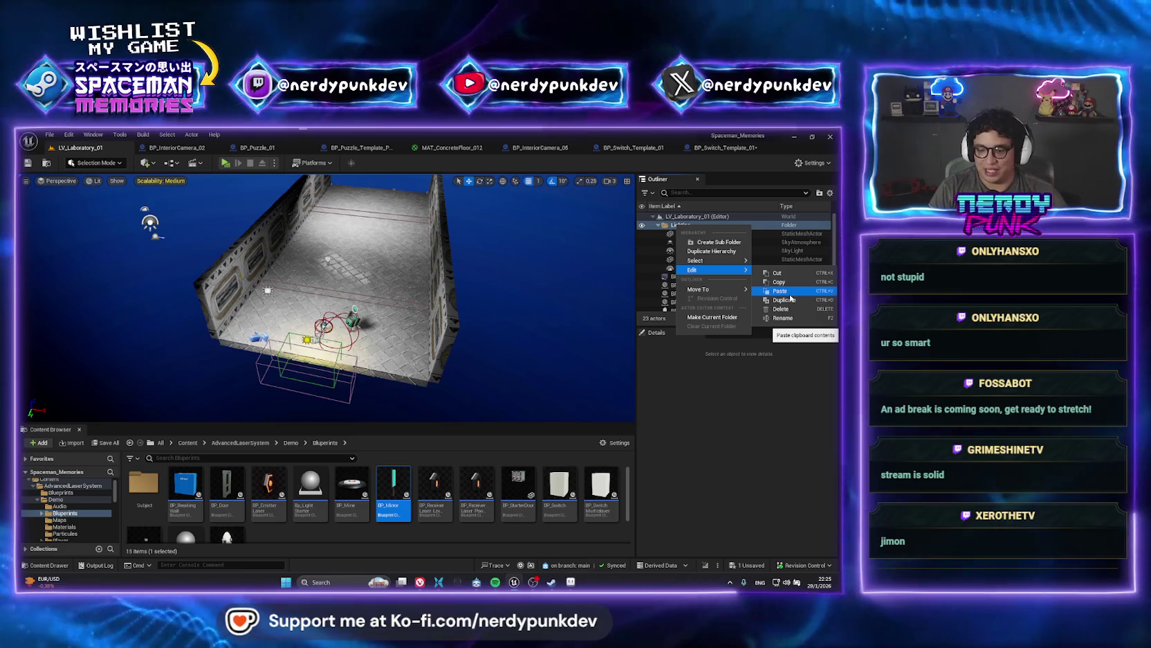
{"action": "left_click", "coordinate": [791, 293]}
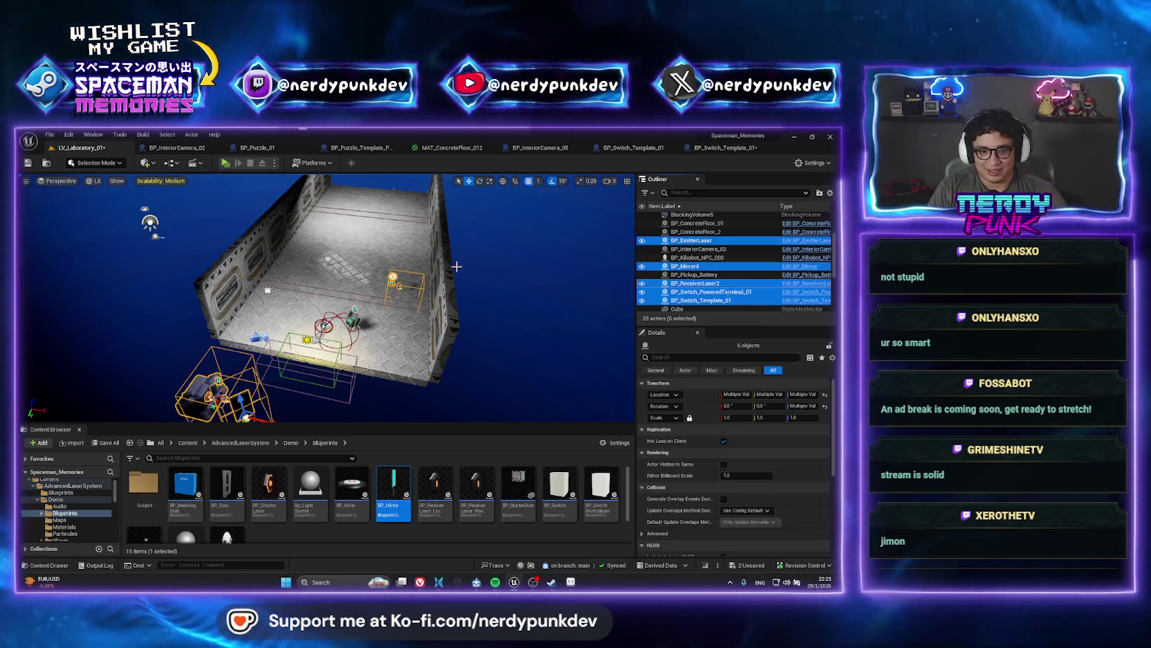
{"action": "key", "text": "f"}
{"action": "left_click_drag", "start_coordinate": [297, 316], "coordinate": [352, 250]}
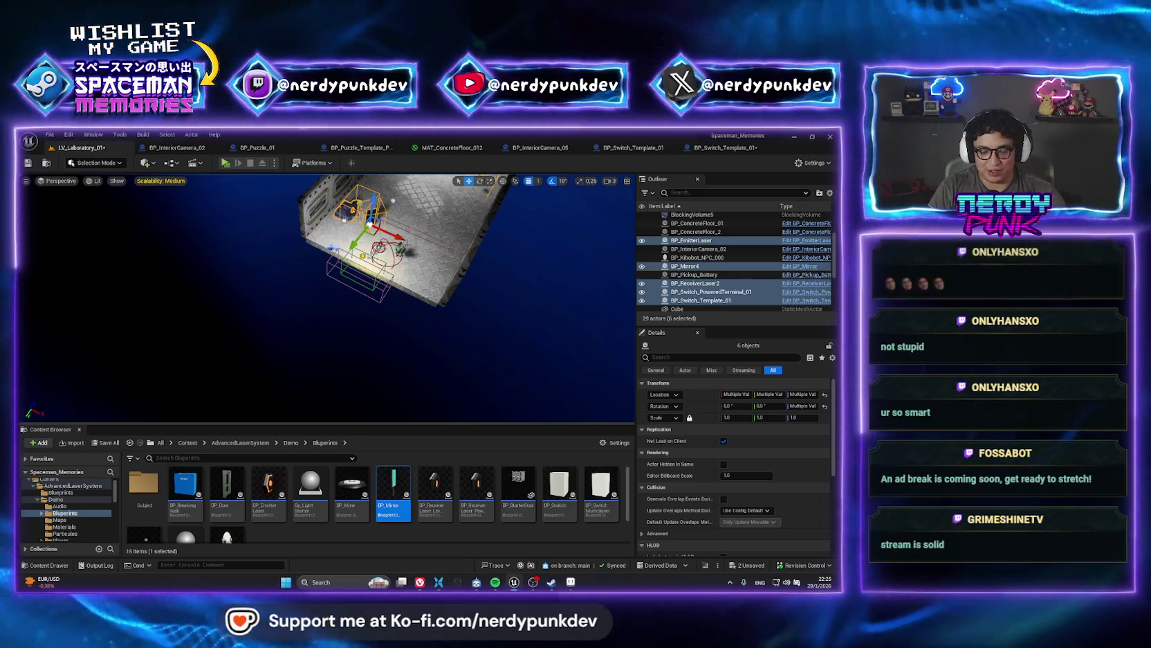
{"action": "key", "text": "ctrl+s"}
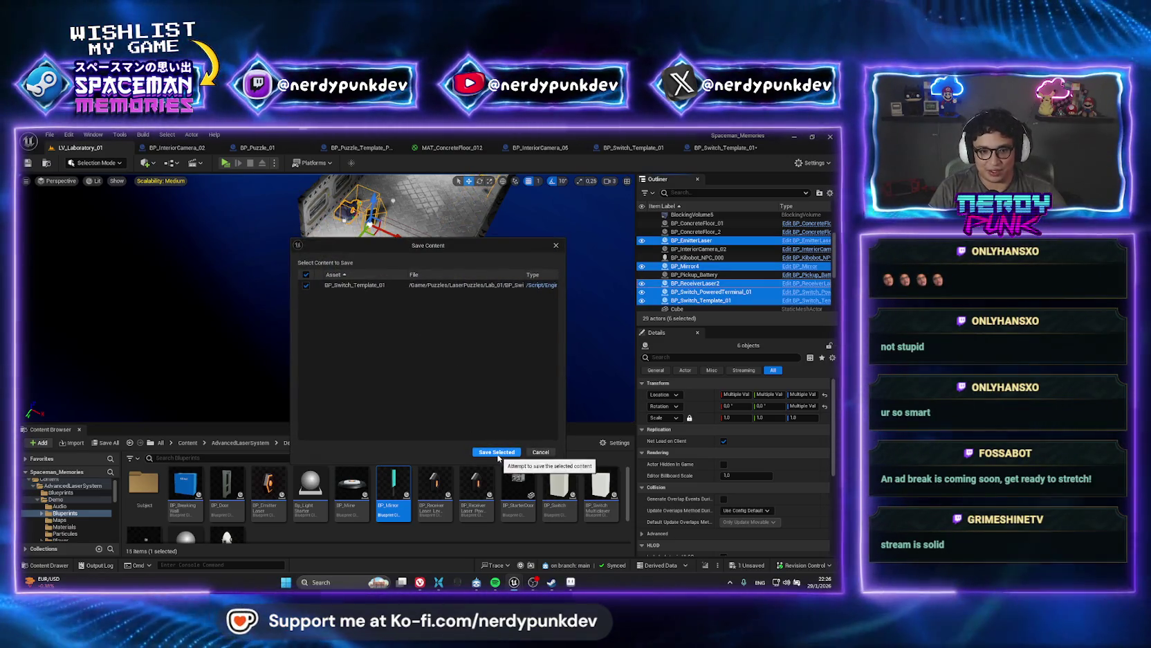
- Save BP_Switch_Template_01, shift the laser actors up and left in the room, and save the level
{"action": "left_click", "coordinate": [499, 457]}
{"action": "left_click_drag", "start_coordinate": [414, 291], "coordinate": [325, 265]}
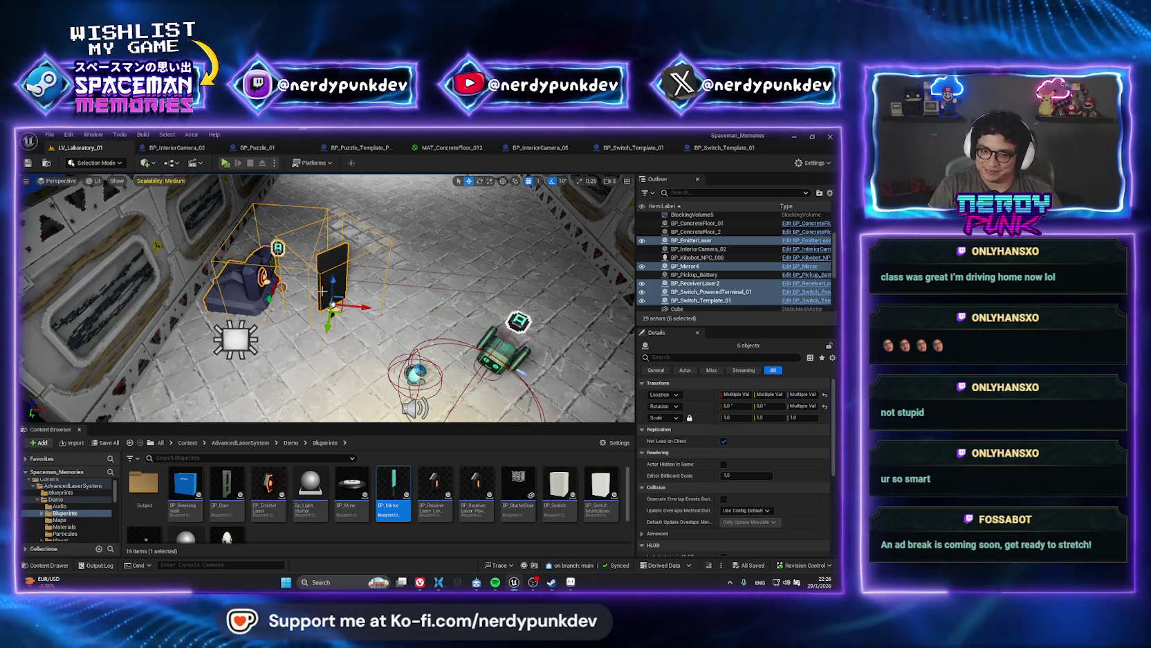
{"action": "left_click_drag", "start_coordinate": [332, 286], "coordinate": [335, 275]}
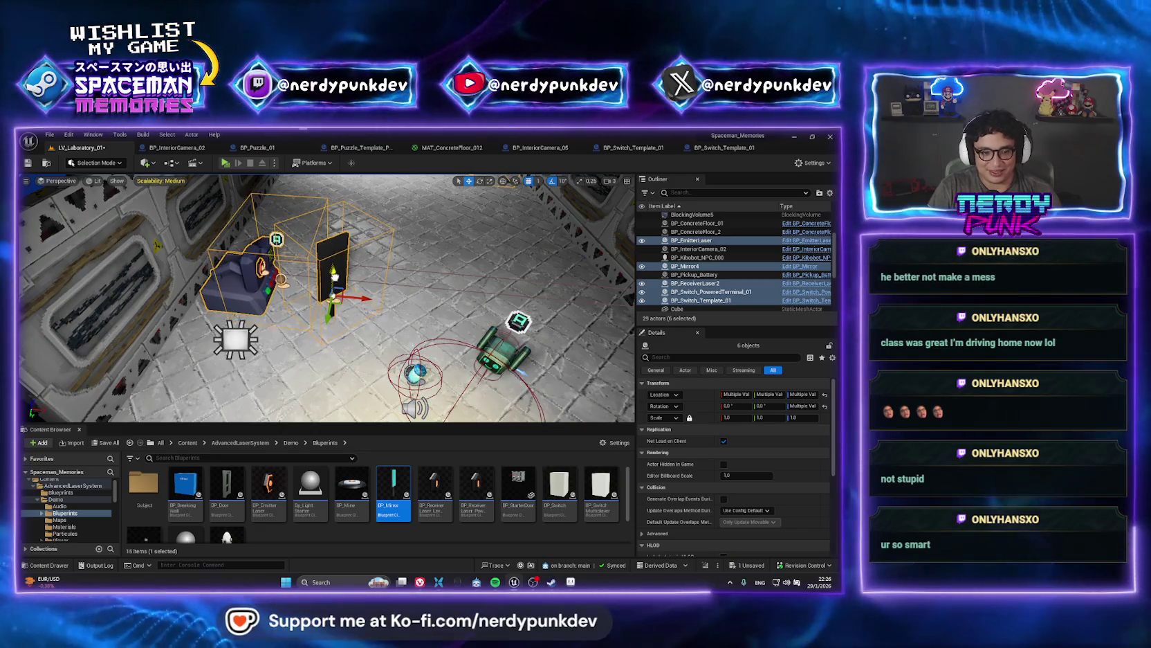
{"action": "key", "text": "f"}
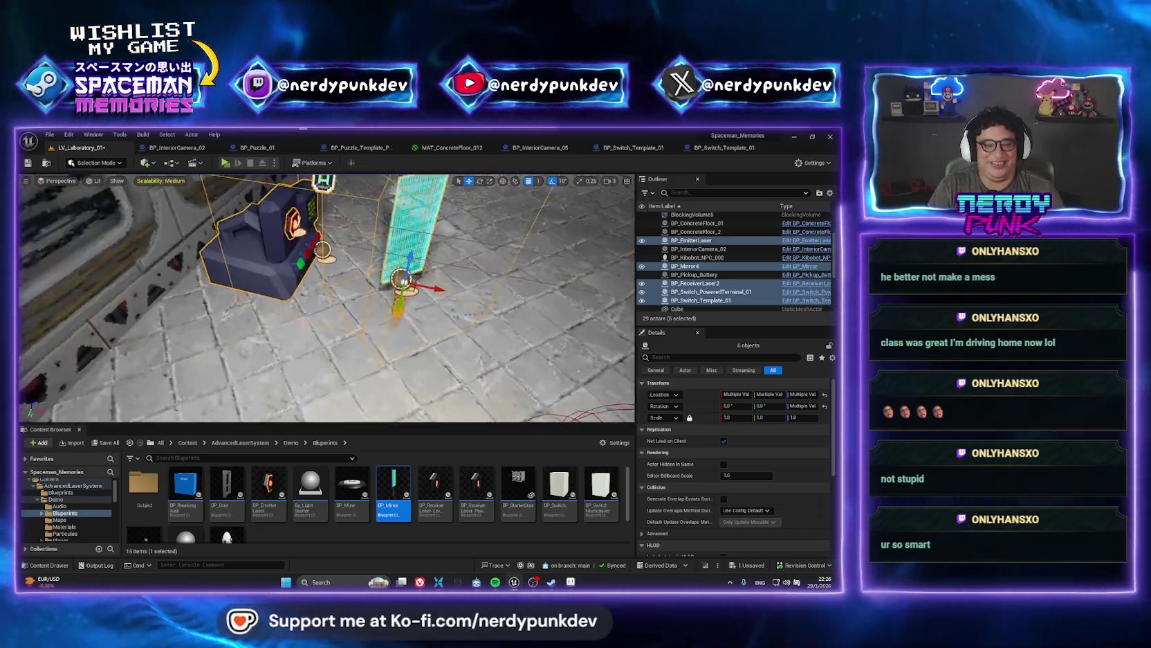
{"action": "scroll", "coordinate": [327, 298], "scroll_direction": "down", "scroll_amount": 3}
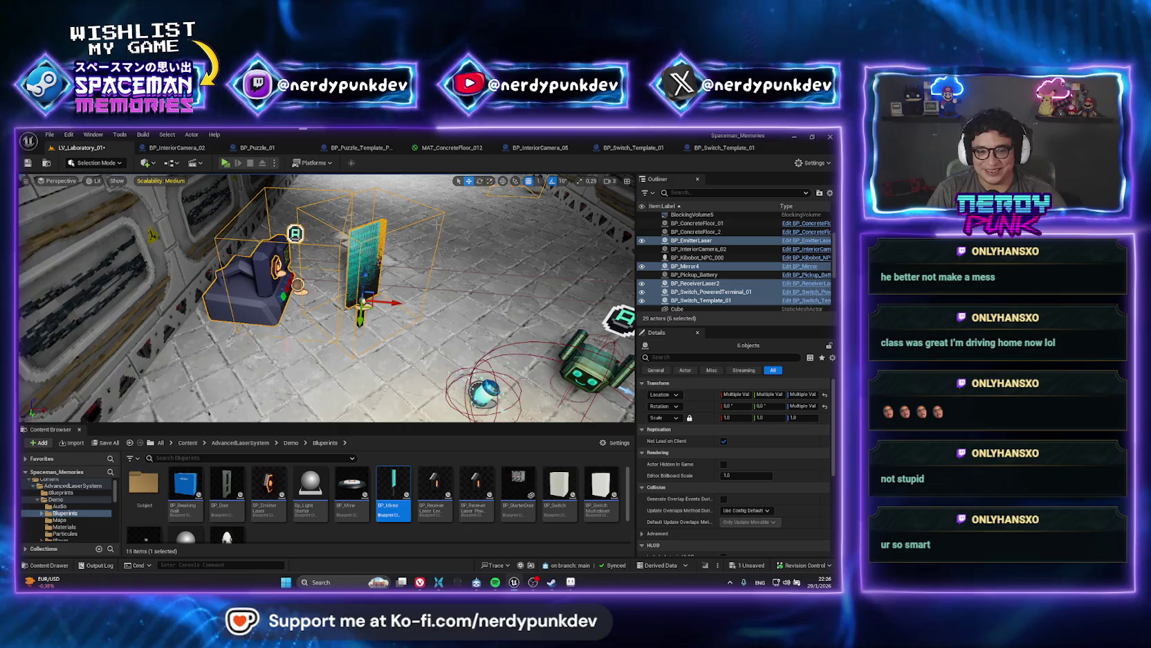
{"action": "mouse_move", "coordinate": [325, 297]}
{"action": "left_mouse_down"}
{"action": "mouse_move", "coordinate": [277, 308]}
{"action": "mouse_move", "coordinate": [263, 325]}
{"action": "mouse_move", "coordinate": [312, 290]}
{"action": "mouse_move", "coordinate": [297, 298]}
{"action": "left_mouse_up"}
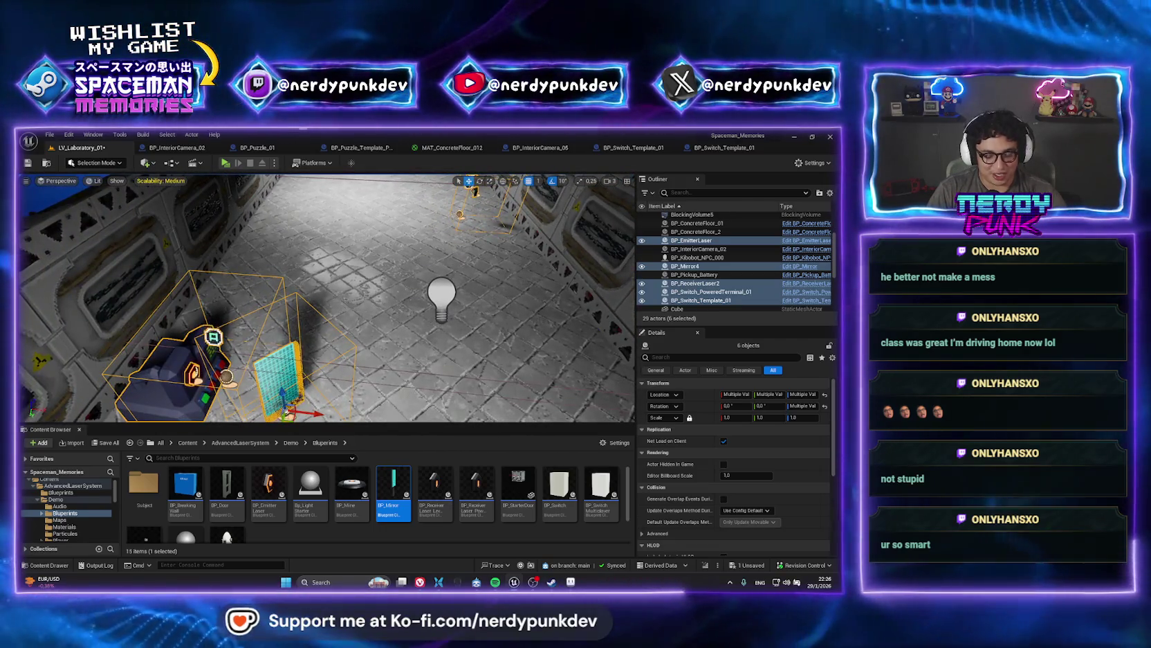
{"action": "key", "text": "ctrl+s"}
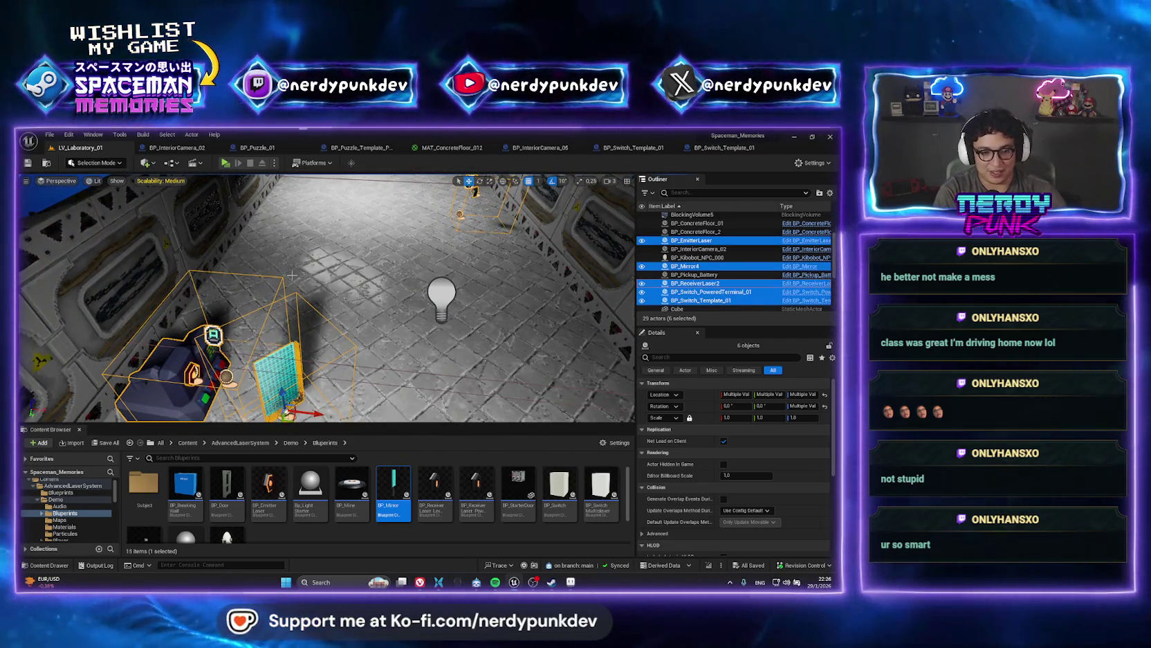
- Open the LV_SpaceVessel_01 level through the 'lv_space' asset search
{"action": "key", "text": "ctrl+p"}
{"action": "type", "text": "lv_space"}
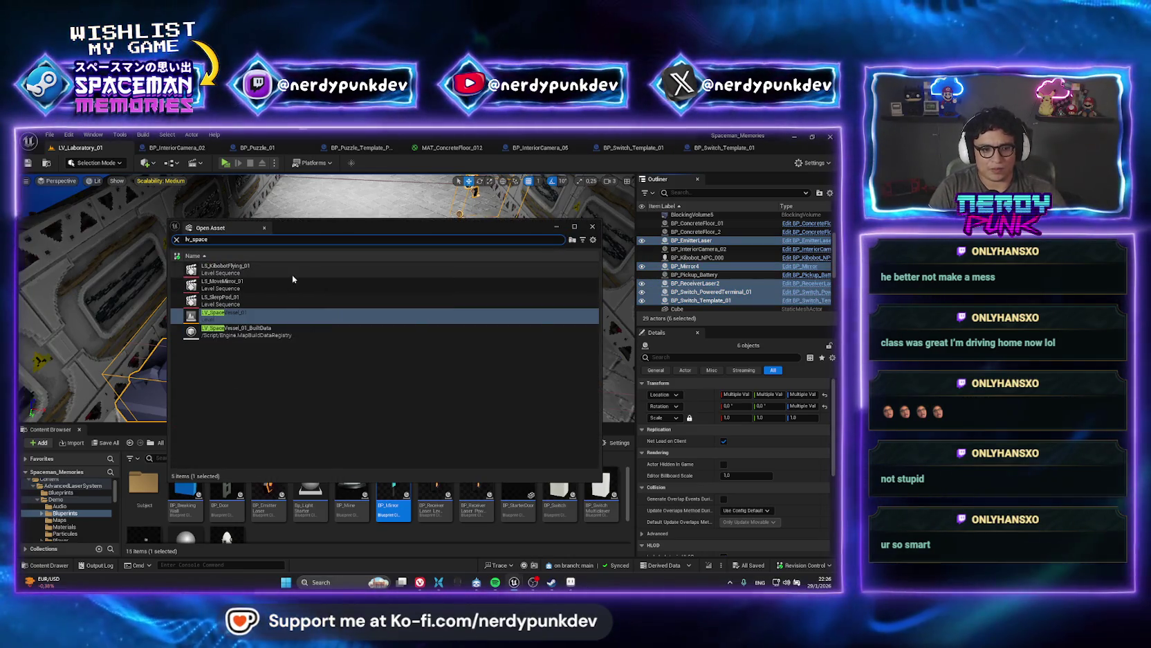
{"action": "key", "text": "Escape"}
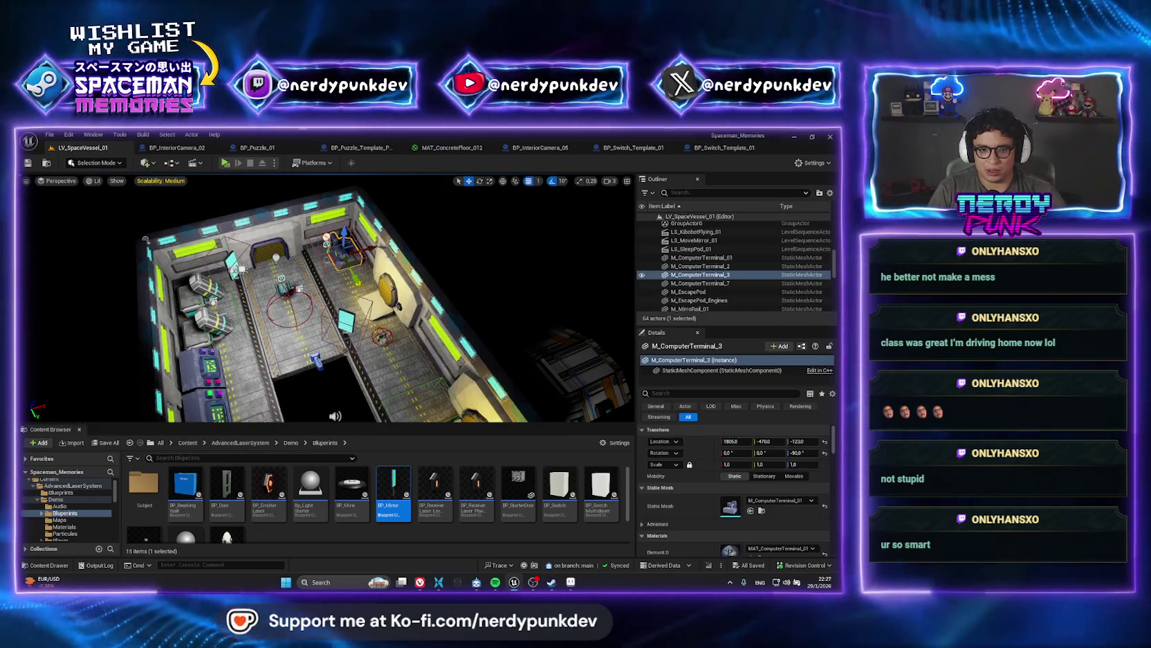
- Browse to M_ComputerTerminal_3's mesh asset, then search for 'lv_lab' again
{"action": "double_click", "coordinate": [699, 275]}
{"action": "right_click", "coordinate": [690, 278]}
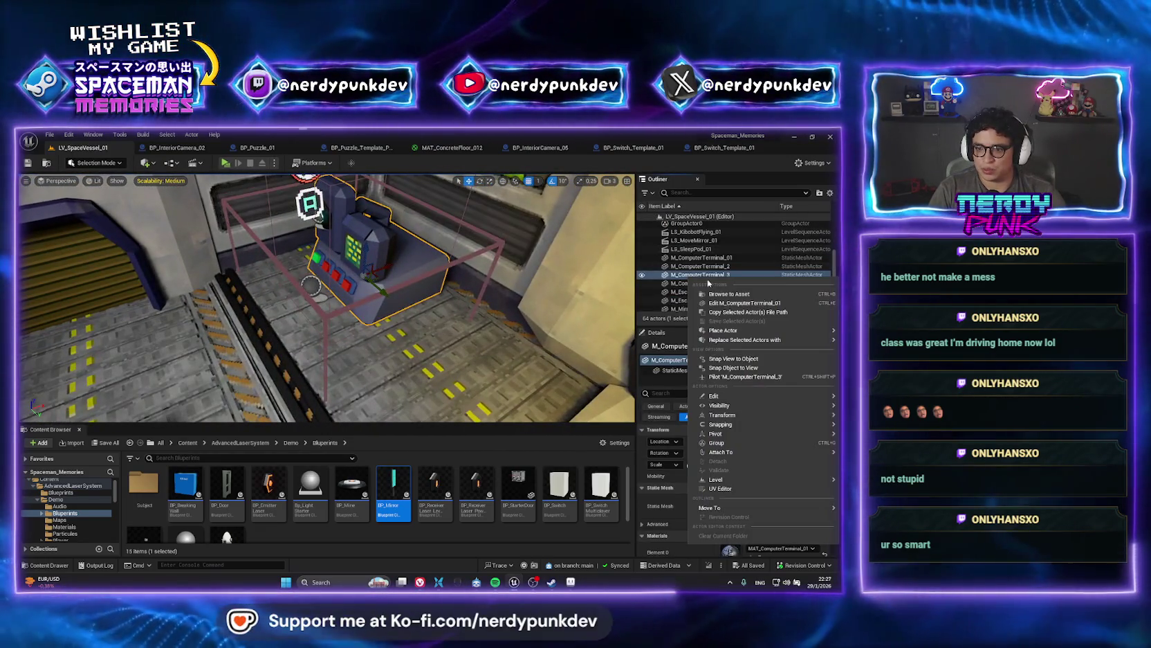
{"action": "left_click", "coordinate": [739, 296]}
{"action": "key", "text": "ctrl+p"}
{"action": "type", "text": "lv"}
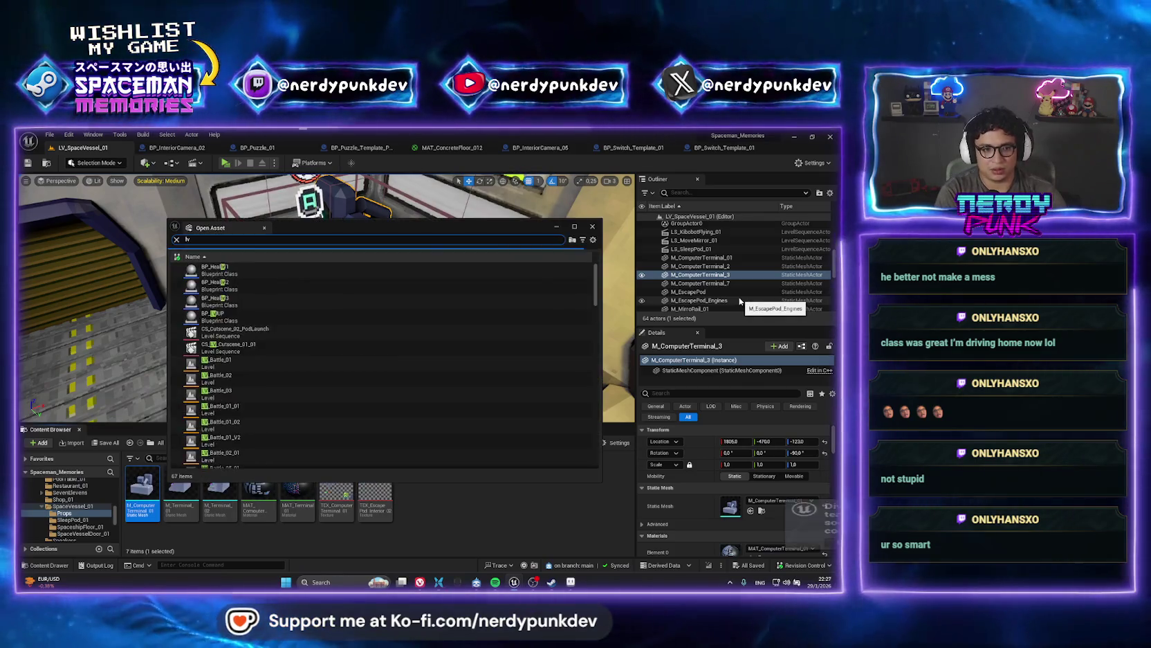
{"action": "type", "text": "_lab"}
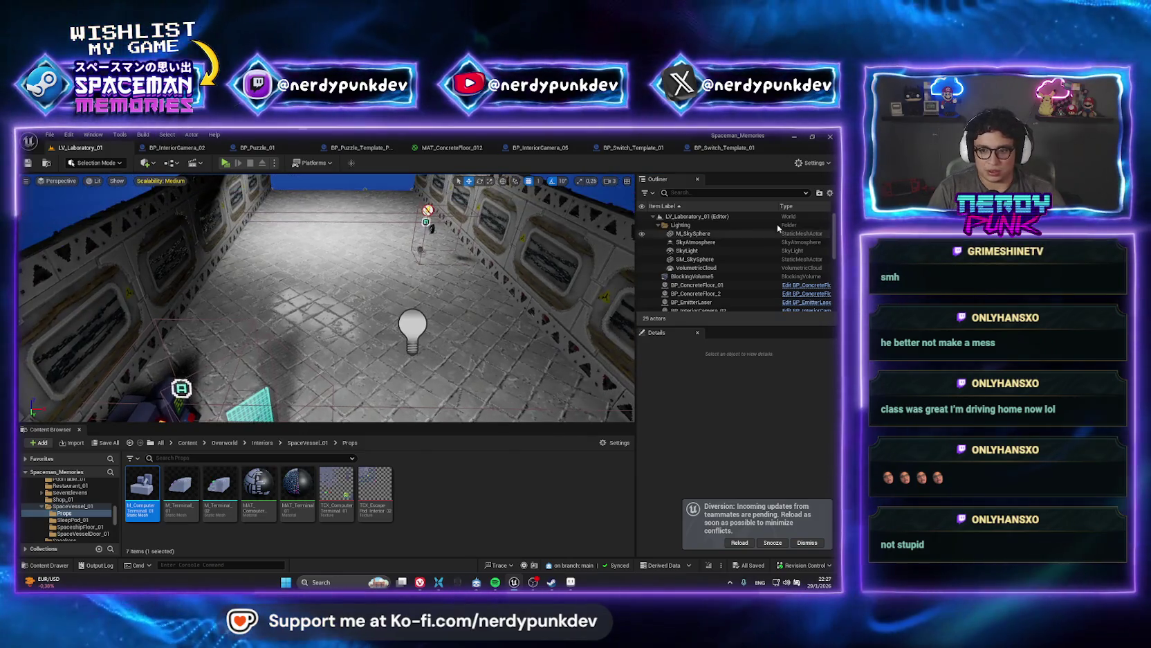
- Delete the duplicate pasted laser actors and move BP_Mirror4 along X to about 1196
{"action": "right_click", "coordinate": [703, 218]}
{"action": "mouse_move", "coordinate": [727, 254]}
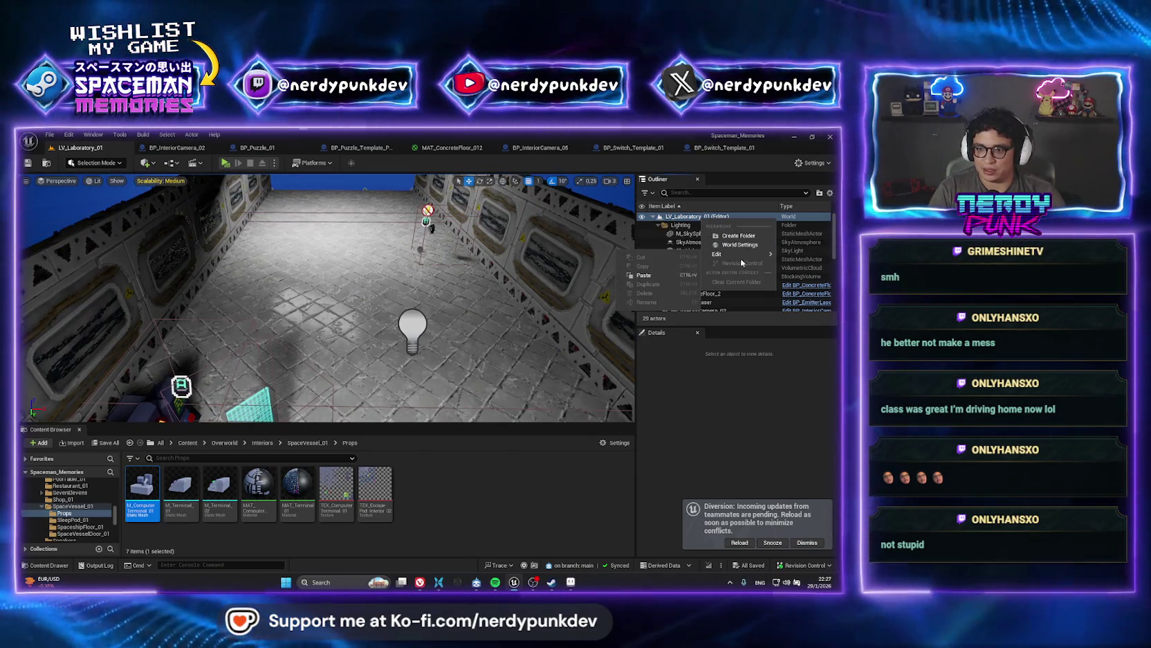
{"action": "left_click", "coordinate": [645, 274]}
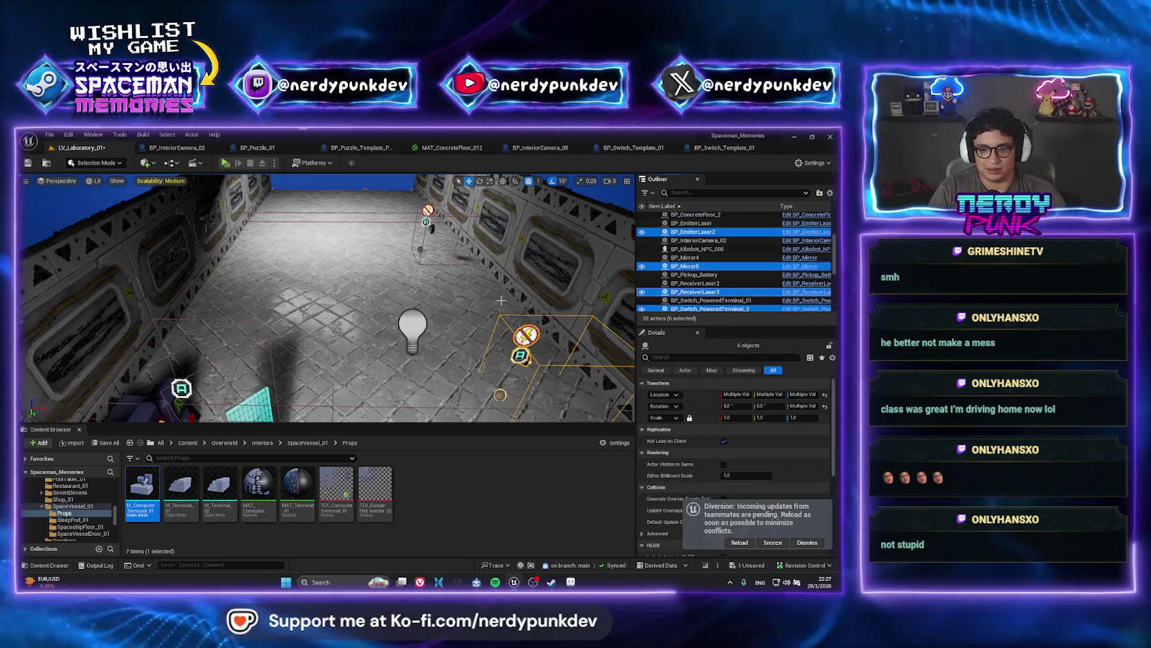
{"action": "key", "text": "f"}
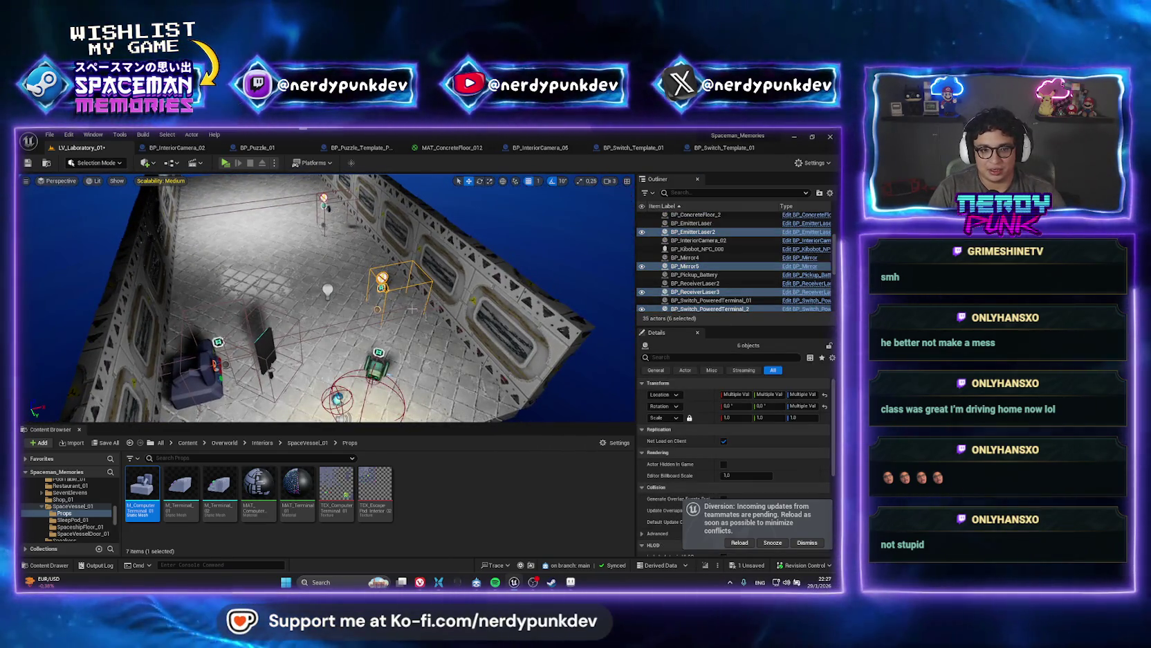
{"action": "key", "text": "Delete"}
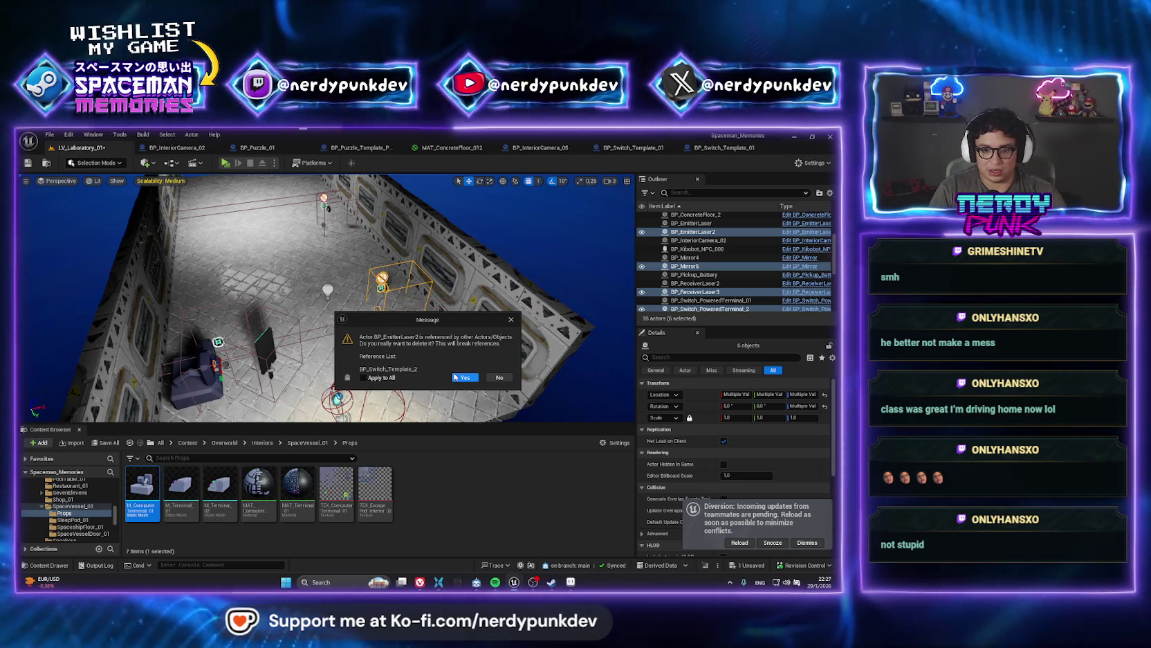
{"action": "left_click", "coordinate": [464, 378]}
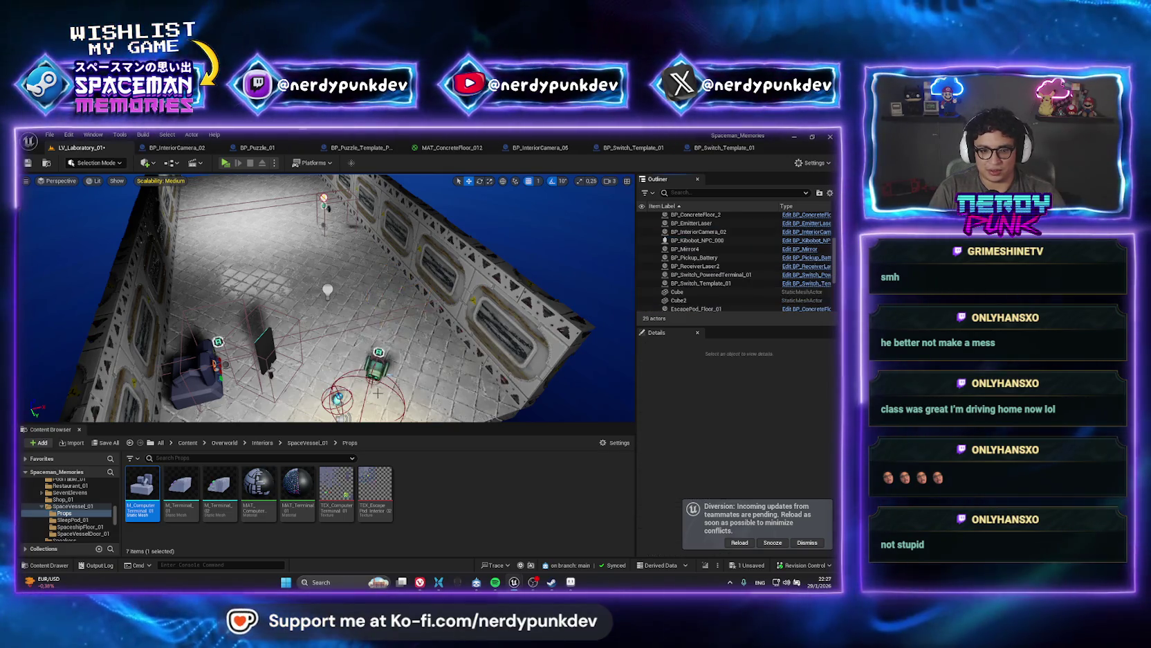
{"action": "left_click", "coordinate": [258, 346]}
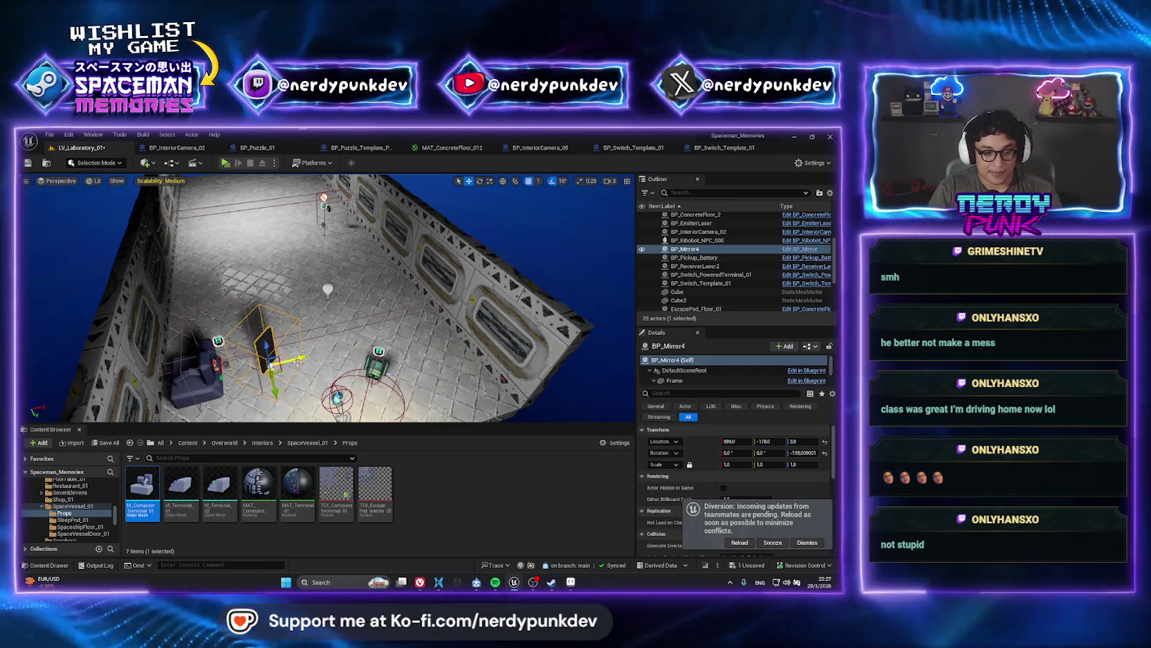
{"action": "mouse_move", "coordinate": [294, 360]}
{"action": "left_mouse_down"}
{"action": "mouse_move", "coordinate": [316, 376]}
{"action": "mouse_move", "coordinate": [311, 335]}
{"action": "left_mouse_up"}
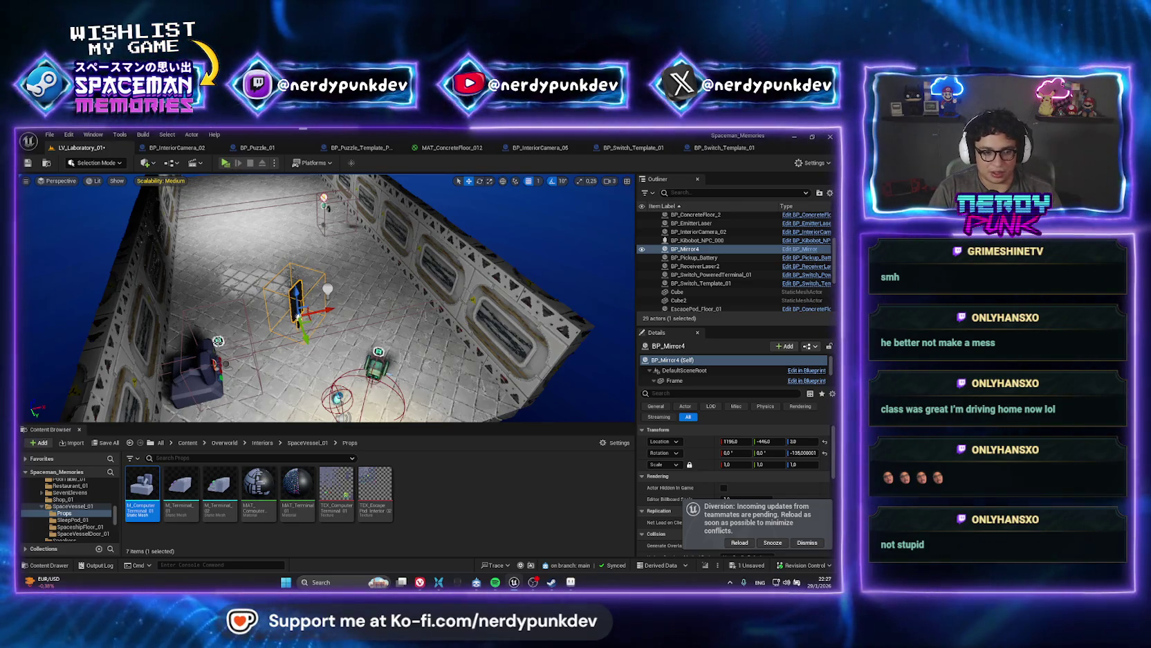
- Set BP_Switch_Template_01's Emitter to BP_EmitterLaser with the eyedropper and start a Standalone preview
{"action": "left_click", "coordinate": [208, 355]}
{"action": "left_click", "coordinate": [804, 543]}
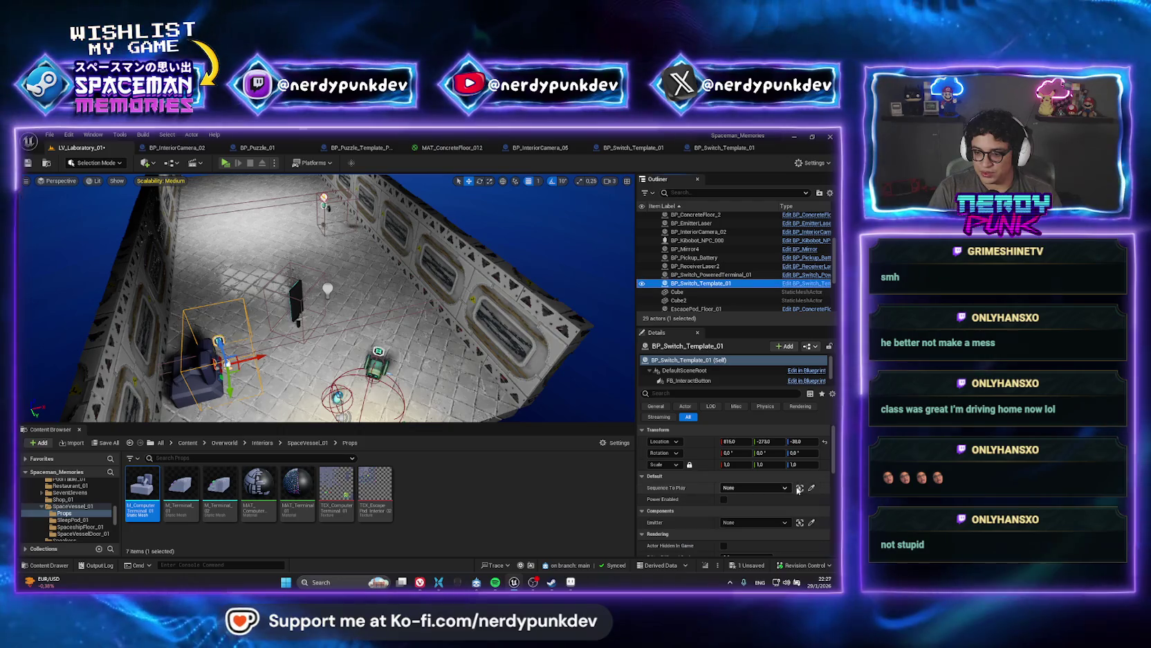
{"action": "left_click", "coordinate": [811, 489]}
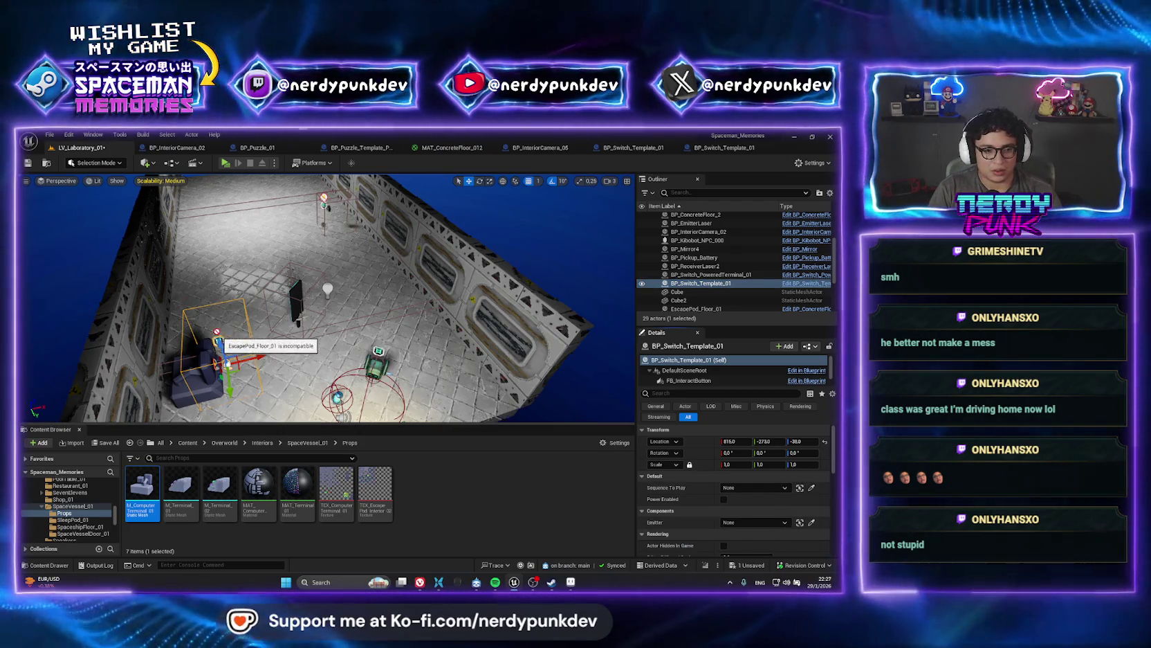
{"action": "left_click", "coordinate": [216, 361]}
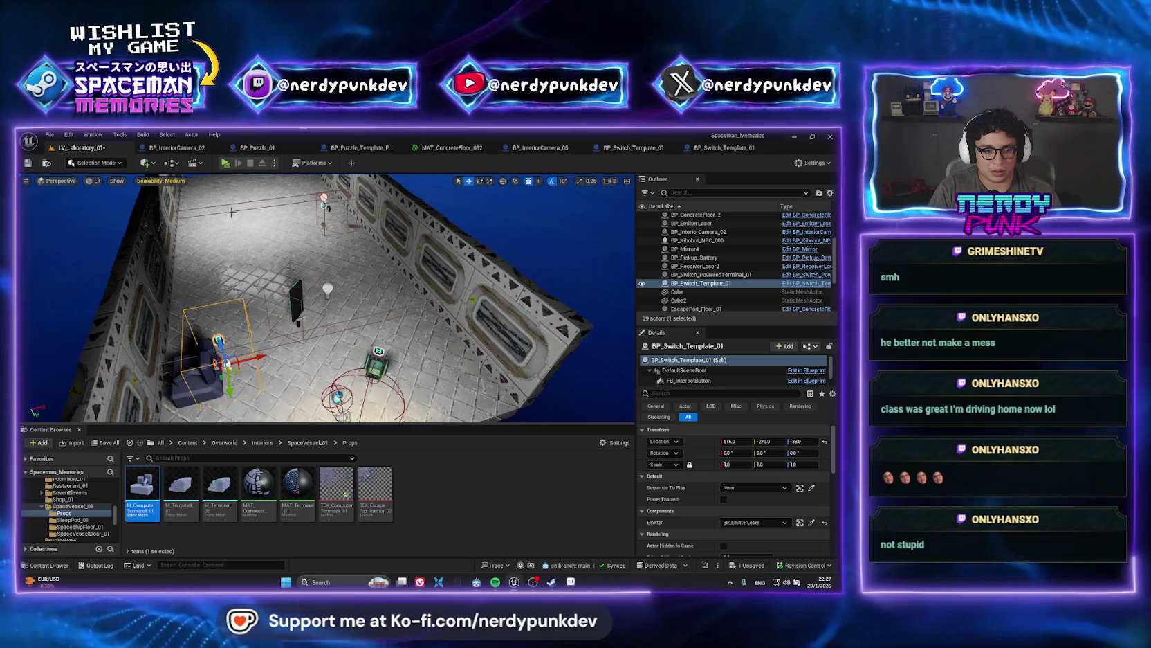
{"action": "left_click", "coordinate": [225, 163]}
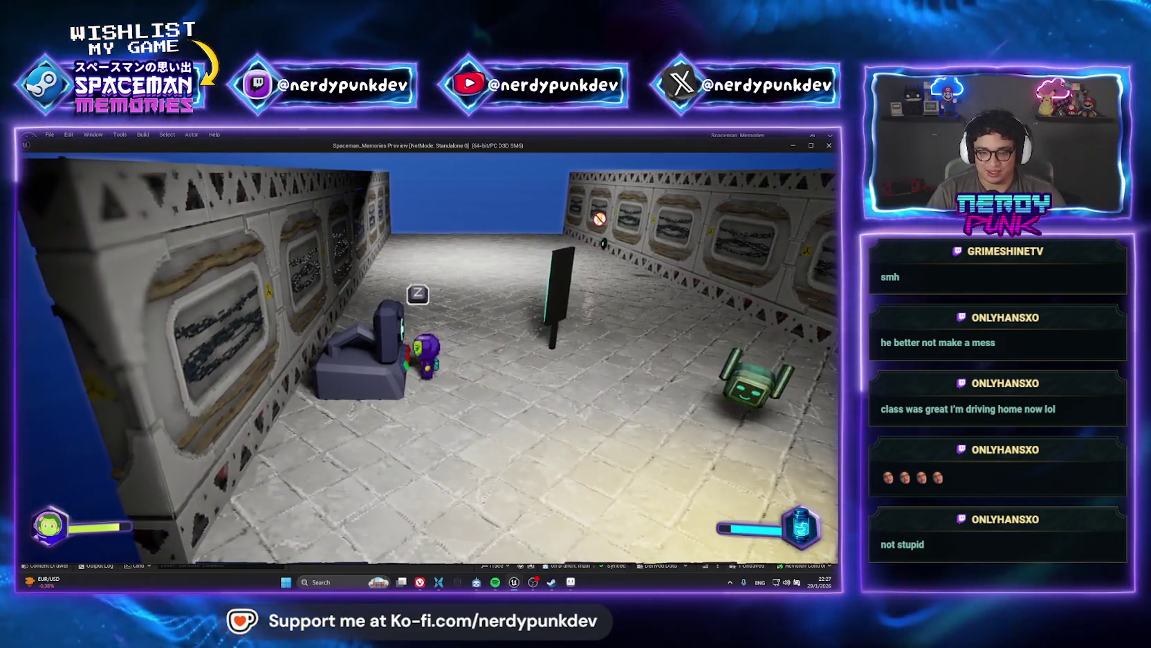
- Fire the laser from the terminal in-game, then exit and frame BP_EmitterLaser
{"action": "key", "text": "z"}
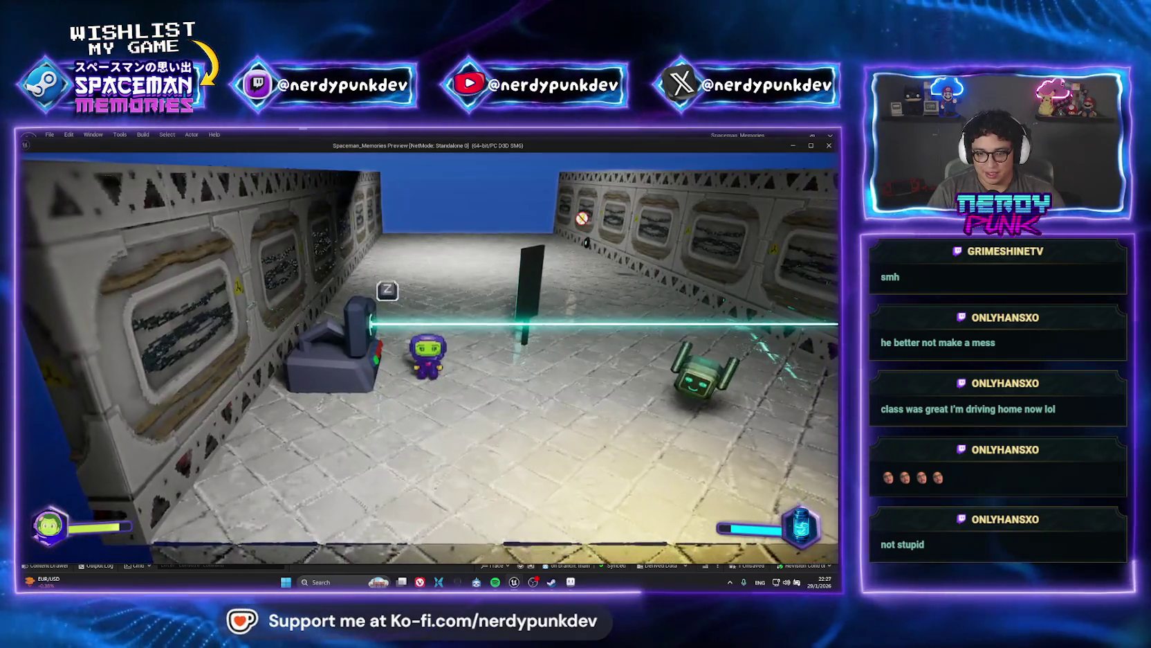
{"action": "key", "text": "Escape"}
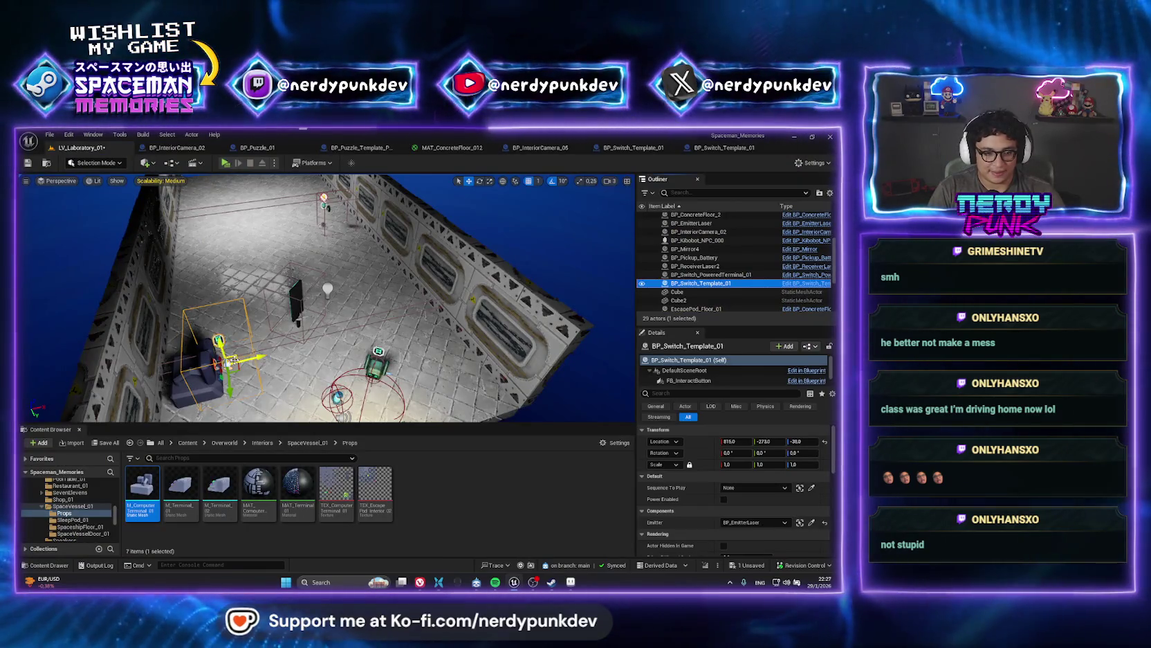
{"action": "left_click", "coordinate": [197, 384], "text": "ctrl"}
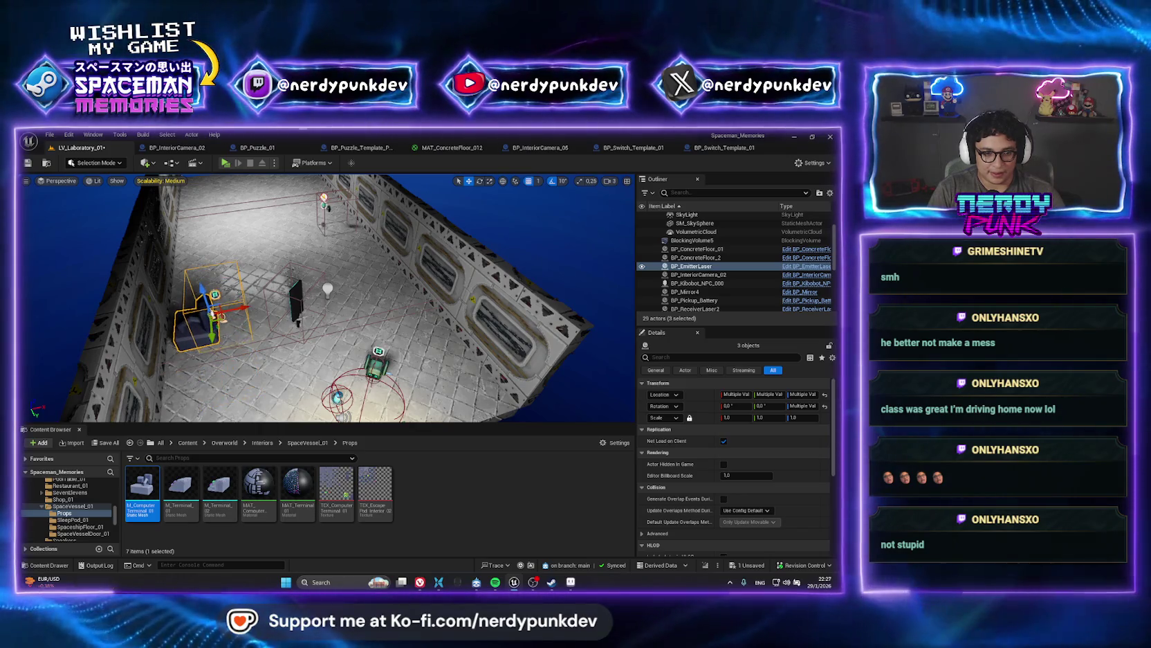
{"action": "key", "text": "f"}
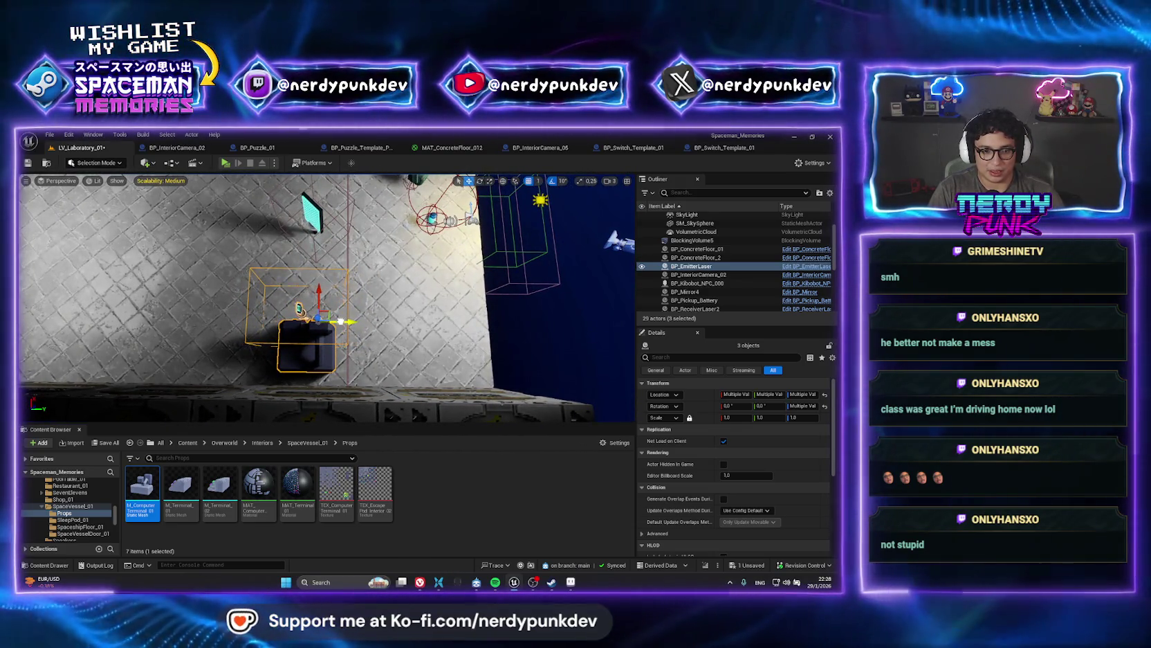
- Replay the level, frame BP_Mirror4, and fire the laser again to check it reaches the mirror
{"action": "key", "text": "alt+p"}
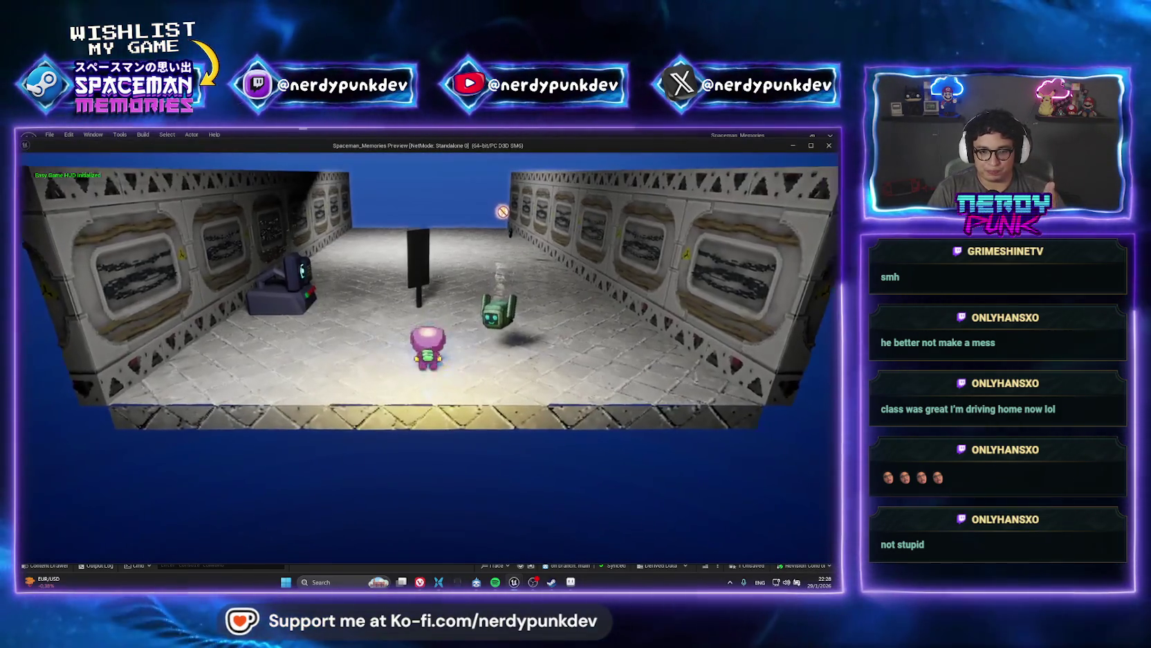
{"action": "key", "text": "a"}
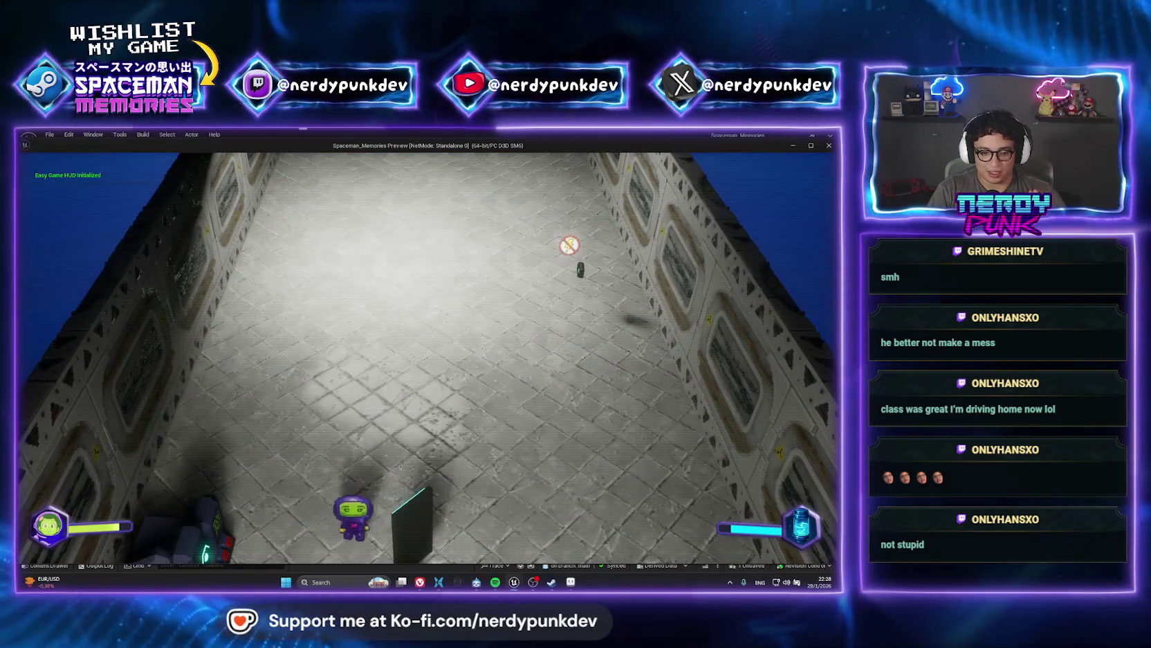
{"action": "key", "text": "Escape"}
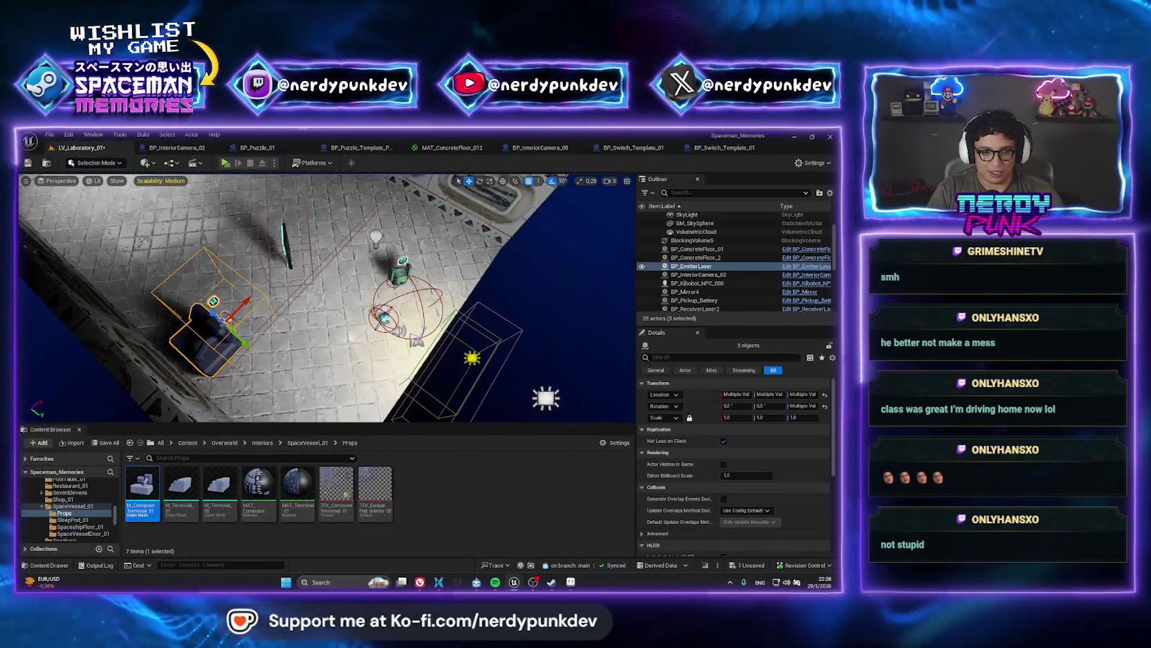
{"action": "left_click", "coordinate": [287, 246], "text": "ctrl"}
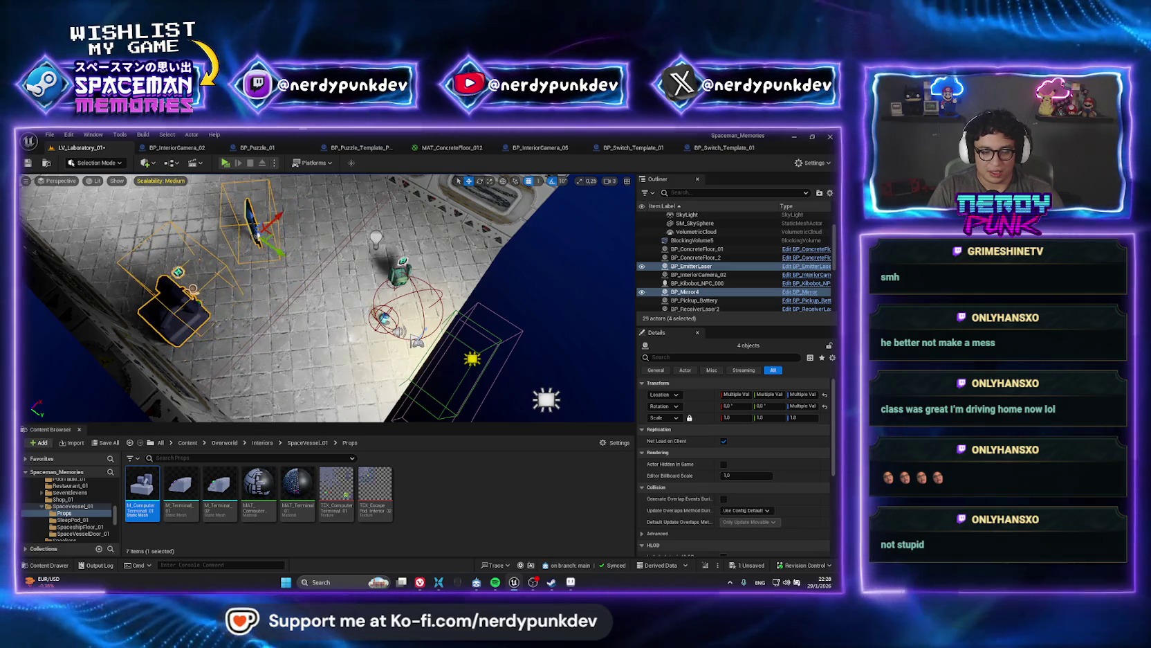
{"action": "key", "text": "f"}
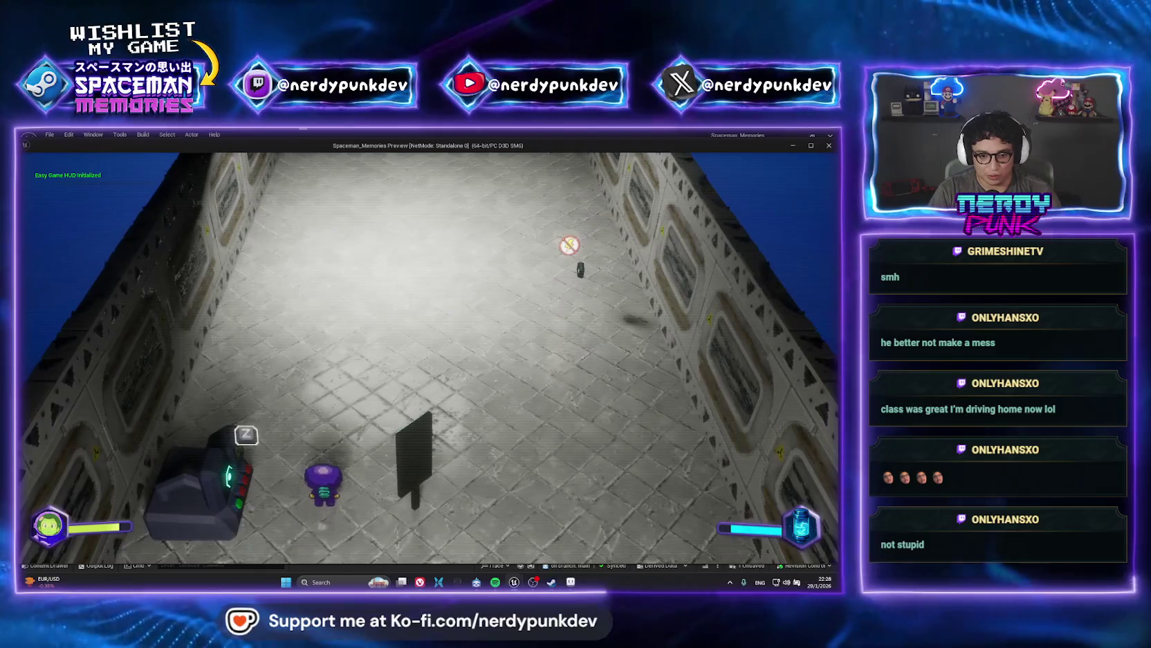
{"action": "key", "text": "a"}
{"action": "key", "text": "z"}
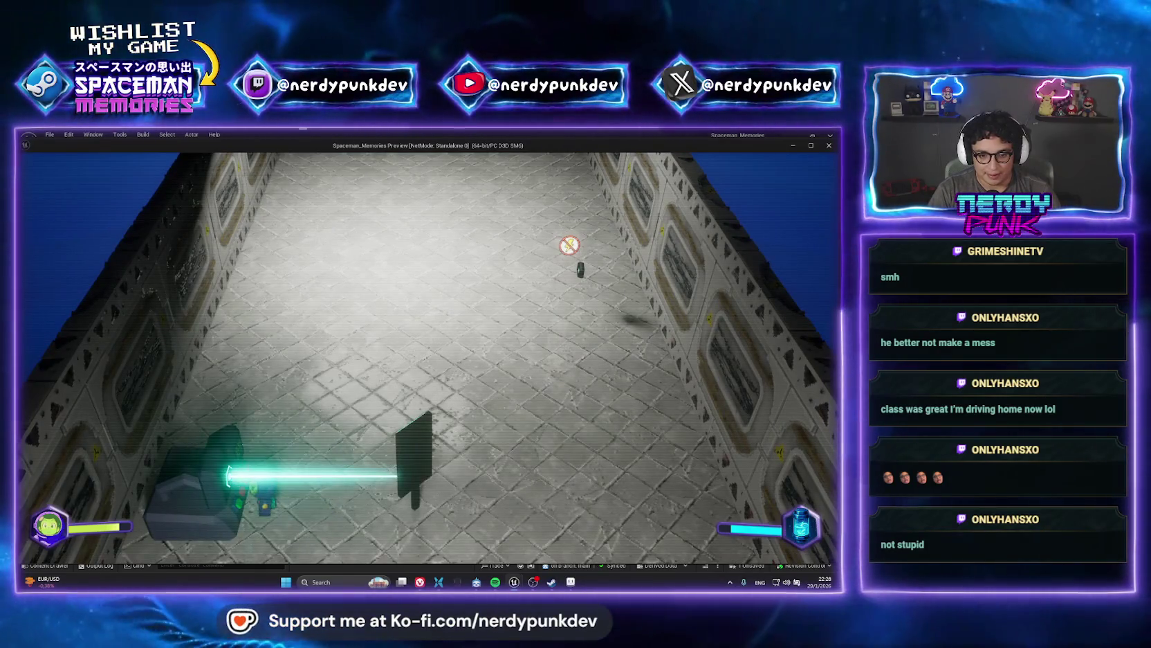
{"action": "key", "text": "Escape"}
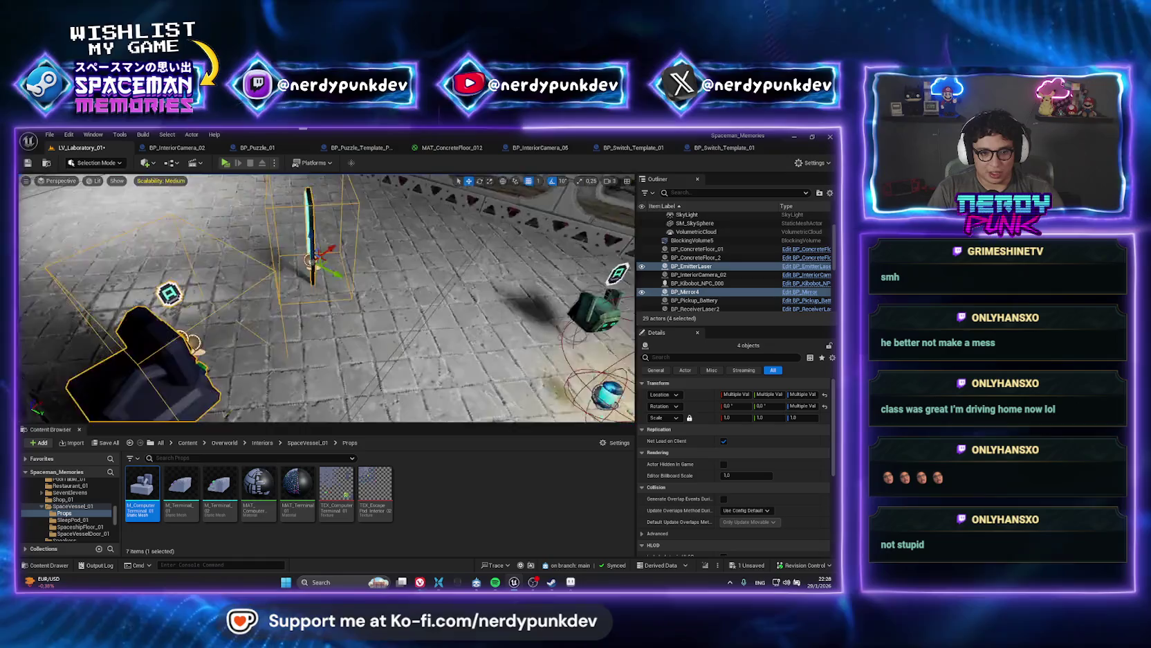
- Shift BP_Mirror4 along Y to -641 and playtest by walking toward the laser beam
{"action": "left_click", "coordinate": [448, 283]}
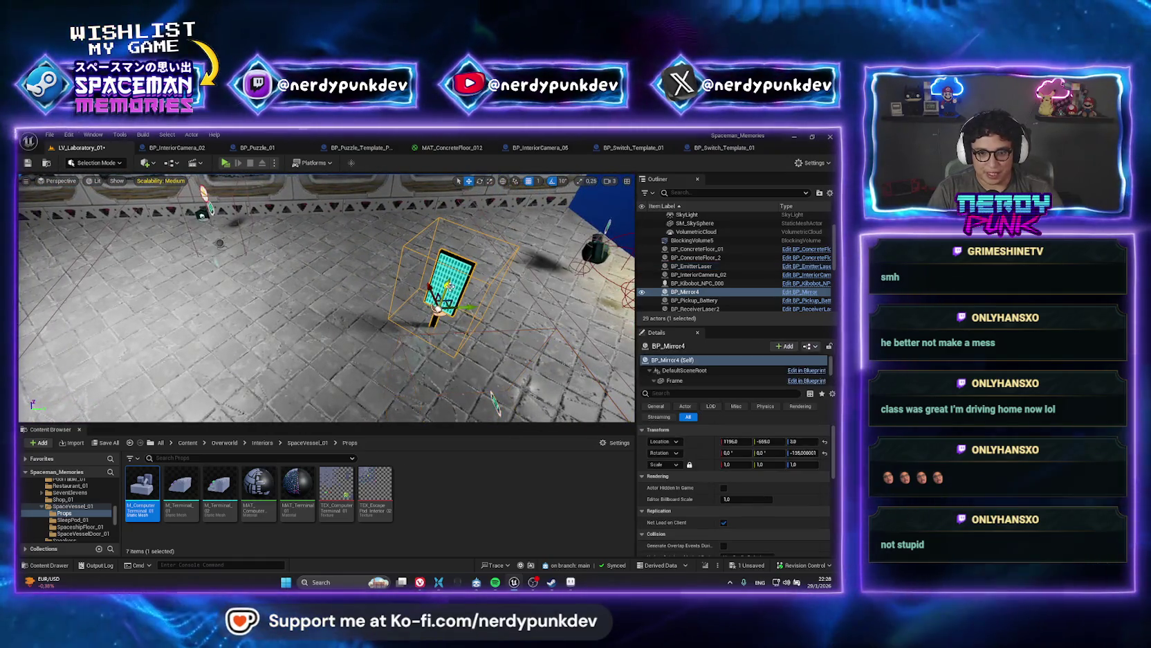
{"action": "left_click_drag", "start_coordinate": [468, 307], "coordinate": [475, 307]}
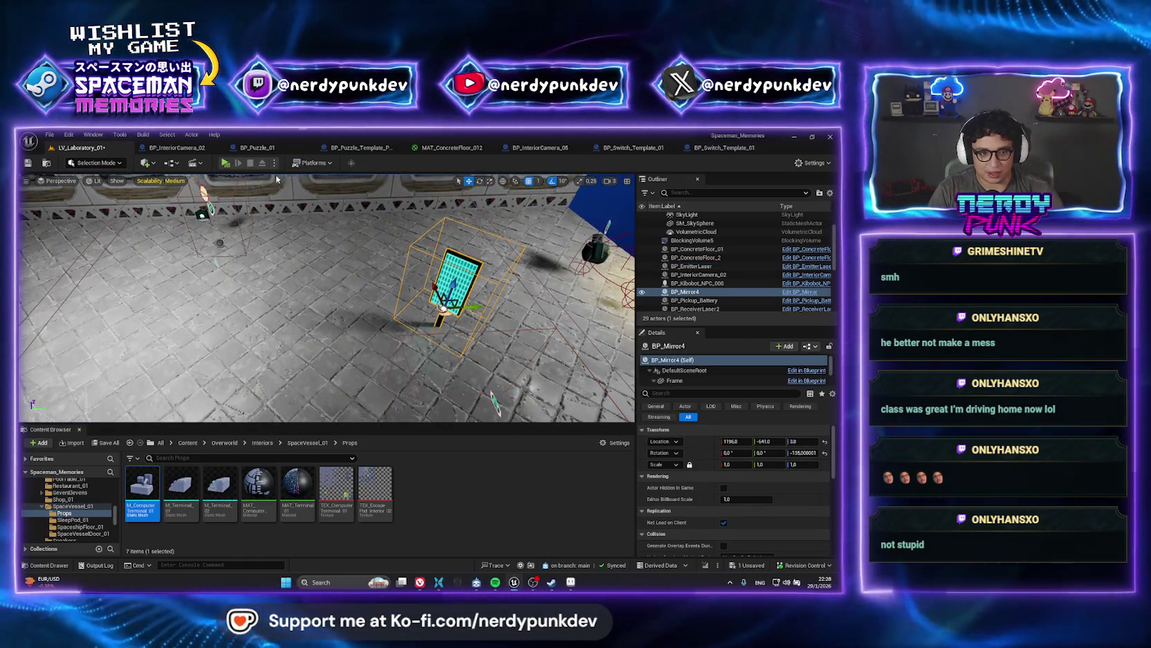
{"action": "key", "text": "alt+p"}
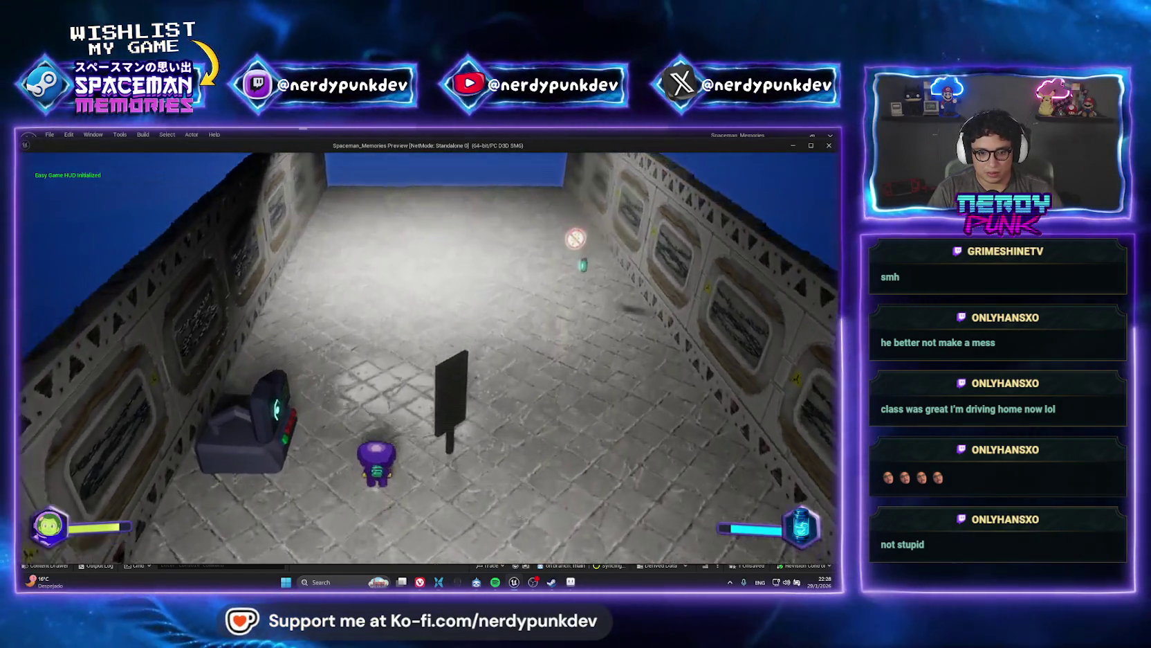
{"action": "key", "text": "a"}
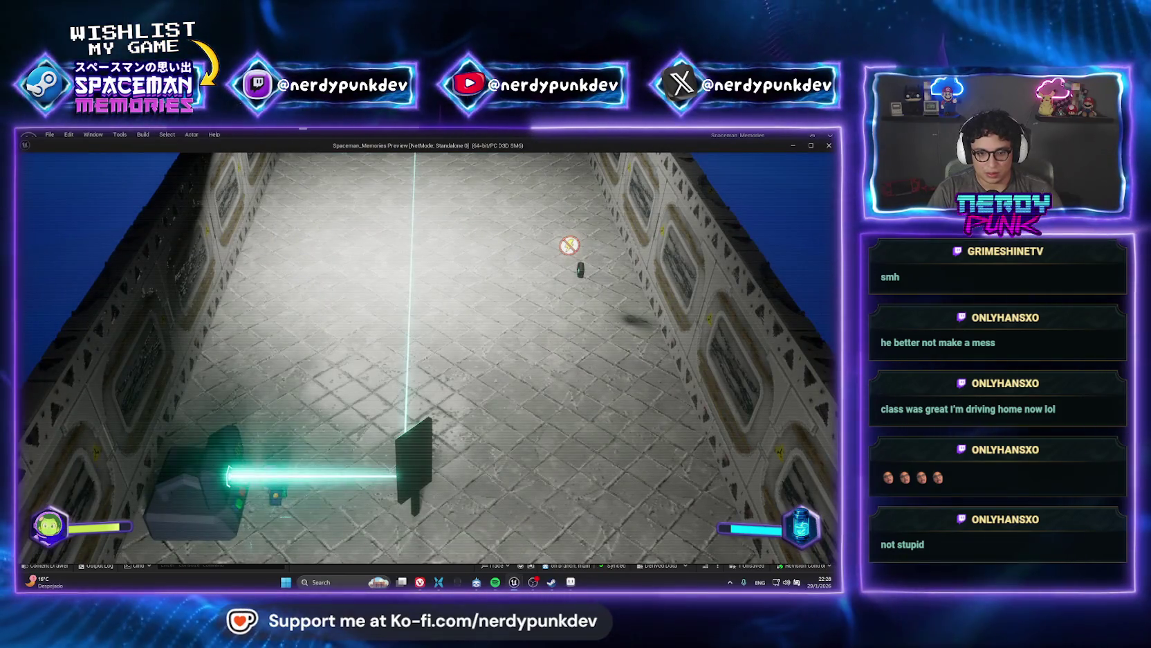
{"action": "key", "text": "w"}
{"action": "key", "text": "d"}
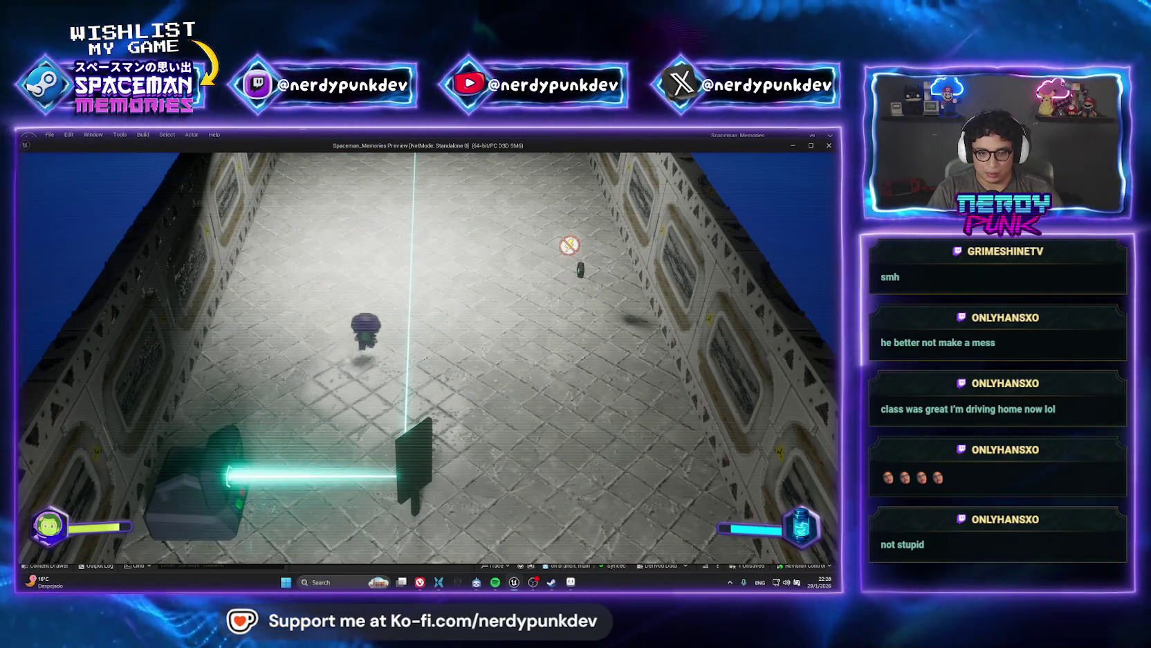
{"action": "key", "text": "s"}
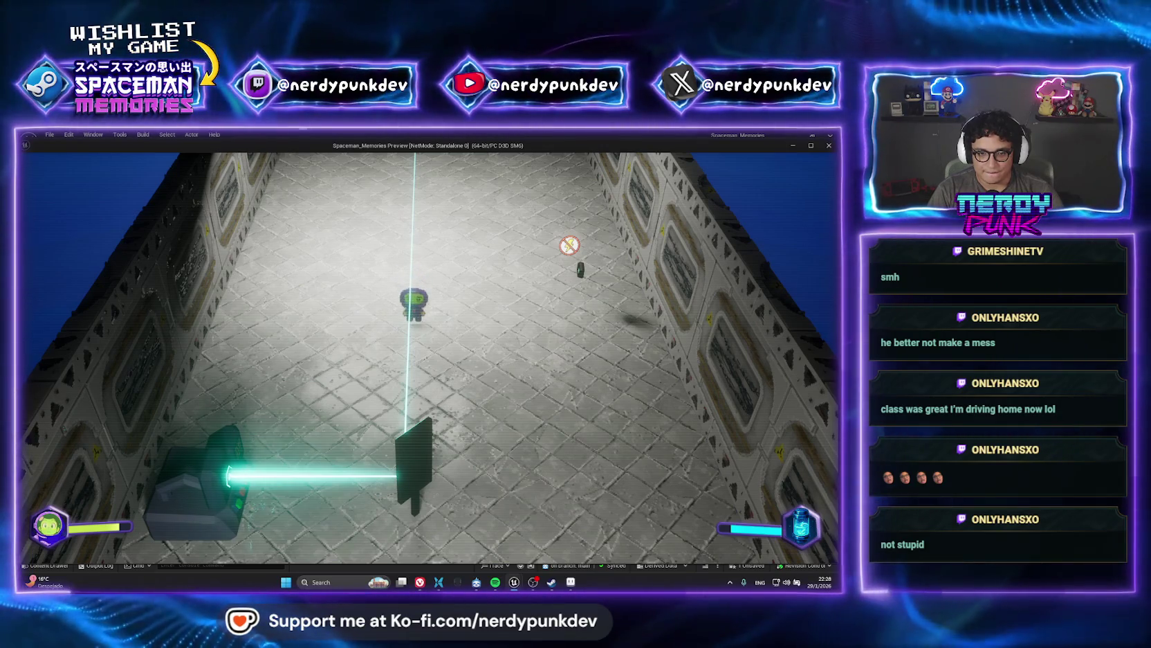
{"action": "key", "text": "Escape"}
- Playtest again firing the laser to confirm the mirror reflection, then select EscapePod_Floor_01
{"action": "left_click", "coordinate": [454, 277]}
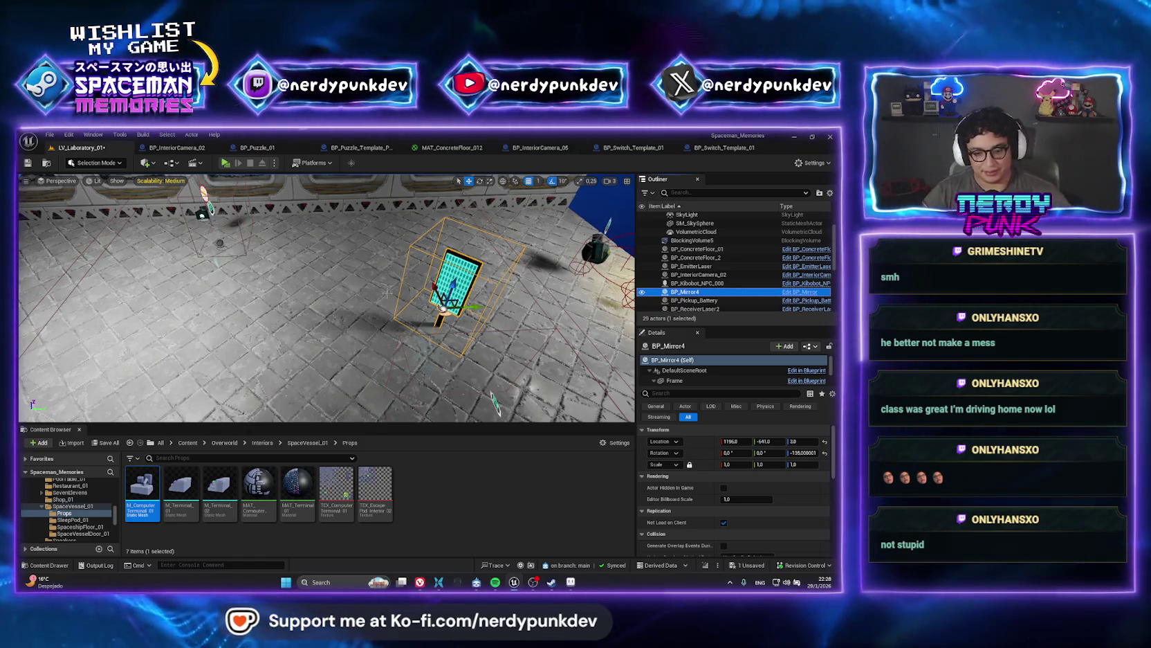
{"action": "scroll", "coordinate": [450, 361], "scroll_direction": "down", "scroll_amount": 5}
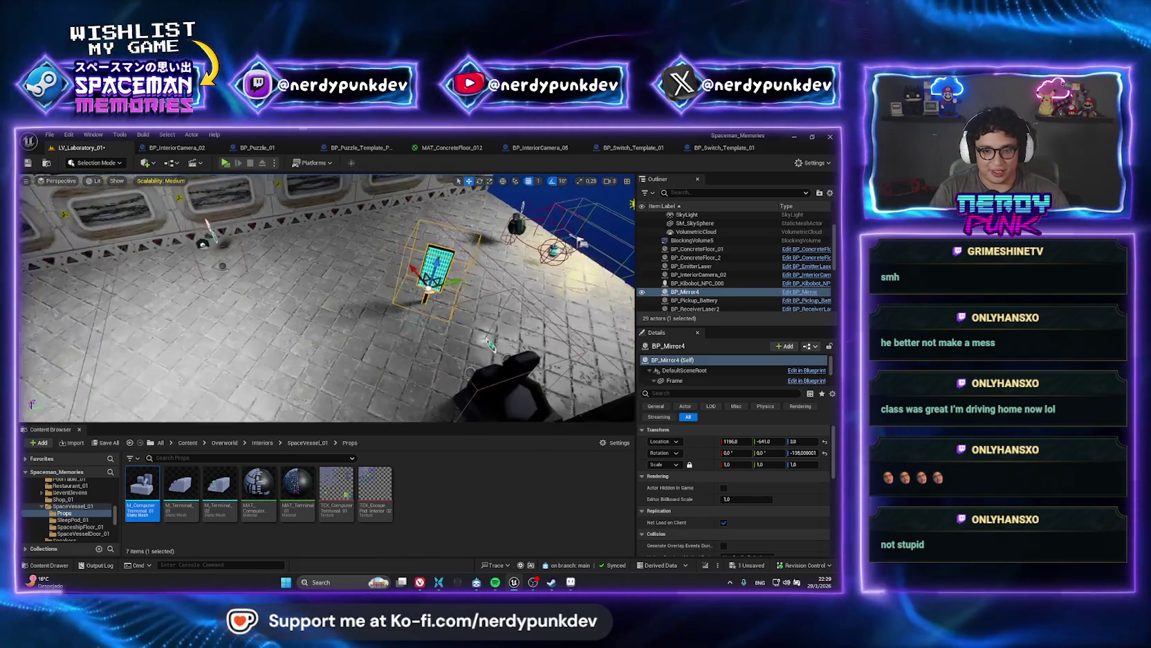
{"action": "left_click_drag", "start_coordinate": [450, 359], "coordinate": [228, 176]}
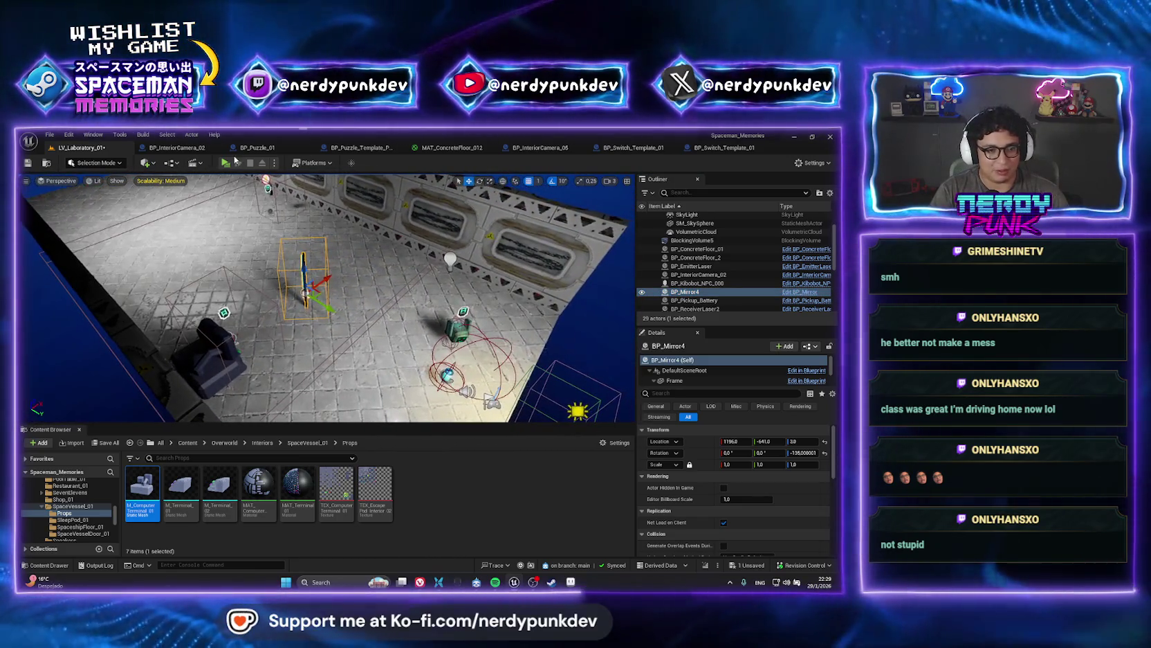
{"action": "left_click", "coordinate": [226, 163]}
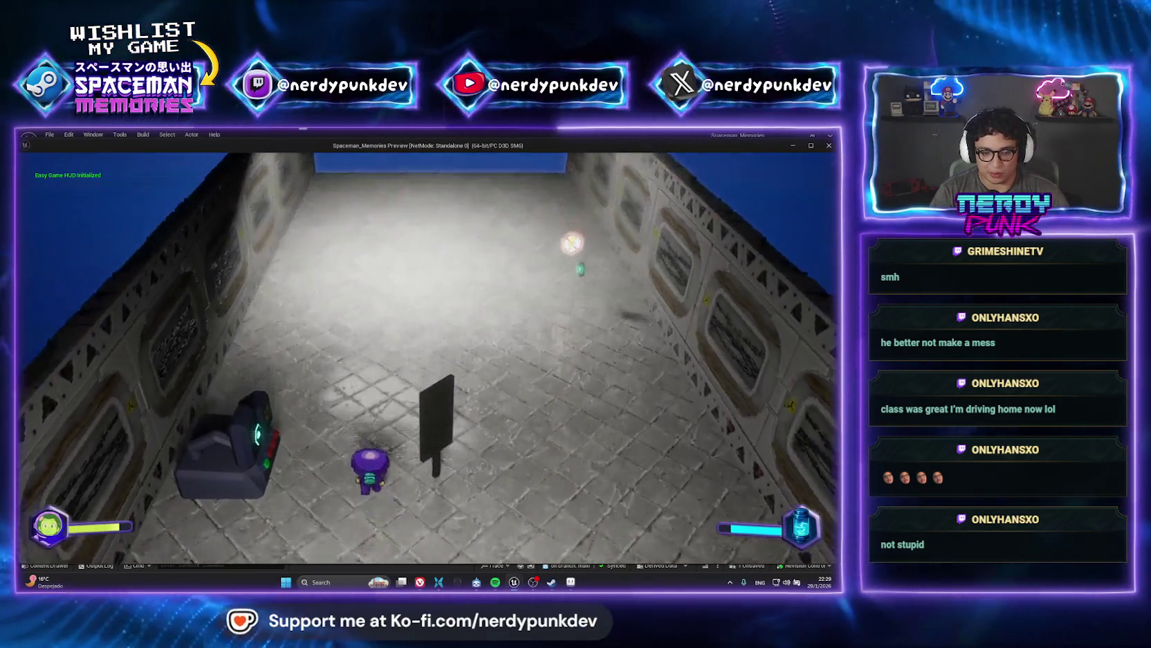
{"action": "key", "text": "z"}
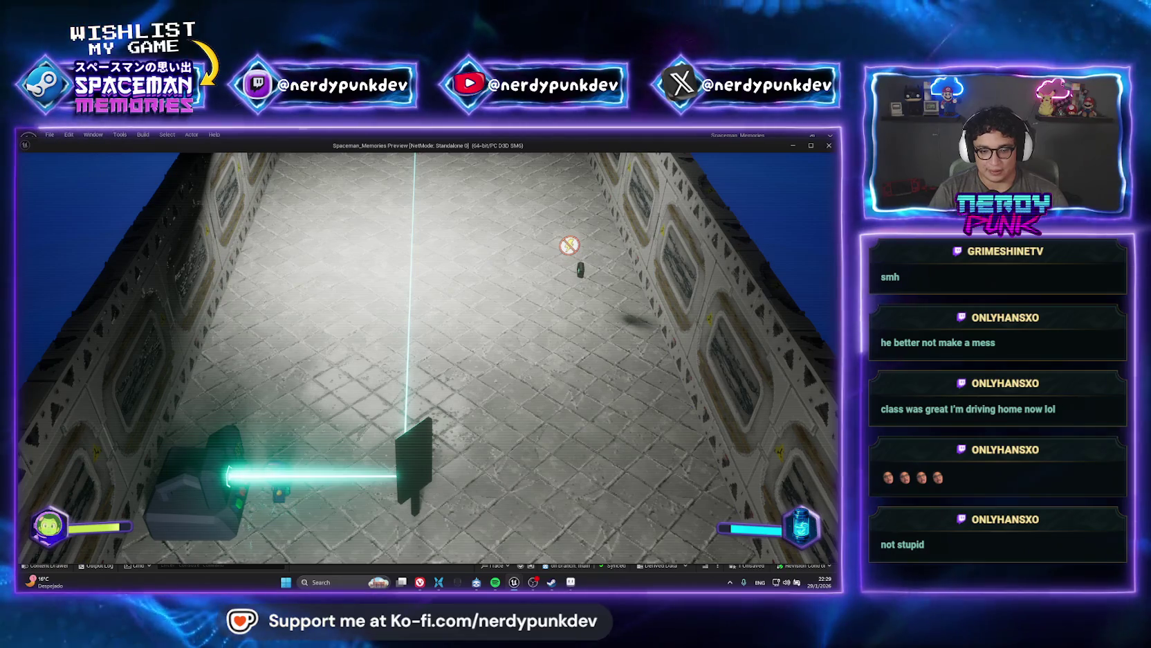
{"action": "key", "text": "Escape"}
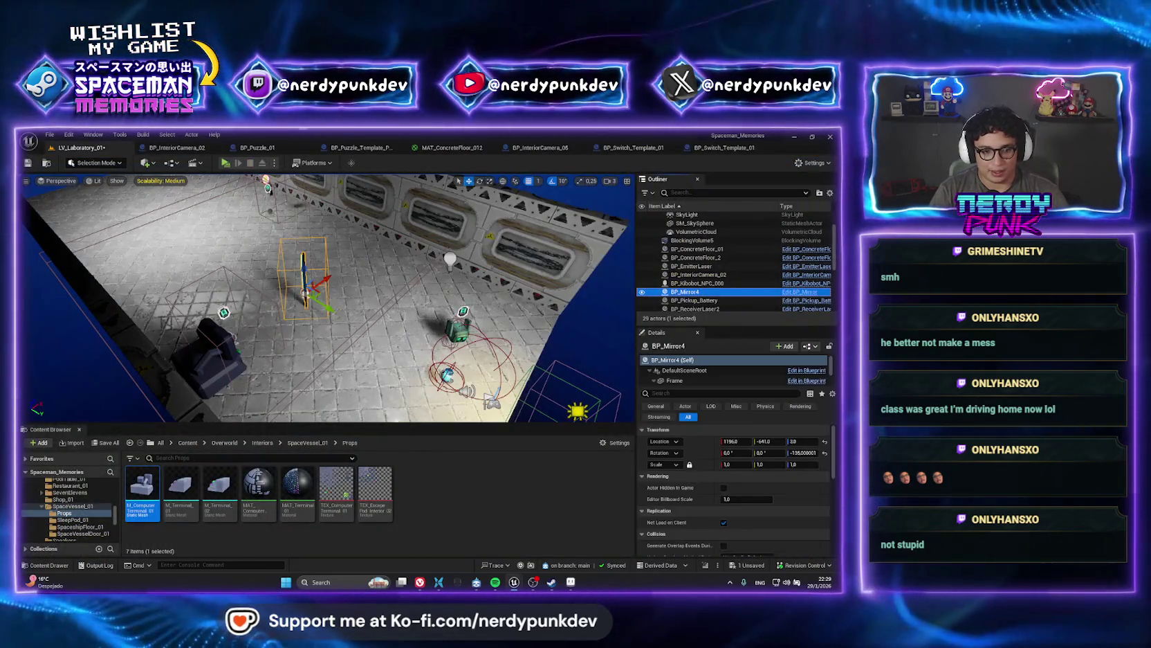
{"action": "left_click", "coordinate": [245, 331]}
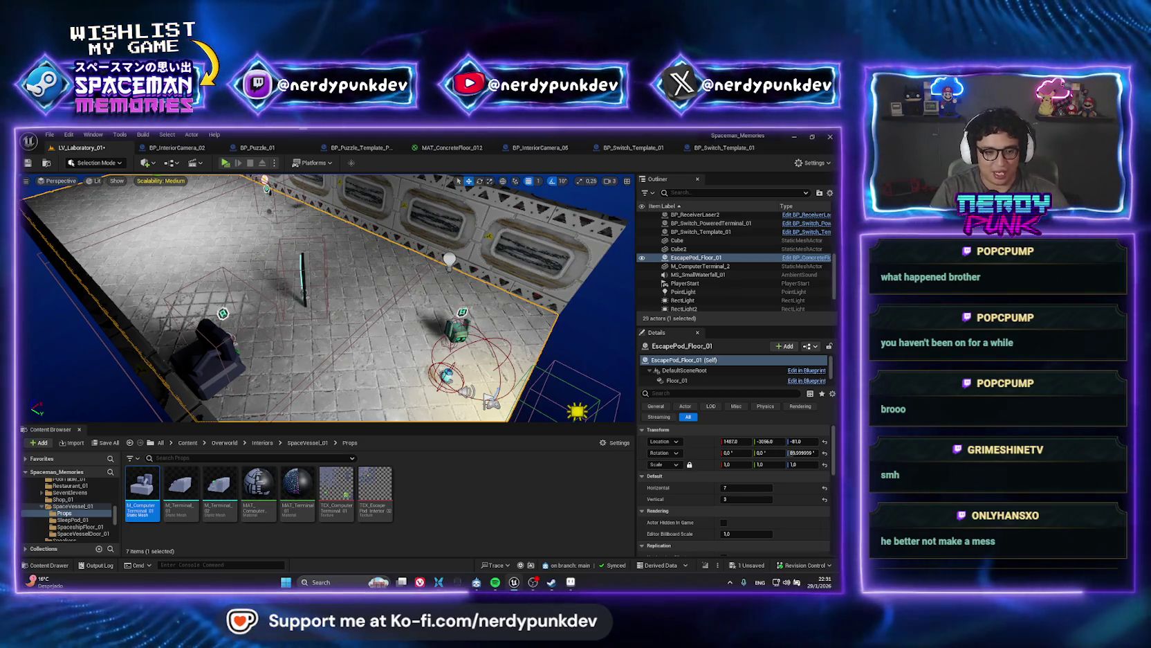
- Select BP_Switch_Template_01, browse the root Content folder, save everything and open asset search
{"action": "key", "text": "f"}
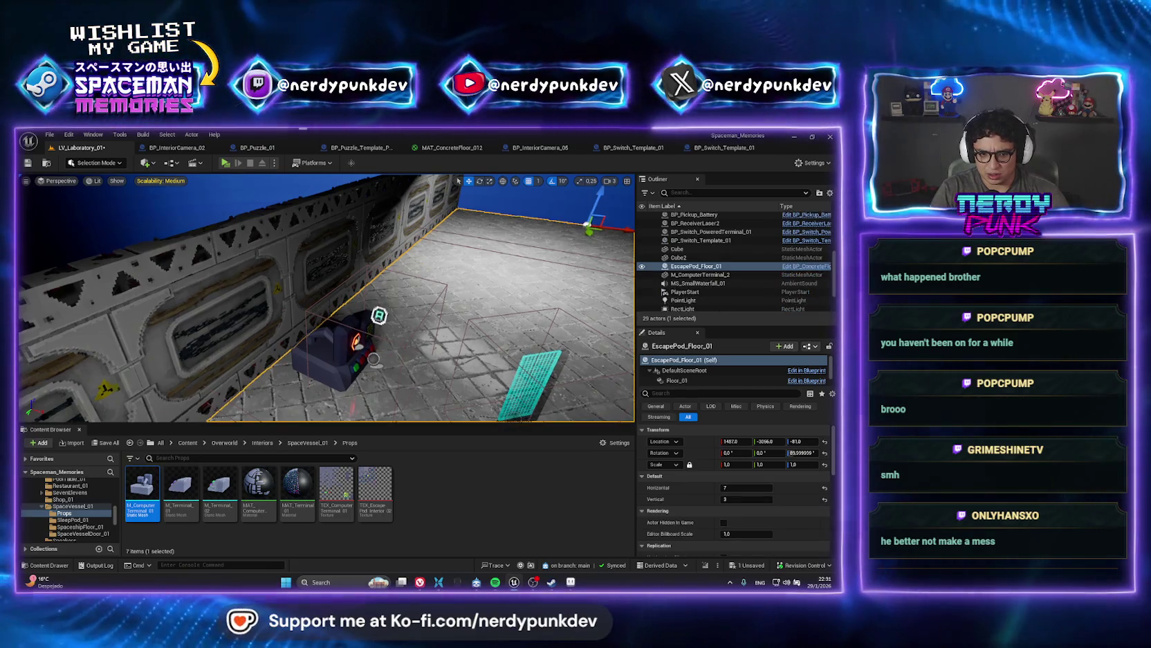
{"action": "left_click", "coordinate": [374, 356]}
{"action": "scroll", "coordinate": [328, 239], "scroll_direction": "up", "scroll_amount": 10}
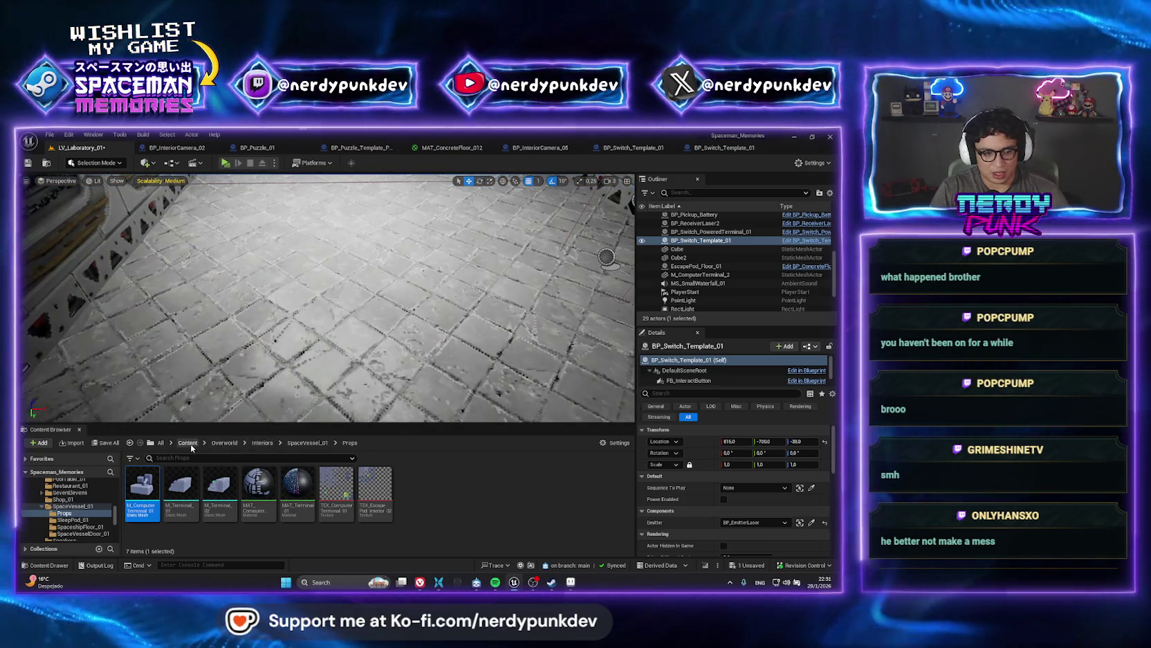
{"action": "left_click", "coordinate": [191, 444]}
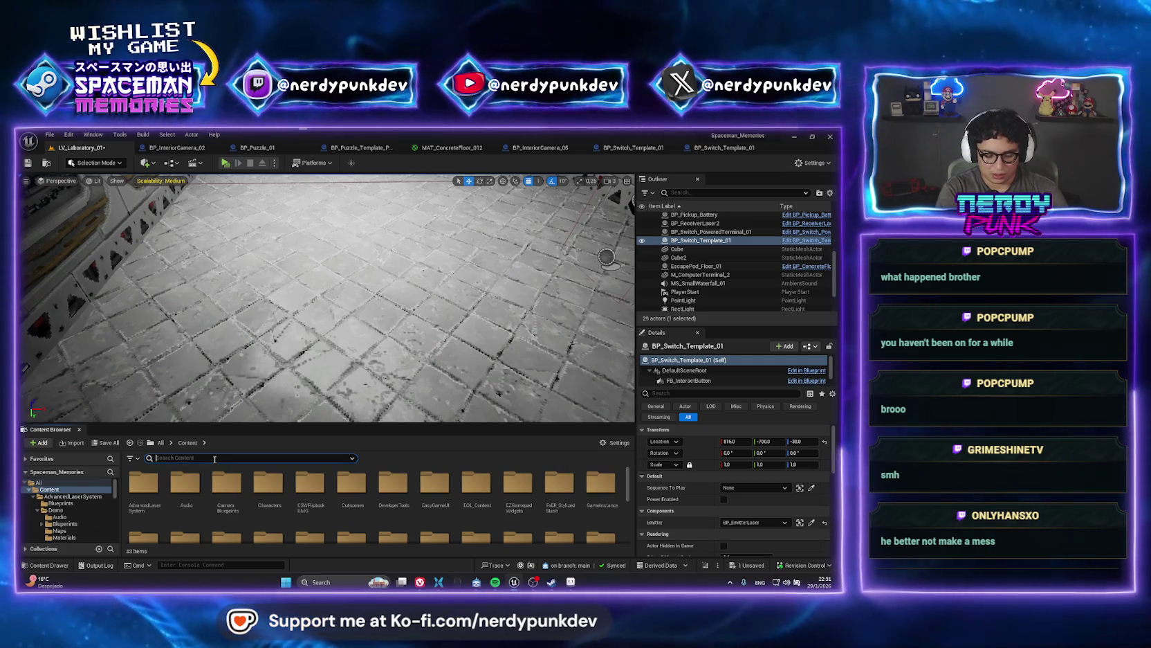
{"action": "left_click", "coordinate": [214, 459]}
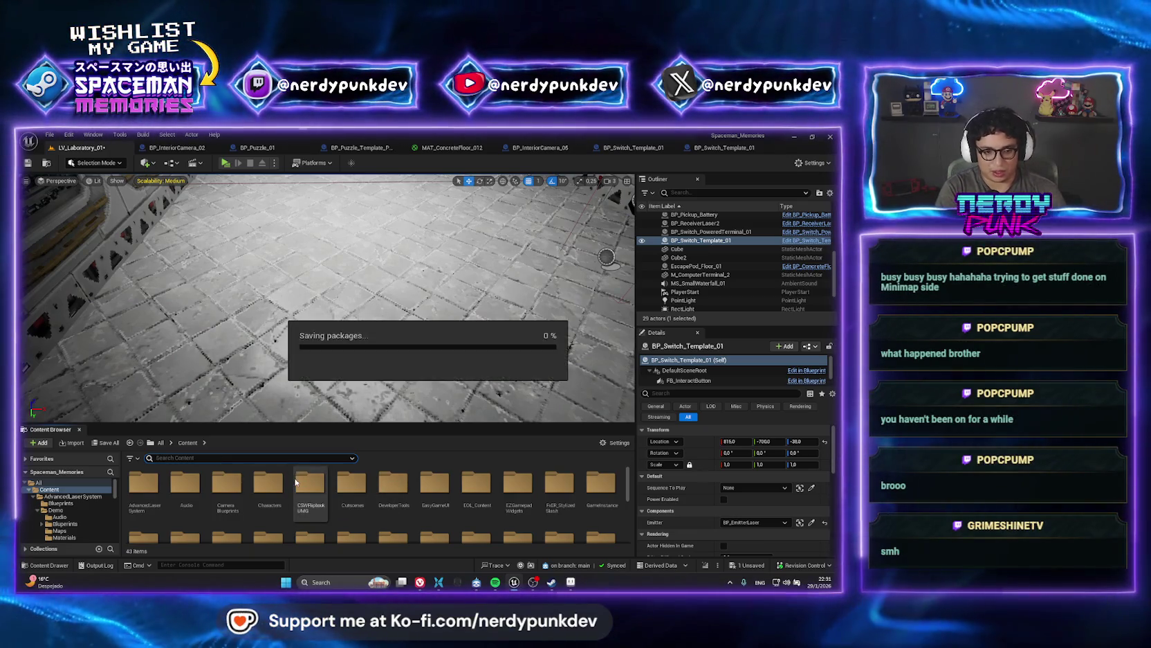
{"action": "key", "text": "ctrl+s"}
{"action": "key", "text": "ctrl+p"}
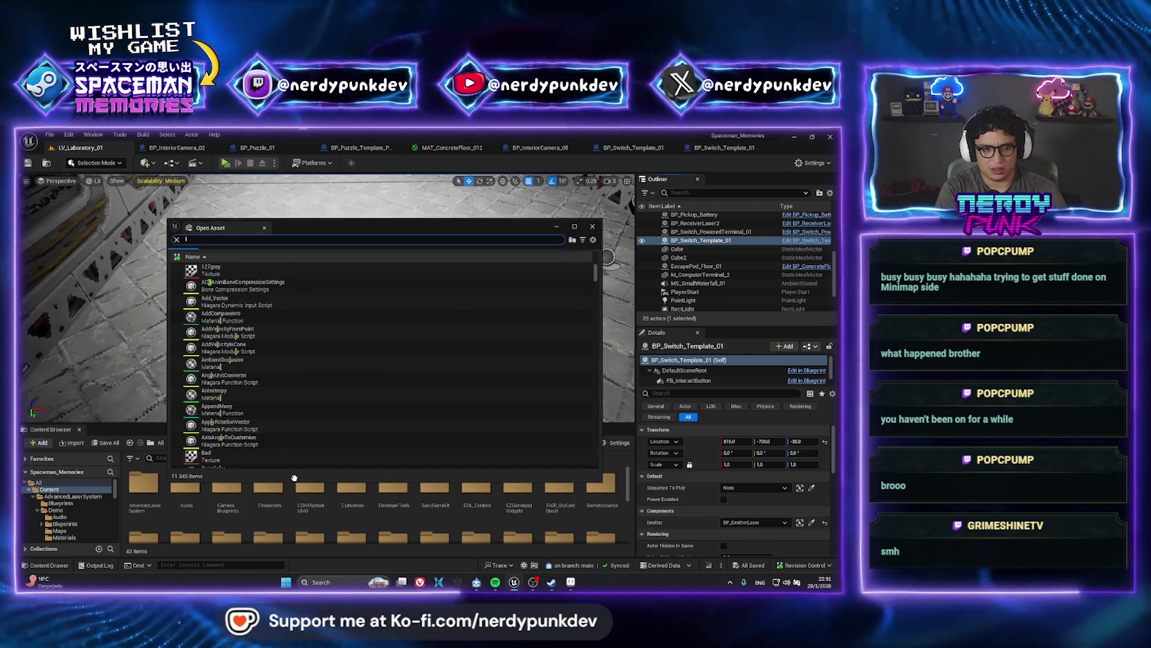
- Open LV_SpaceVessel_01 and locate the P_Portal effect's asset in the Content Browser
{"action": "type", "text": "lv_s"}
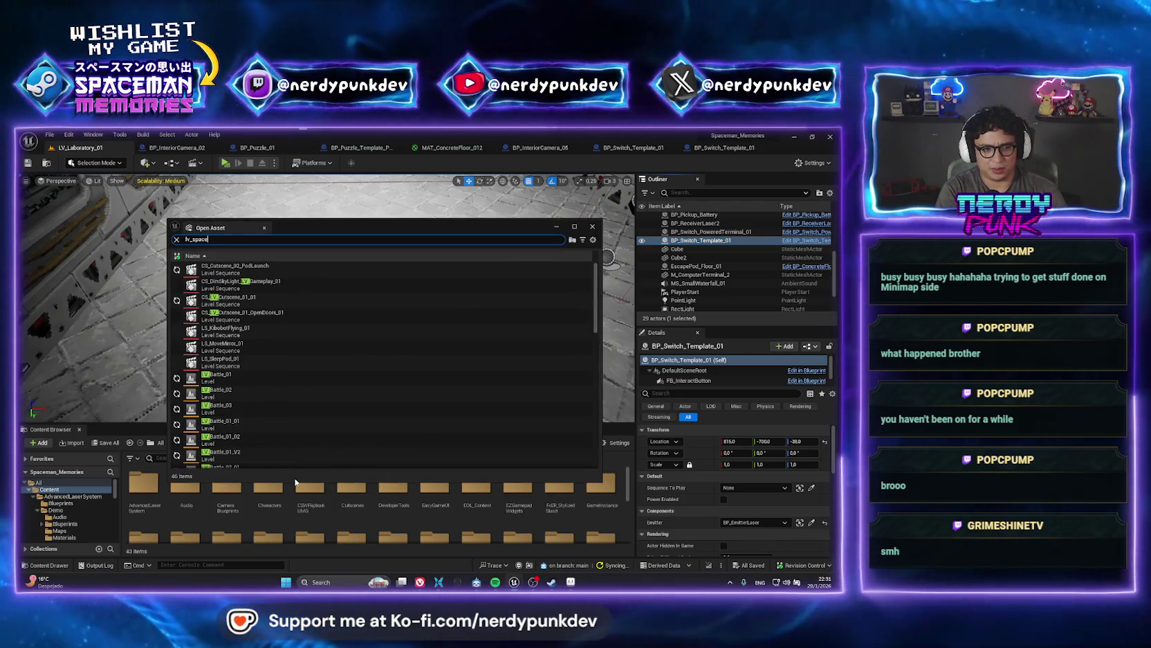
{"action": "type", "text": "pace"}
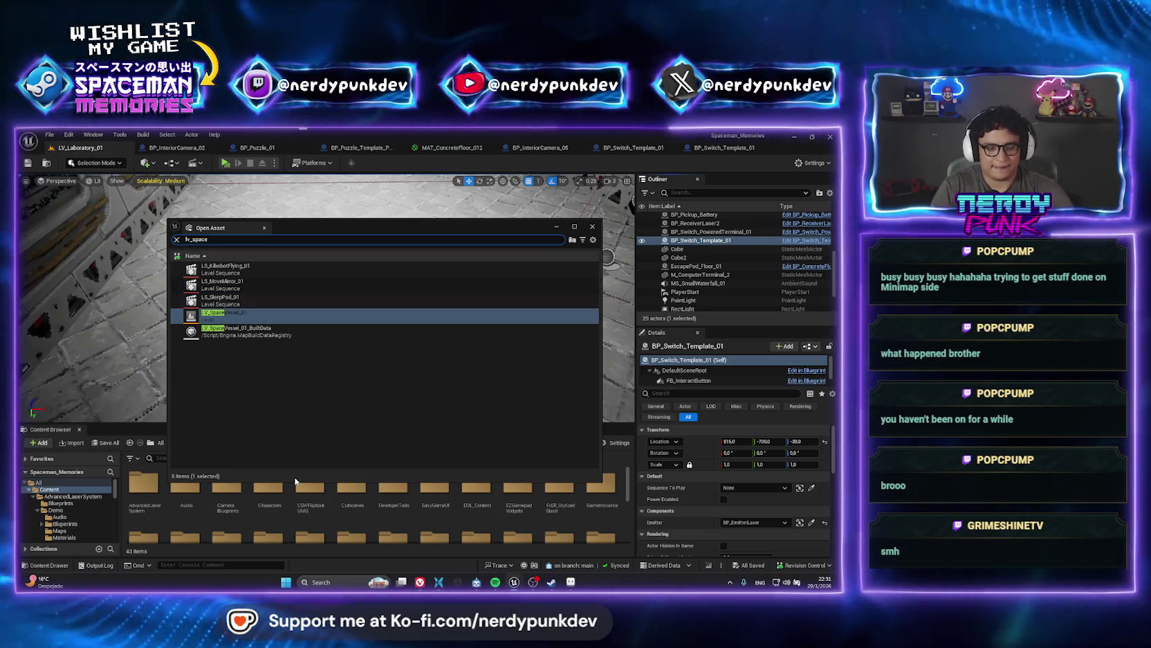
{"action": "key", "text": "Return"}
{"action": "mouse_move", "coordinate": [372, 298]}
{"action": "left_mouse_down"}
{"action": "mouse_move", "coordinate": [373, 325]}
{"action": "mouse_move", "coordinate": [388, 332]}
{"action": "mouse_move", "coordinate": [373, 336]}
{"action": "left_mouse_up"}
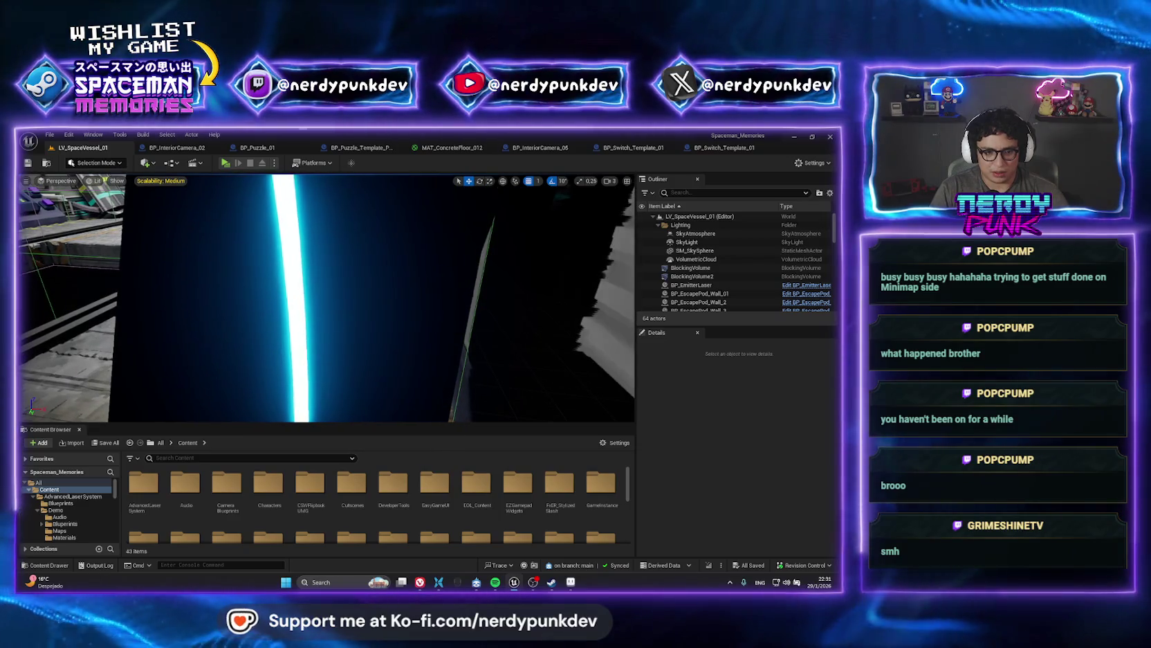
{"action": "left_click", "coordinate": [294, 297]}
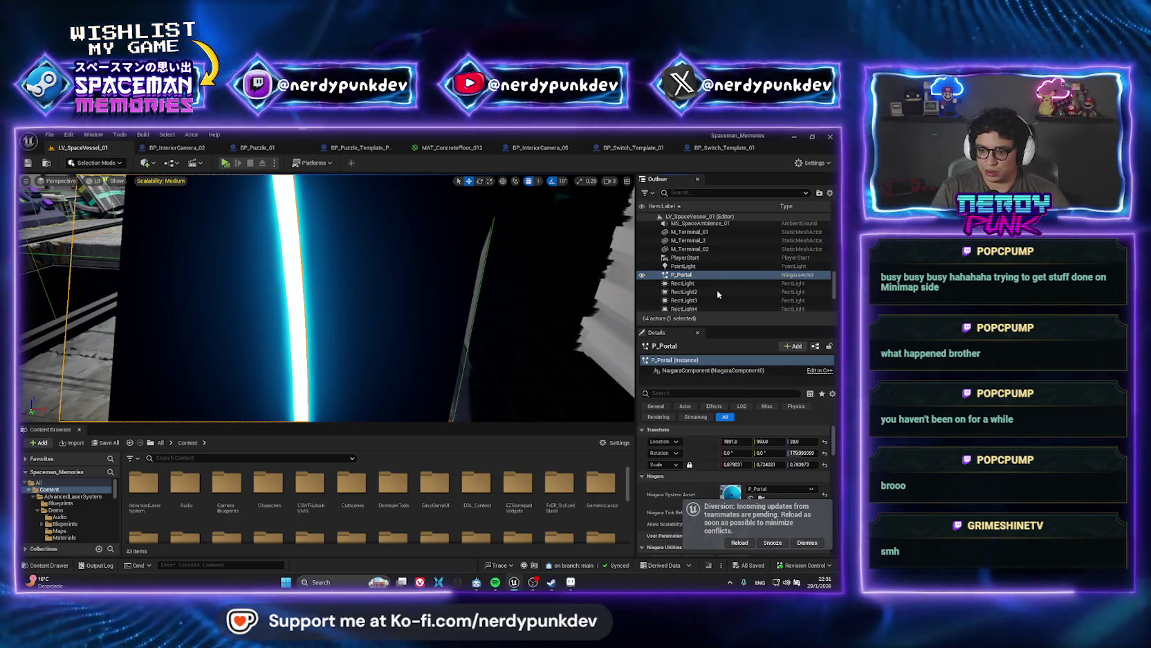
{"action": "key", "text": "ctrl+b"}
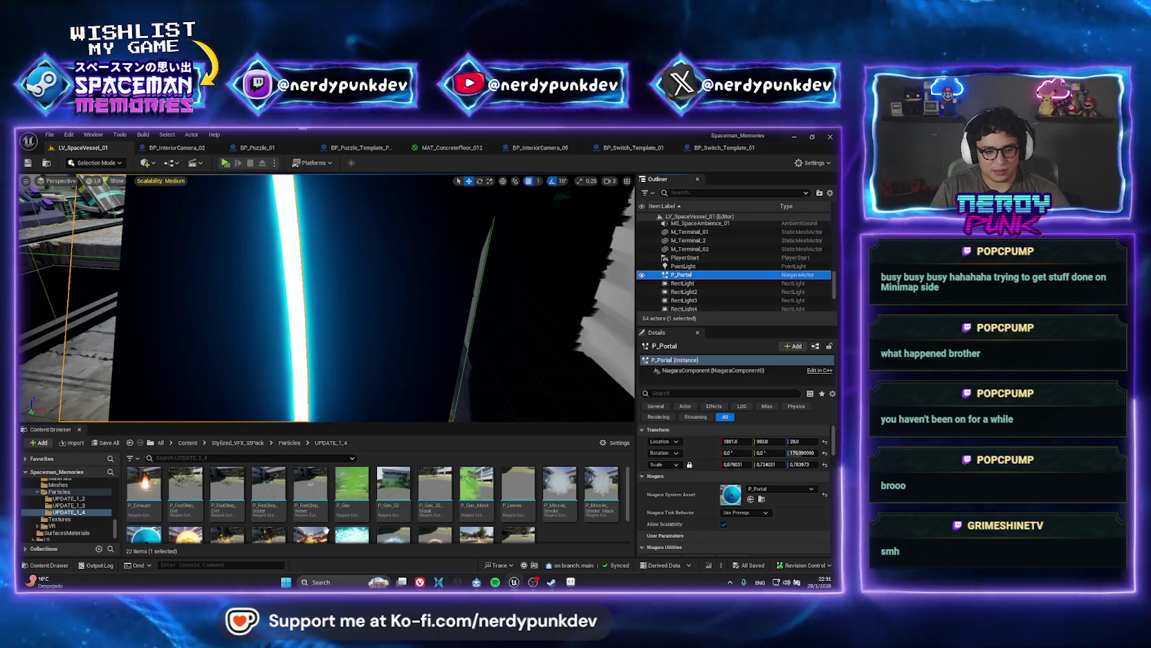
- Check the P_Portal asset's actions, then search Open Asset for 'lv_lab'
{"action": "scroll", "coordinate": [146, 510], "scroll_direction": "down", "scroll_amount": 2}
{"action": "right_click", "coordinate": [145, 510]}
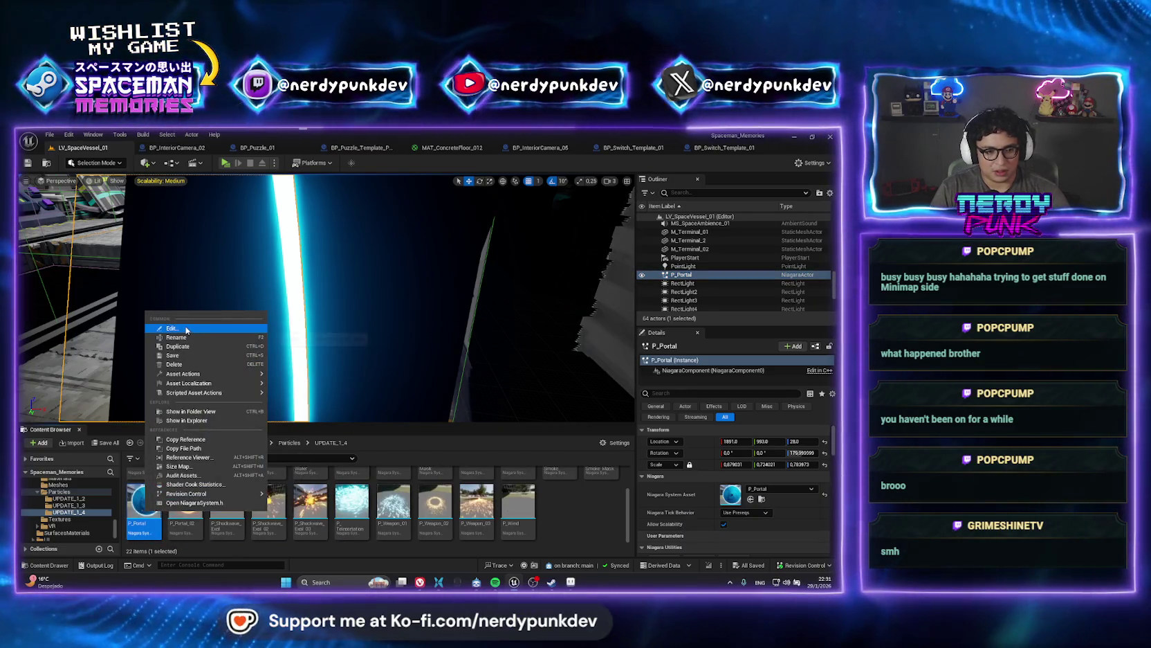
{"action": "left_click", "coordinate": [553, 509]}
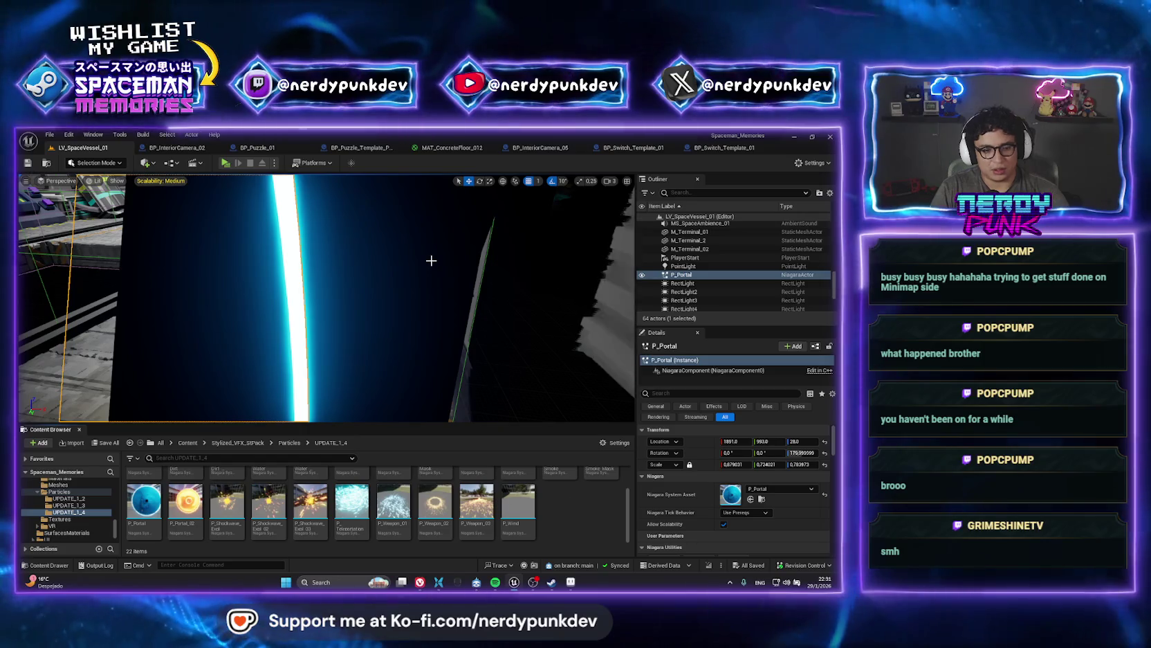
{"action": "key", "text": "ctrl+p"}
{"action": "type", "text": "lv_lab"}
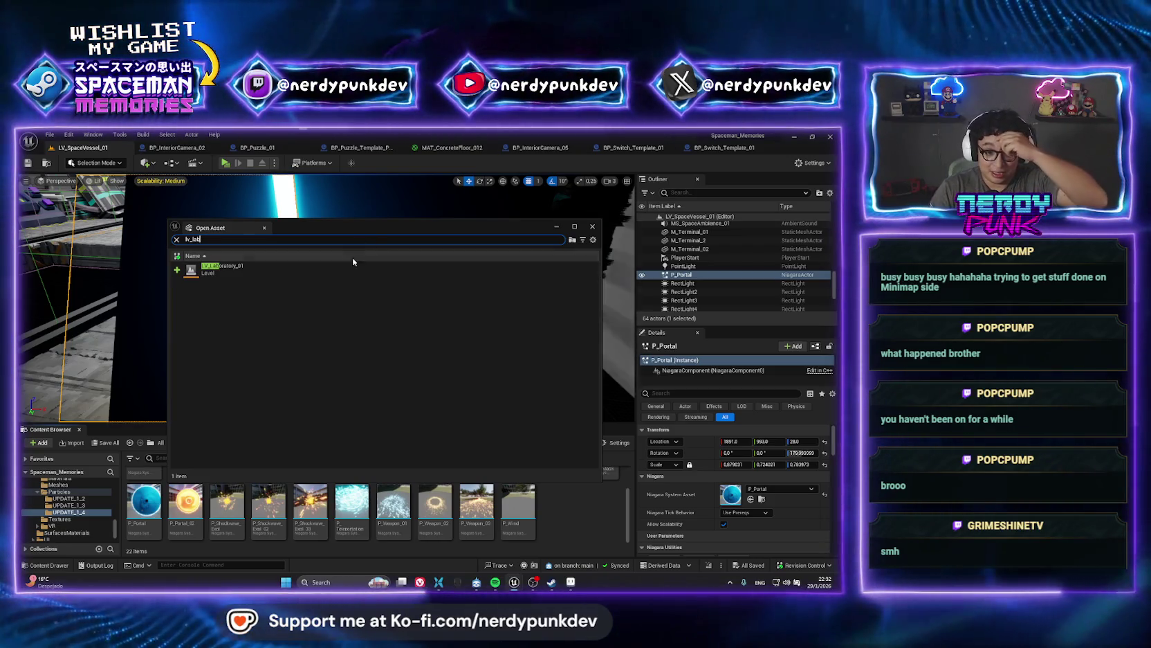
- Open LV_Laboratory_01 and drop a P_Portal effect on its floor, rotated about 90°
{"action": "left_click", "coordinate": [333, 271]}
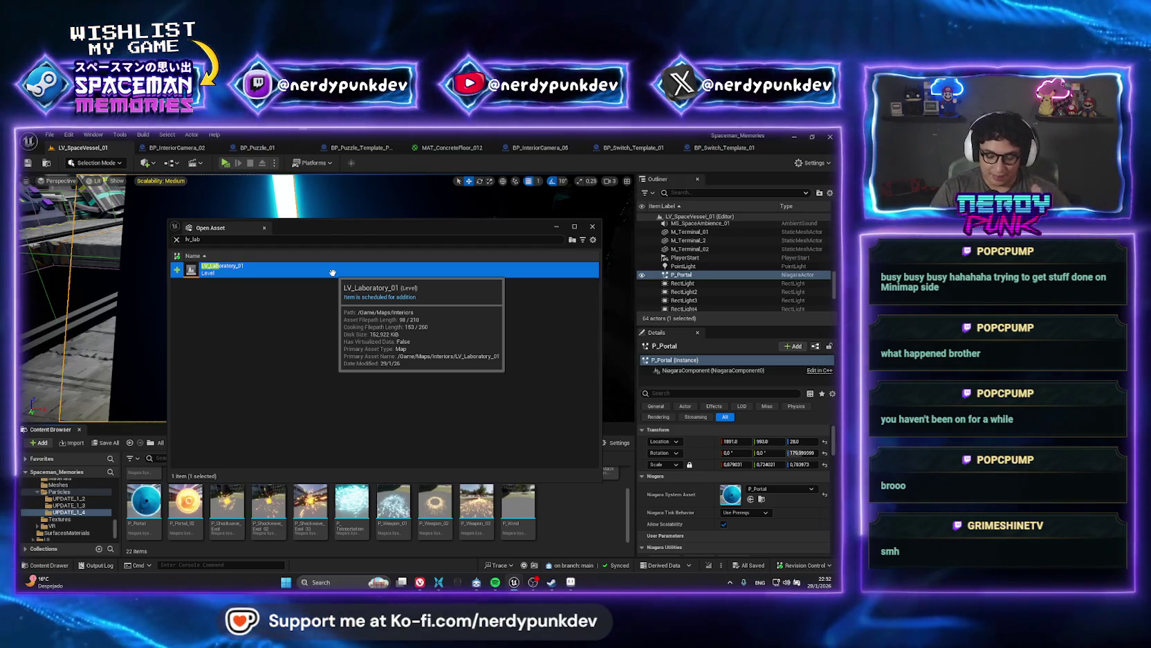
{"action": "double_click", "coordinate": [332, 272]}
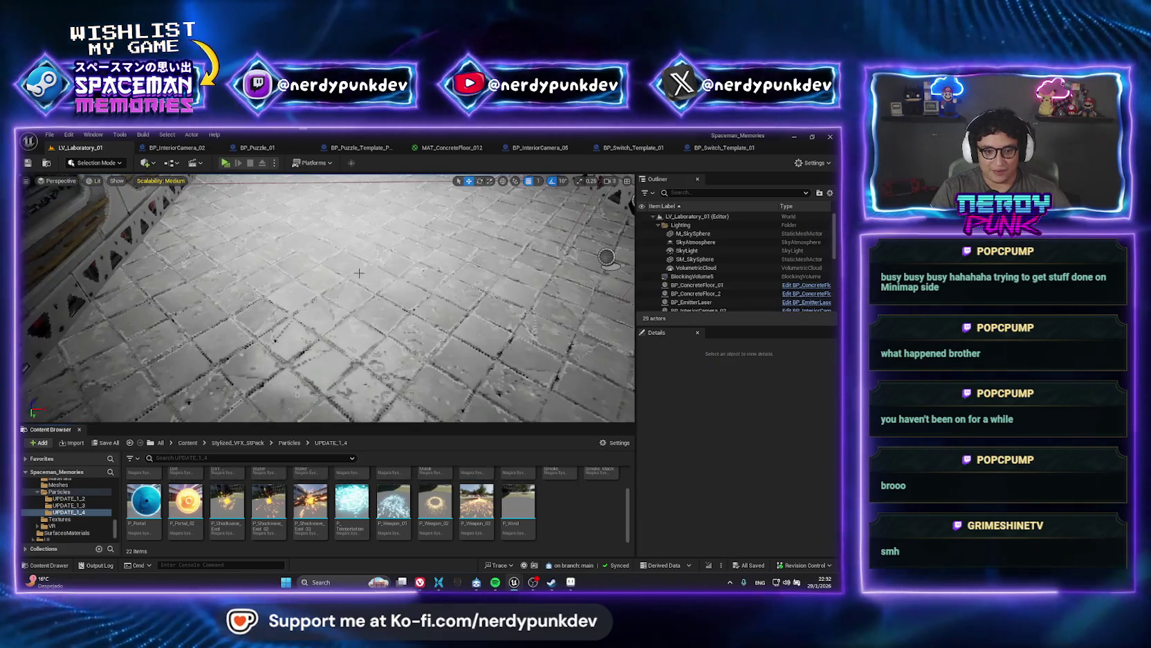
{"action": "mouse_move", "coordinate": [144, 500]}
{"action": "left_mouse_down"}
{"action": "mouse_move", "coordinate": [229, 388]}
{"action": "mouse_move", "coordinate": [334, 314]}
{"action": "mouse_move", "coordinate": [301, 299]}
{"action": "mouse_move", "coordinate": [366, 313]}
{"action": "mouse_move", "coordinate": [382, 277]}
{"action": "left_mouse_up"}
{"action": "key", "text": "e"}
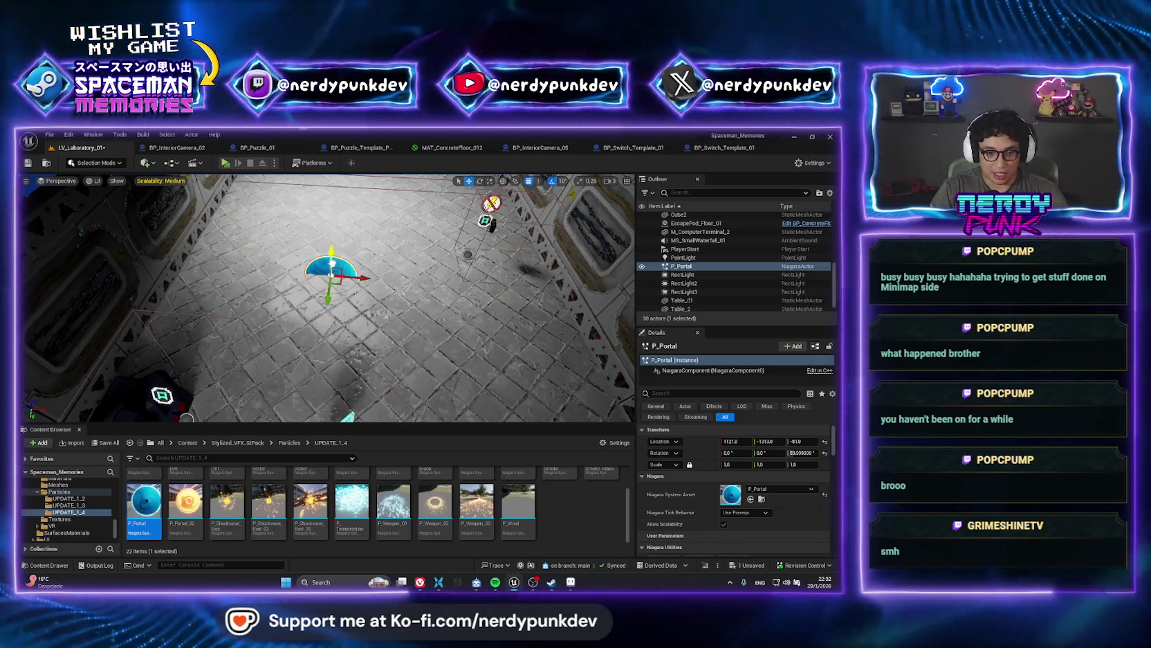
- Move the portal down near the lab floor, to about 1217, -1313, 37
{"action": "key", "text": "w"}
{"action": "left_click_drag", "start_coordinate": [332, 266], "coordinate": [387, 258]}
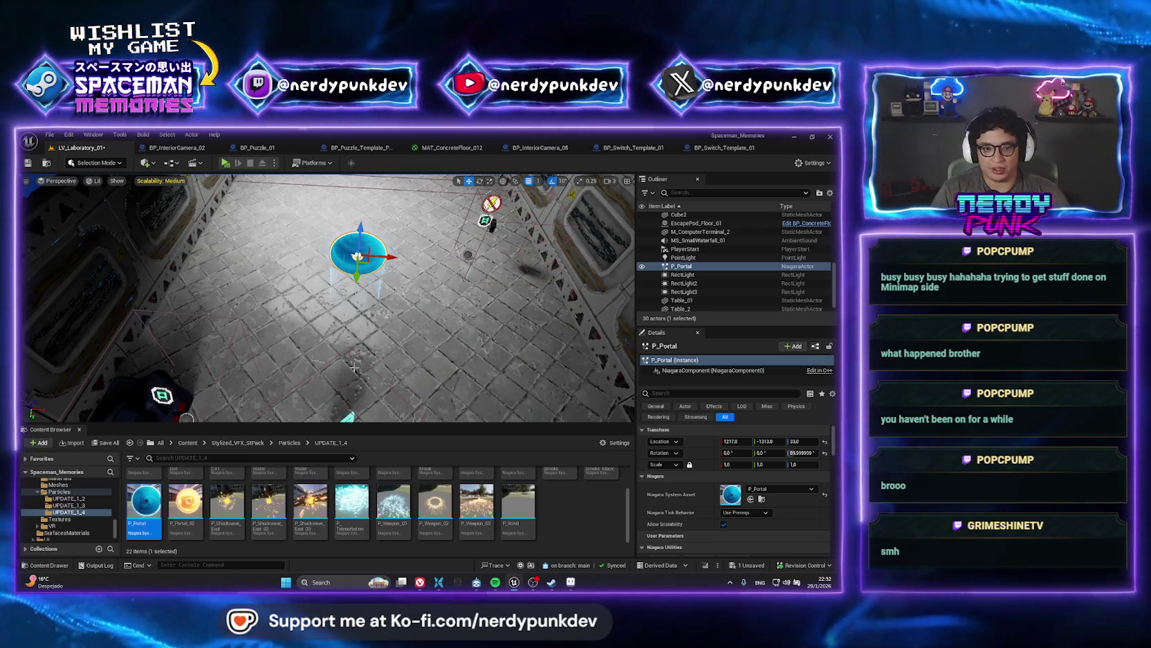
{"action": "scroll", "coordinate": [364, 294], "scroll_direction": "up", "scroll_amount": 3}
{"action": "left_click_drag", "start_coordinate": [346, 298], "coordinate": [304, 270]}
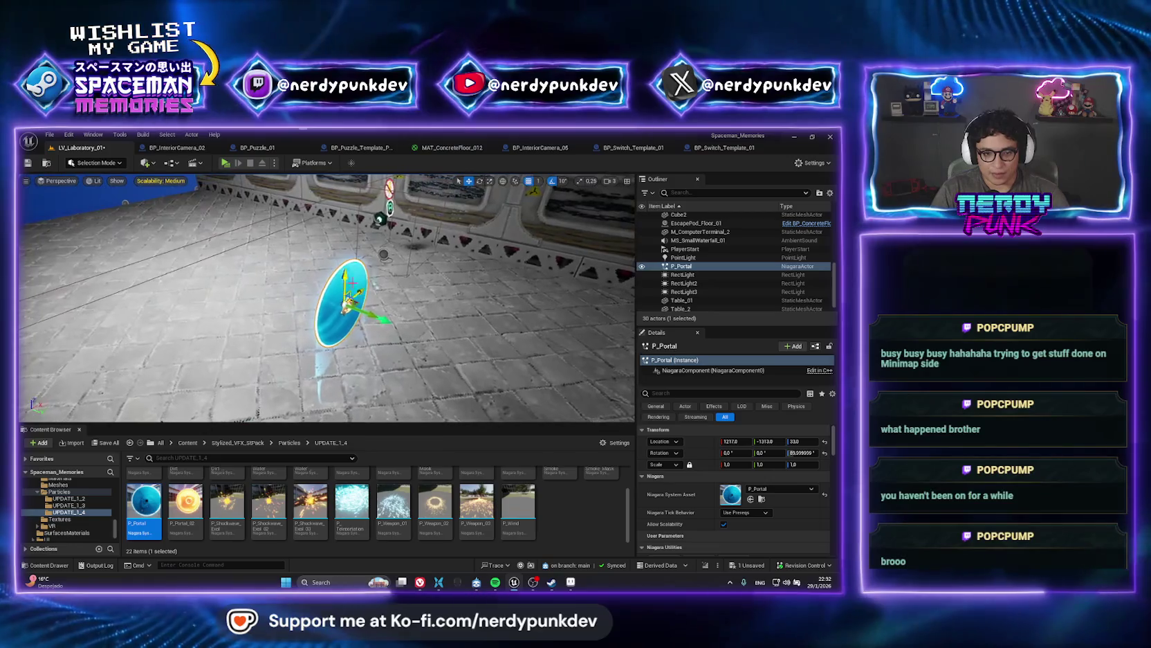
{"action": "mouse_move", "coordinate": [346, 304]}
{"action": "left_mouse_down"}
{"action": "mouse_move", "coordinate": [346, 314]}
{"action": "mouse_move", "coordinate": [346, 280]}
{"action": "left_mouse_up"}
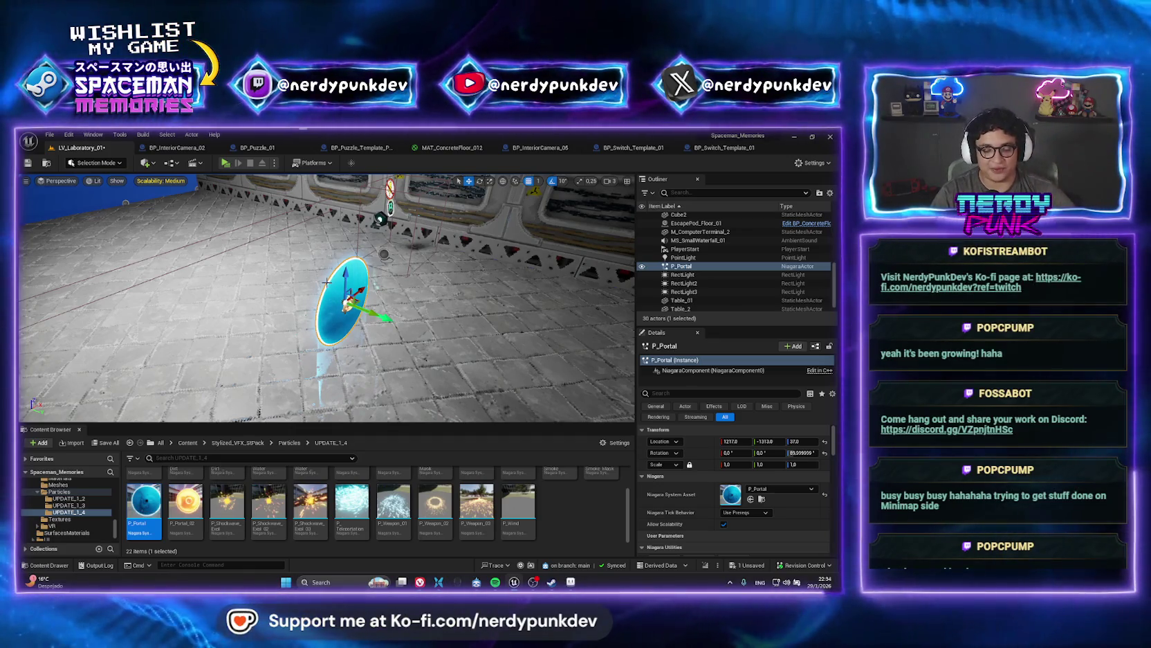
- Orbit around the portal to check it and launch a standalone play preview
{"action": "left_click_drag", "start_coordinate": [359, 311], "coordinate": [390, 302]}
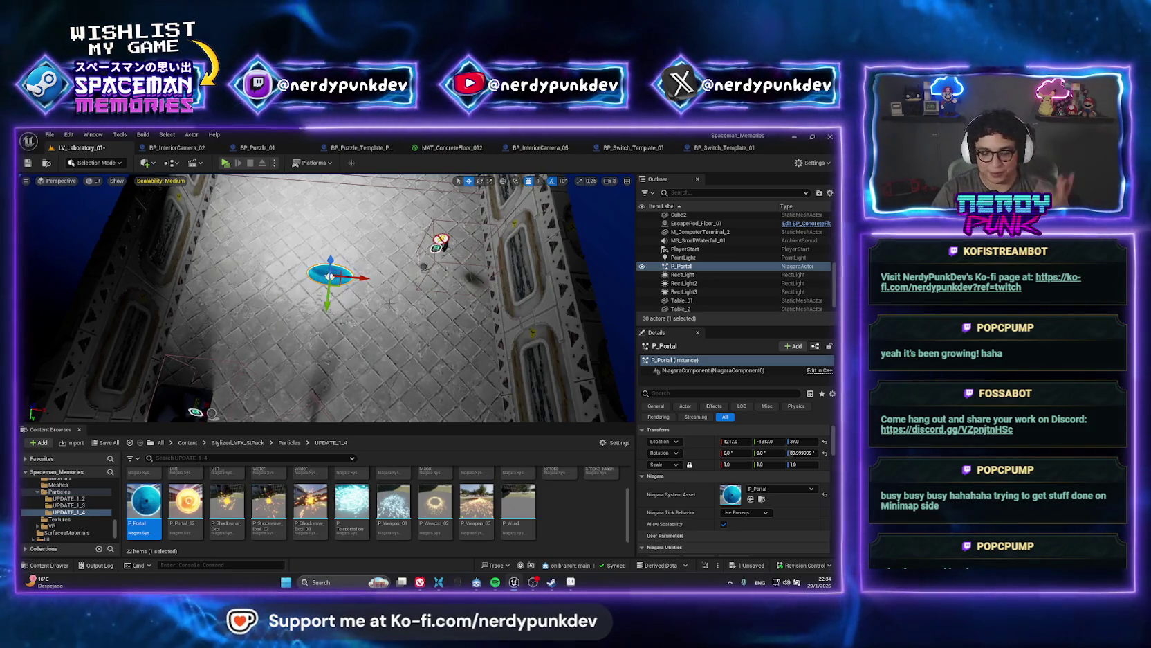
{"action": "mouse_move", "coordinate": [330, 297]}
{"action": "left_mouse_down"}
{"action": "mouse_move", "coordinate": [332, 325]}
{"action": "mouse_move", "coordinate": [326, 294]}
{"action": "left_mouse_up"}
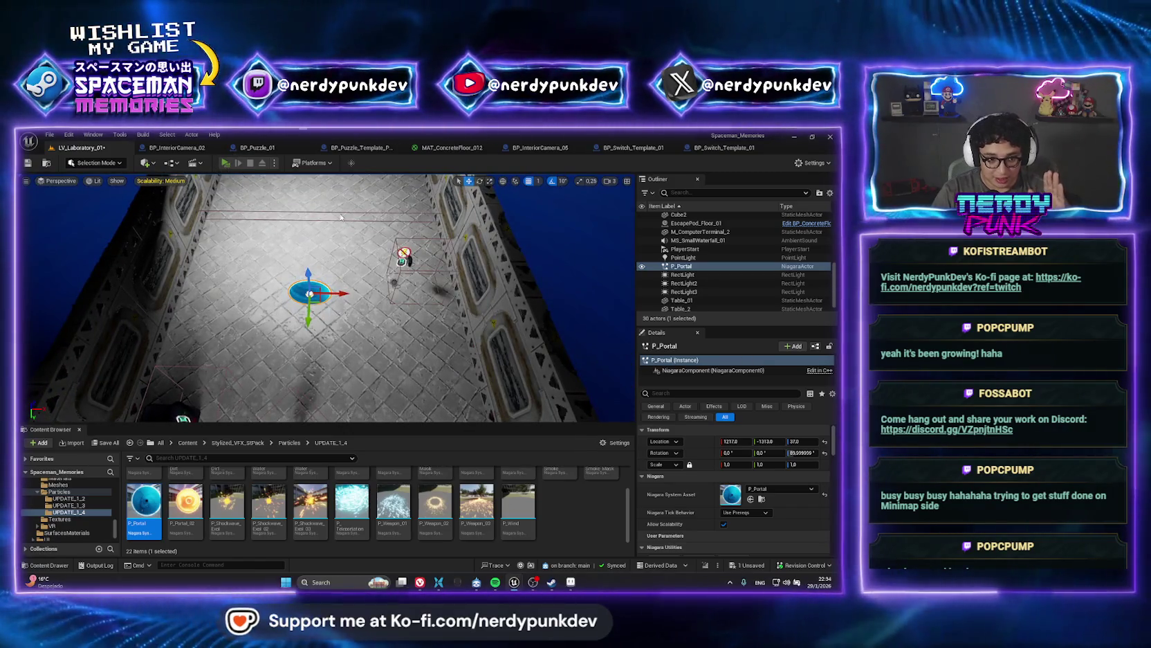
{"action": "key", "text": "alt+p"}
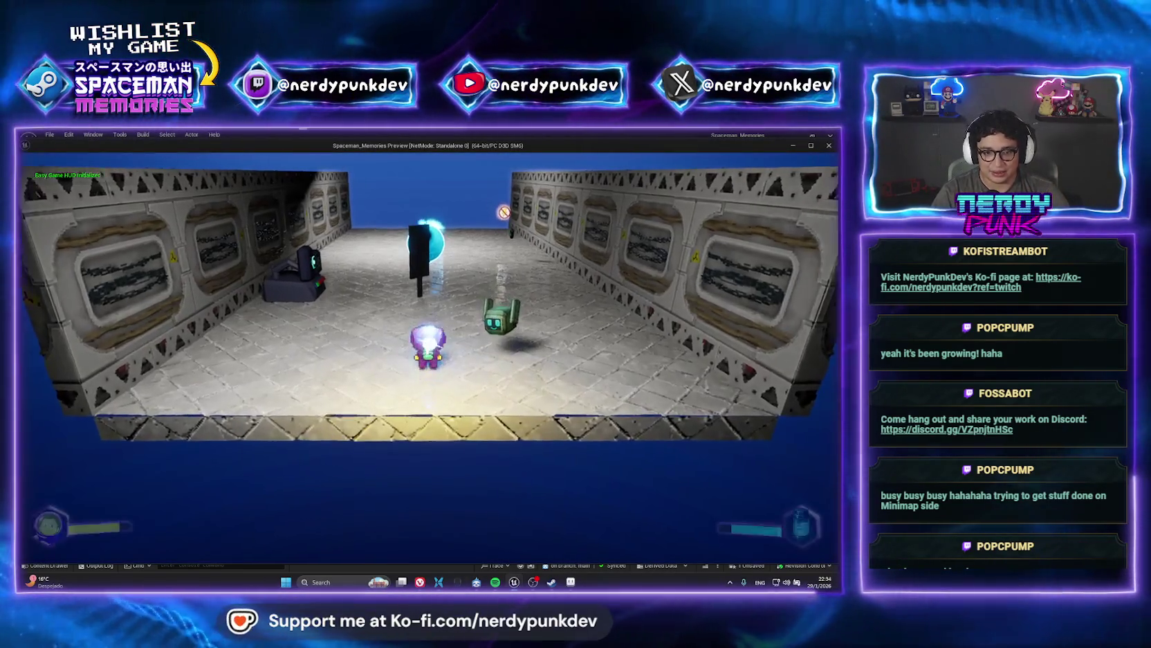
- In play, walk to the terminal and fire the laser, then stop the preview
{"action": "key", "text": "a"}
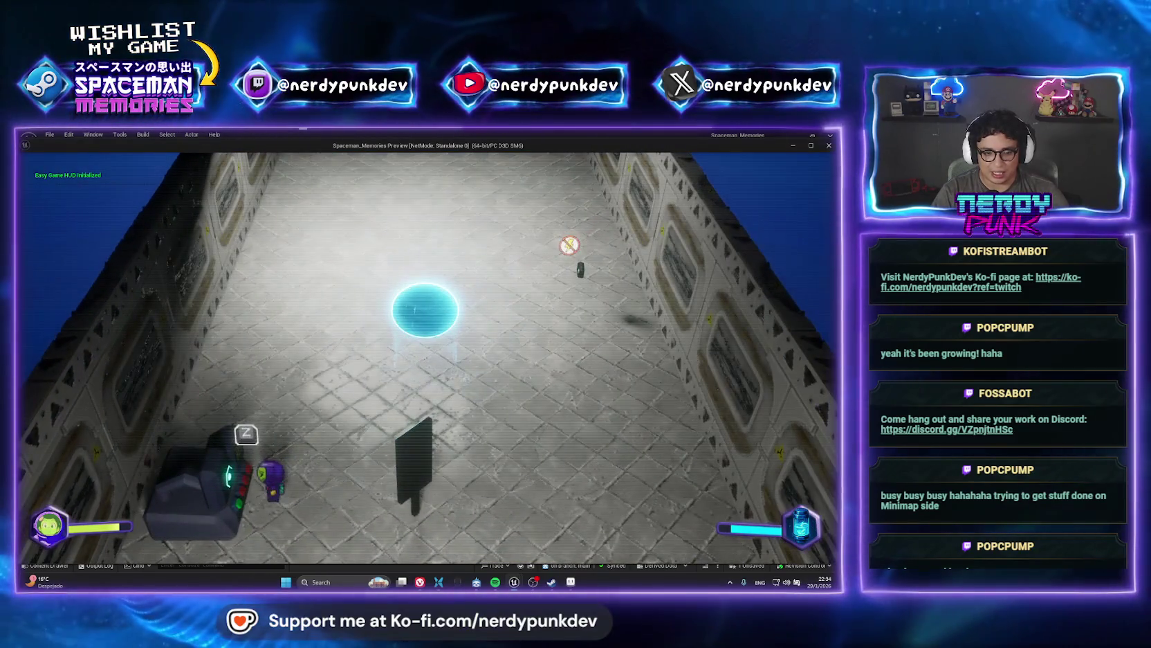
{"action": "key", "text": "z"}
{"action": "key", "text": "Escape"}
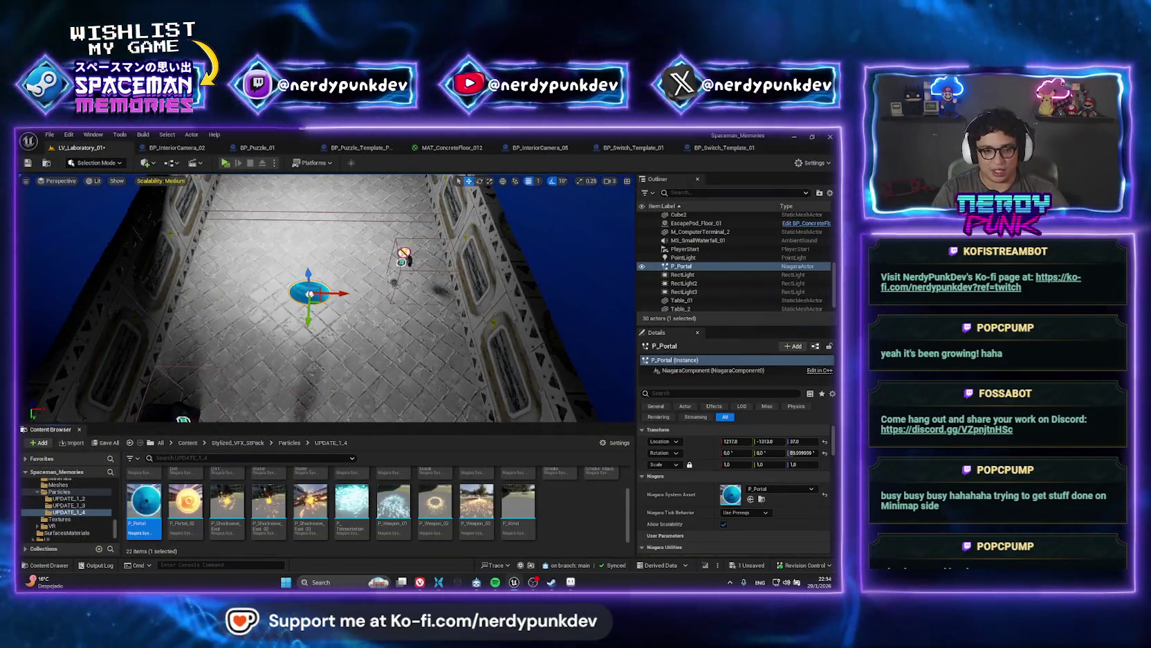
- Focus on the portal and review the P_Portal actor and asset action lists
{"action": "key", "text": "f"}
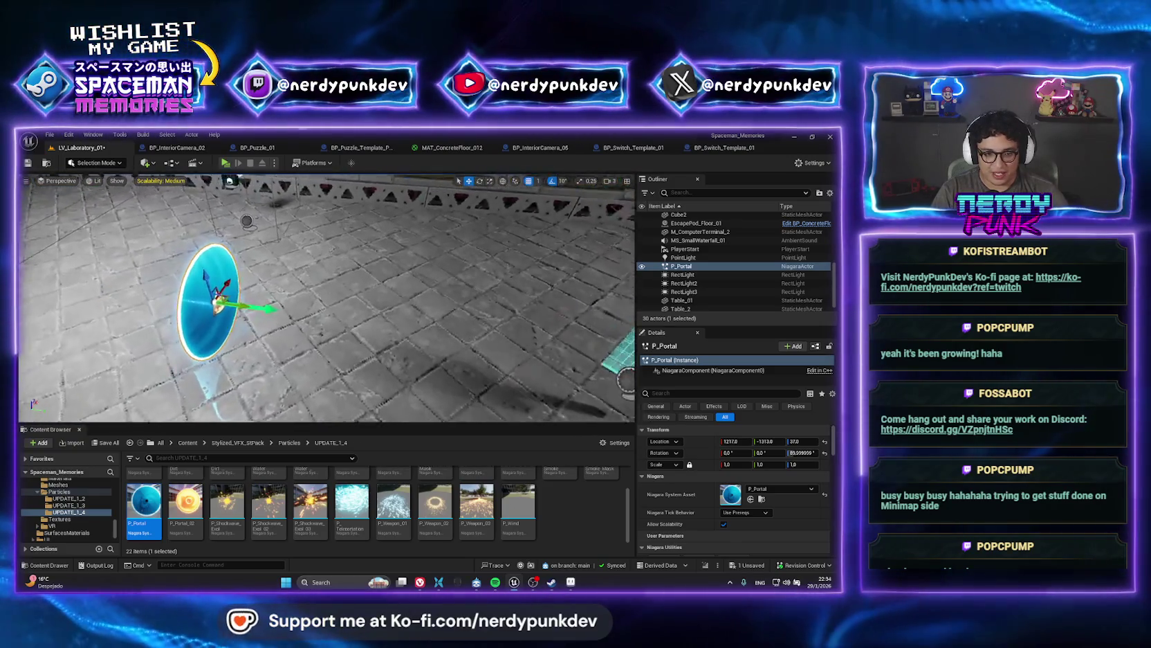
{"action": "scroll", "coordinate": [327, 297], "scroll_direction": "down", "scroll_amount": 5}
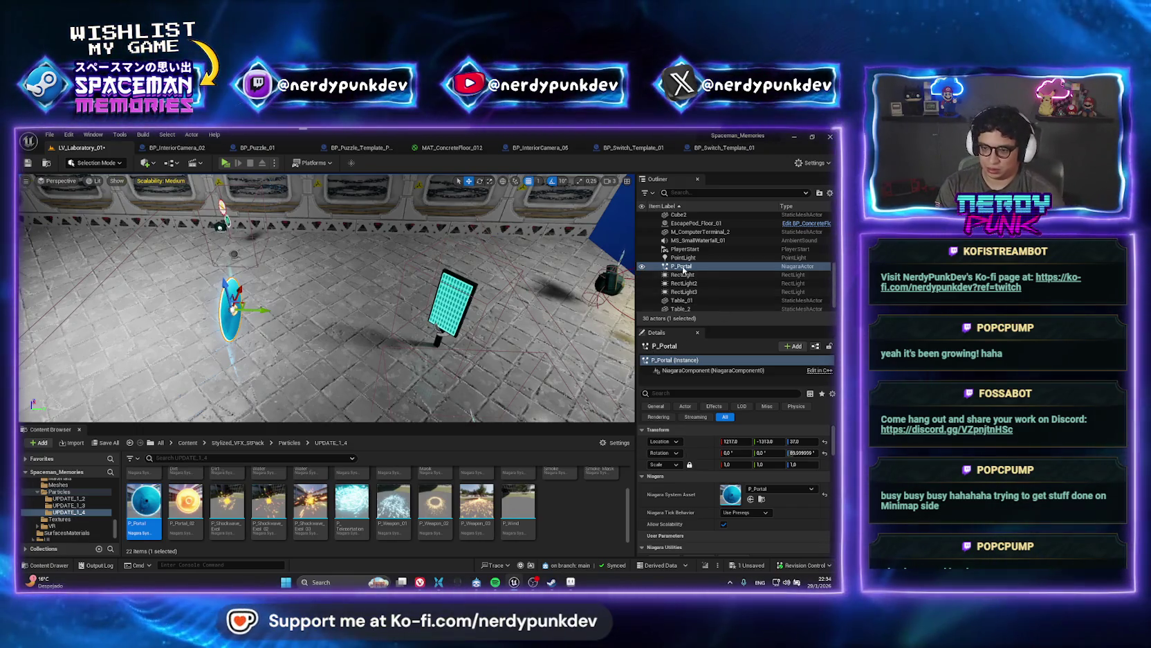
{"action": "right_click", "coordinate": [684, 269]}
{"action": "left_click", "coordinate": [713, 285]}
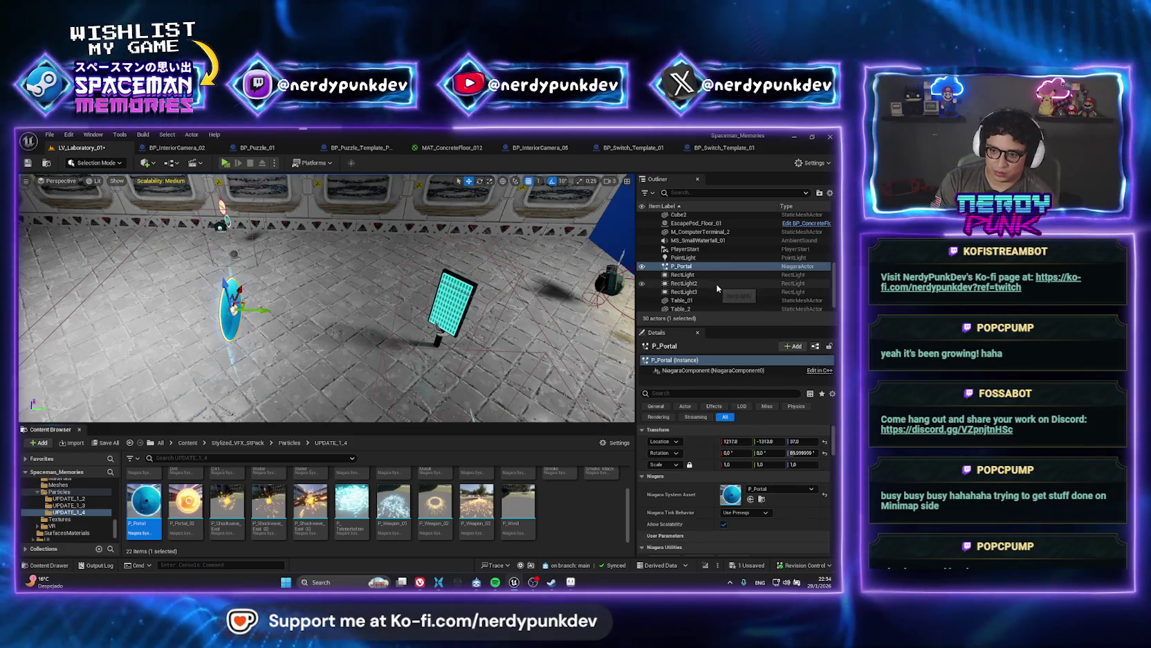
{"action": "right_click", "coordinate": [128, 511]}
{"action": "key", "text": "Escape"}
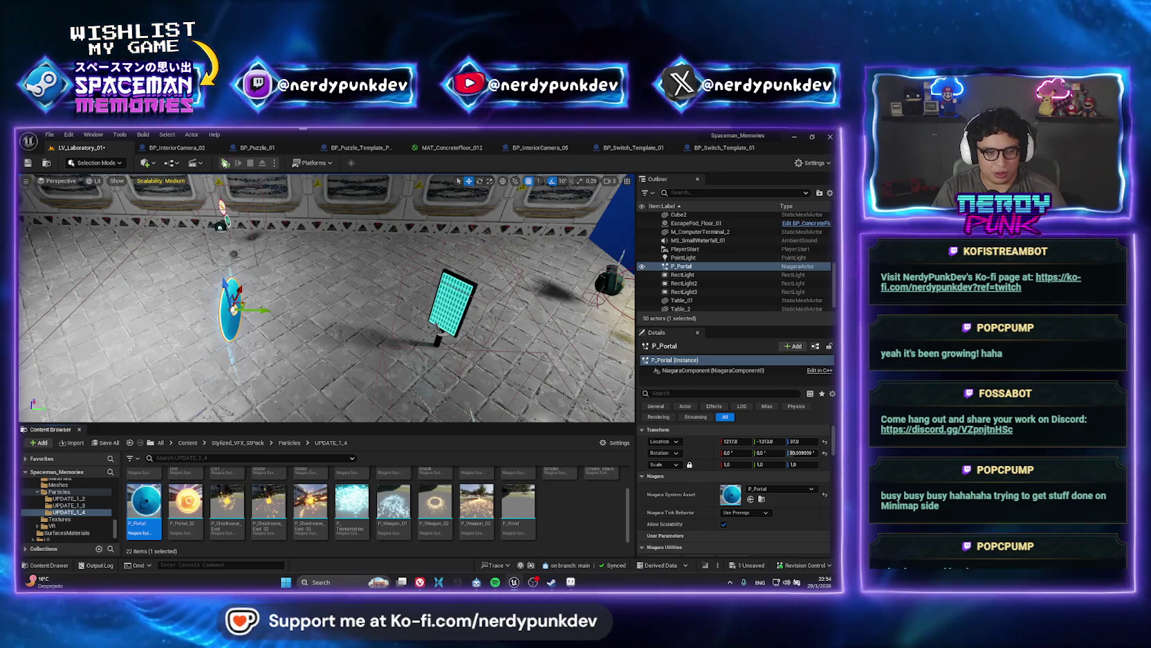
- Select the portal and bring up the Blueprints creation options
{"action": "left_click", "coordinate": [151, 163]}
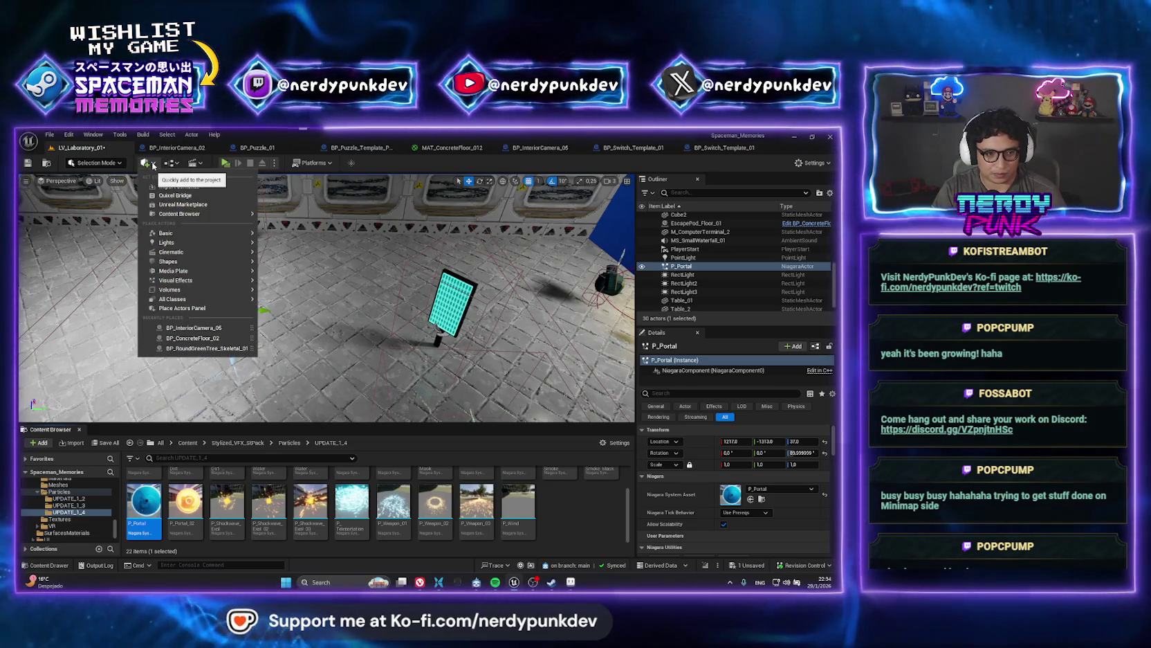
{"action": "left_click", "coordinate": [219, 290]}
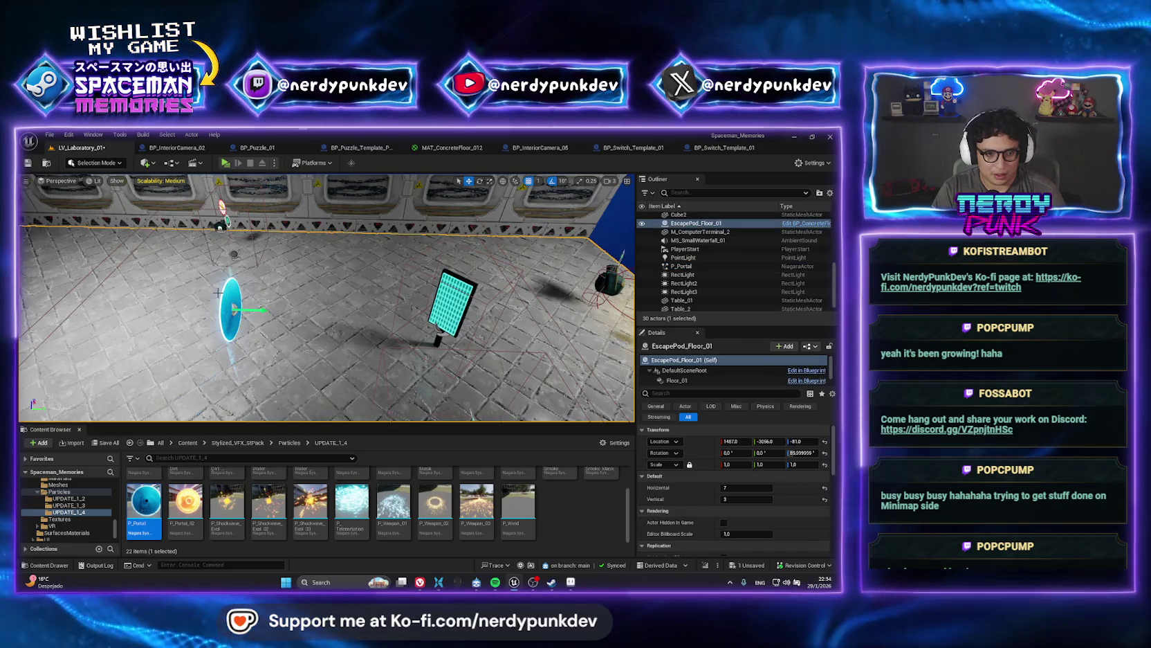
{"action": "left_click", "coordinate": [231, 308]}
{"action": "left_click", "coordinate": [177, 164]}
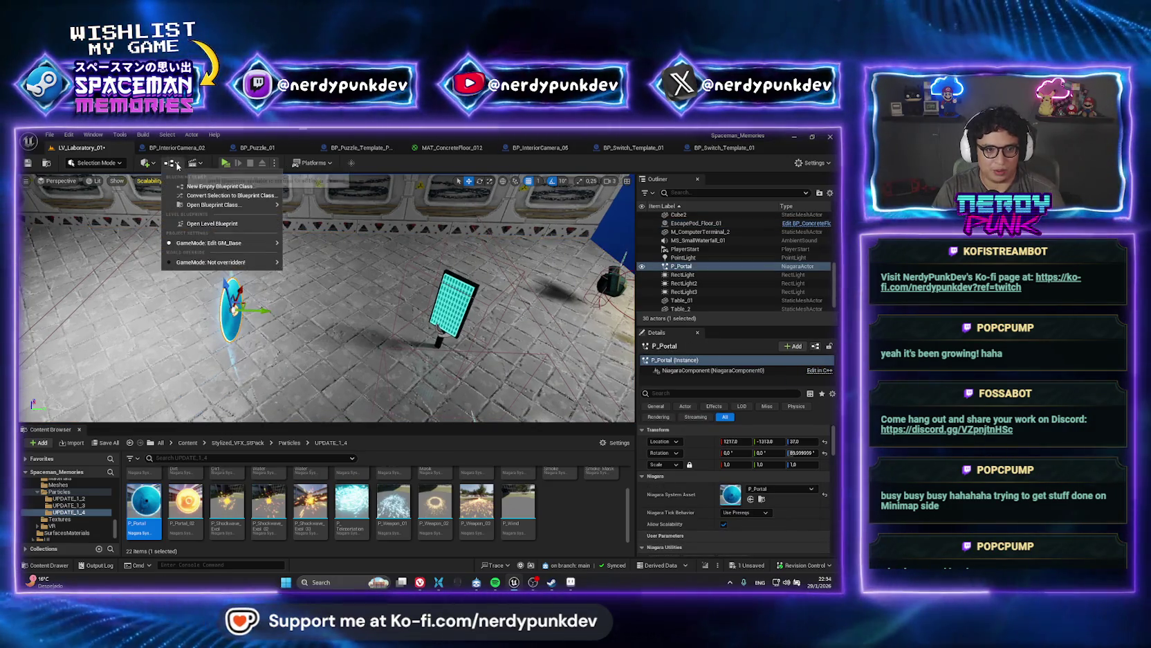
- Convert the portal into P_Portal_Blueprint saved in Puzzles/LaserPuzzles/Lab_01
{"action": "left_click", "coordinate": [234, 197]}
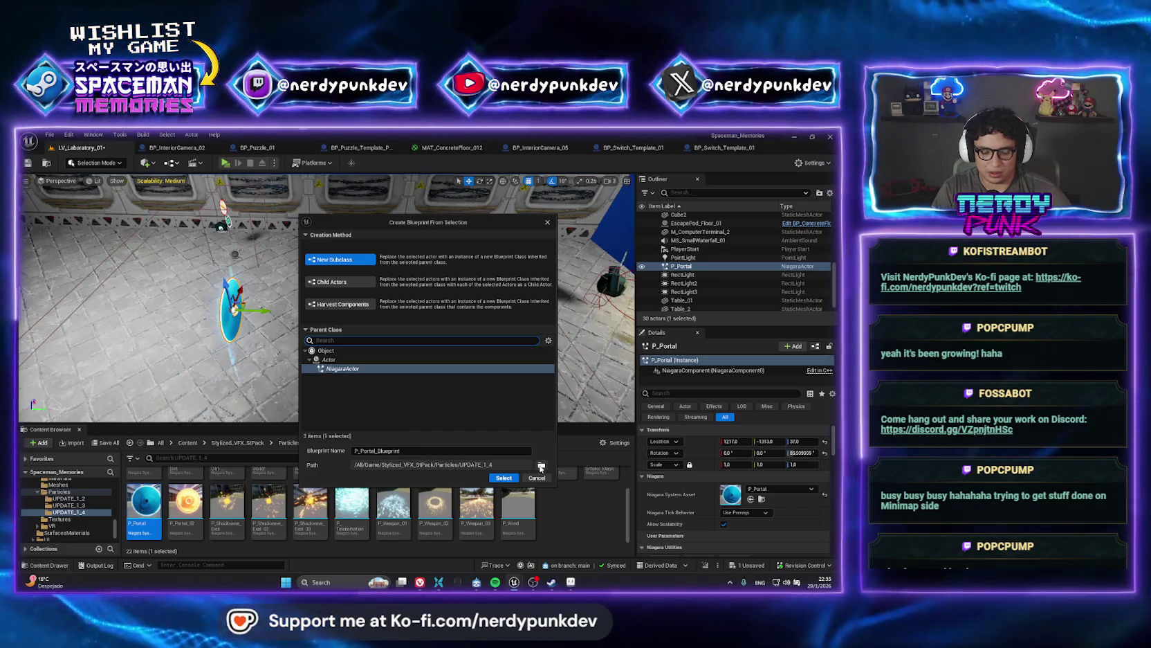
{"action": "left_click", "coordinate": [541, 465]}
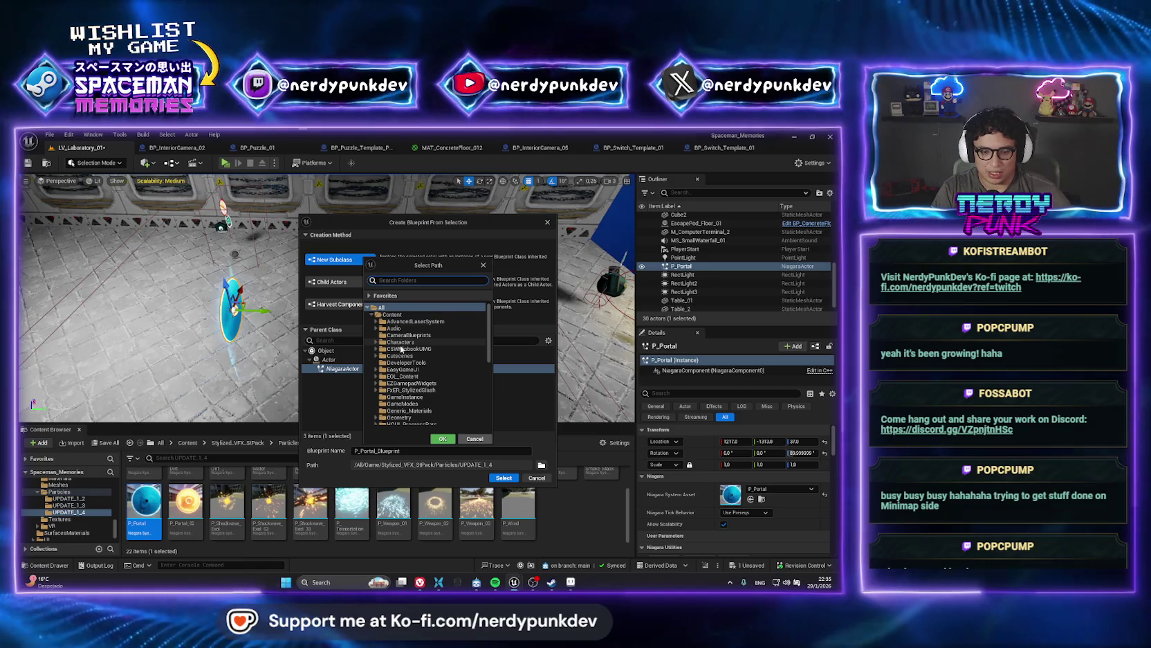
{"action": "scroll", "coordinate": [401, 349], "scroll_direction": "down", "scroll_amount": 5}
{"action": "left_click", "coordinate": [378, 370]}
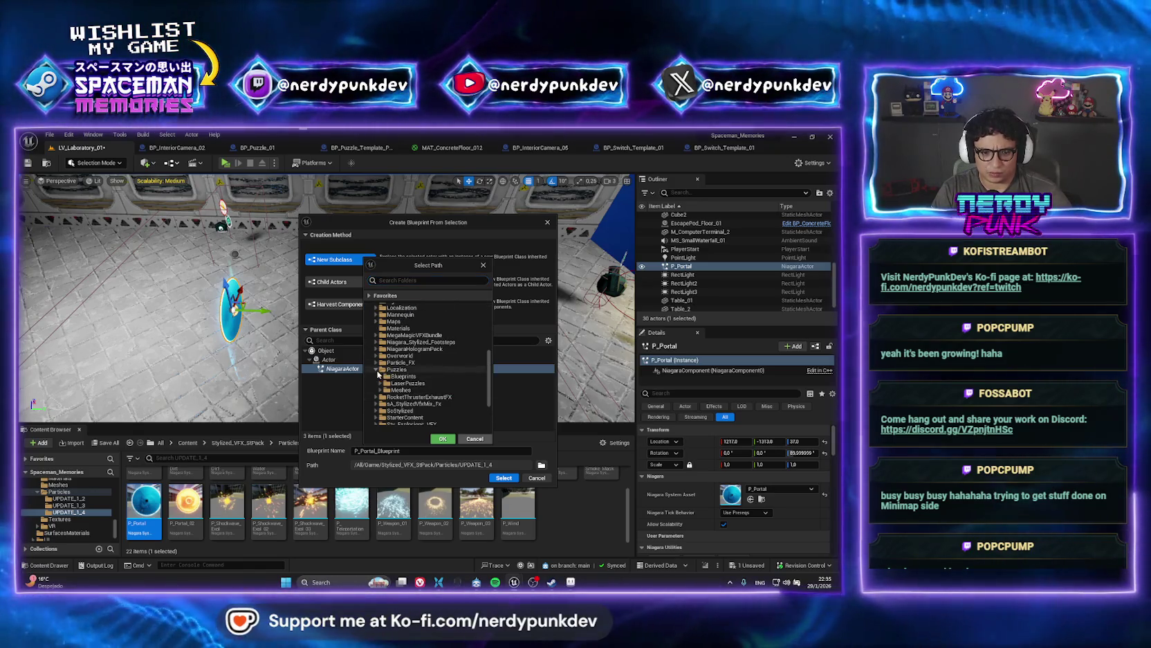
{"action": "left_click", "coordinate": [382, 383]}
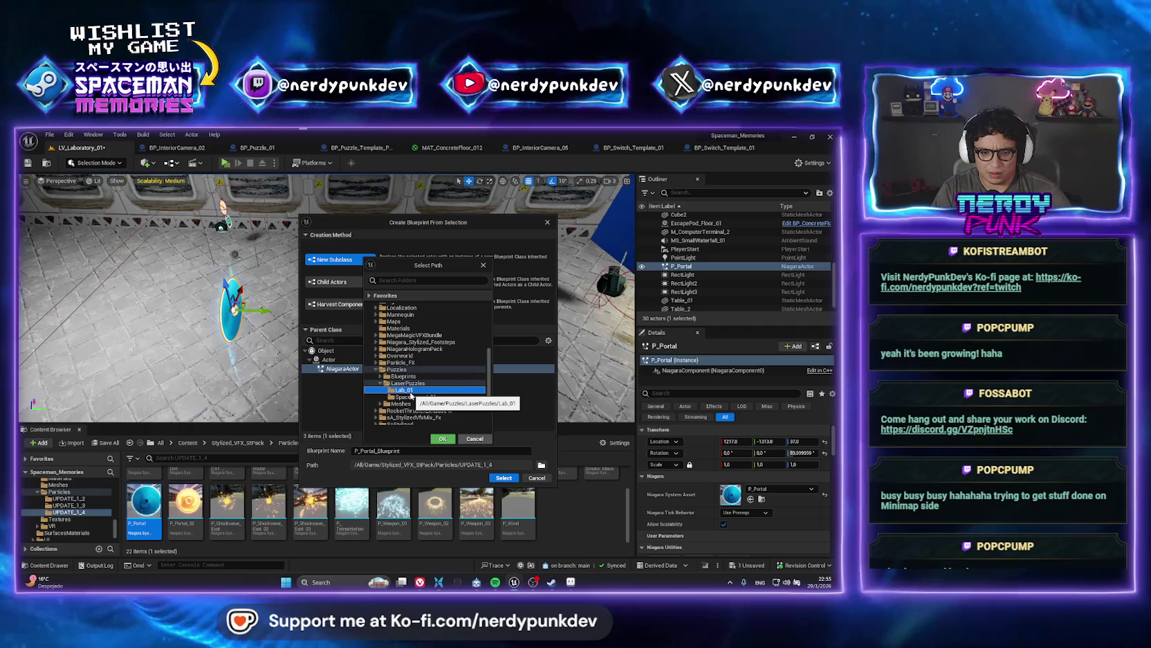
{"action": "left_click", "coordinate": [443, 439]}
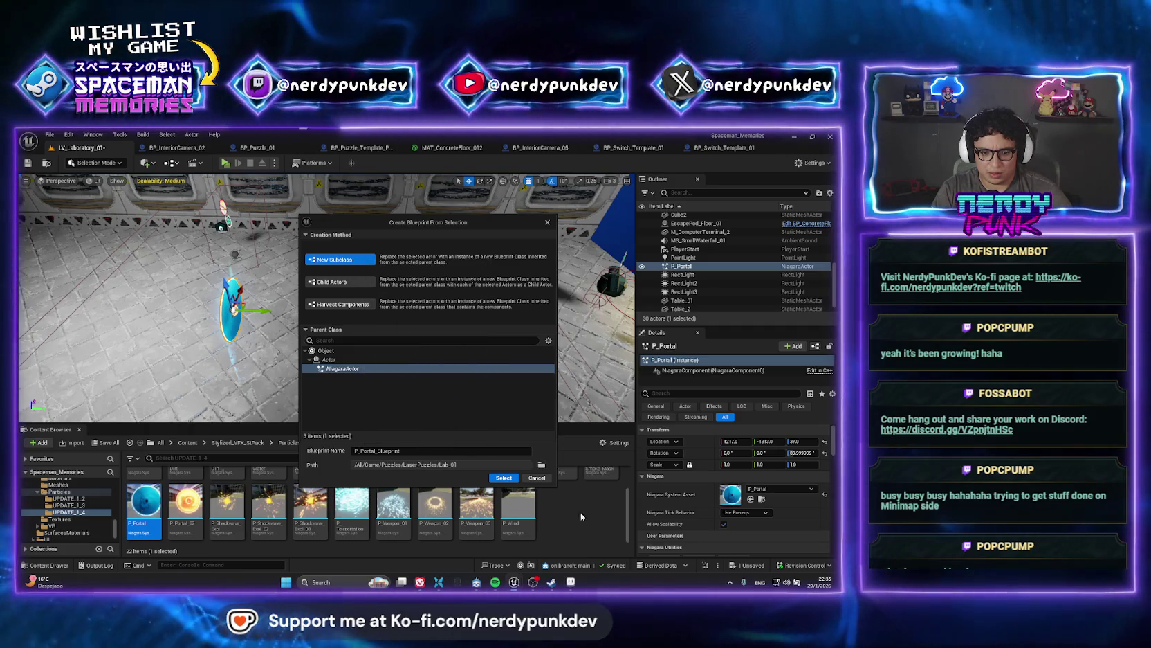
{"action": "left_click", "coordinate": [504, 480]}
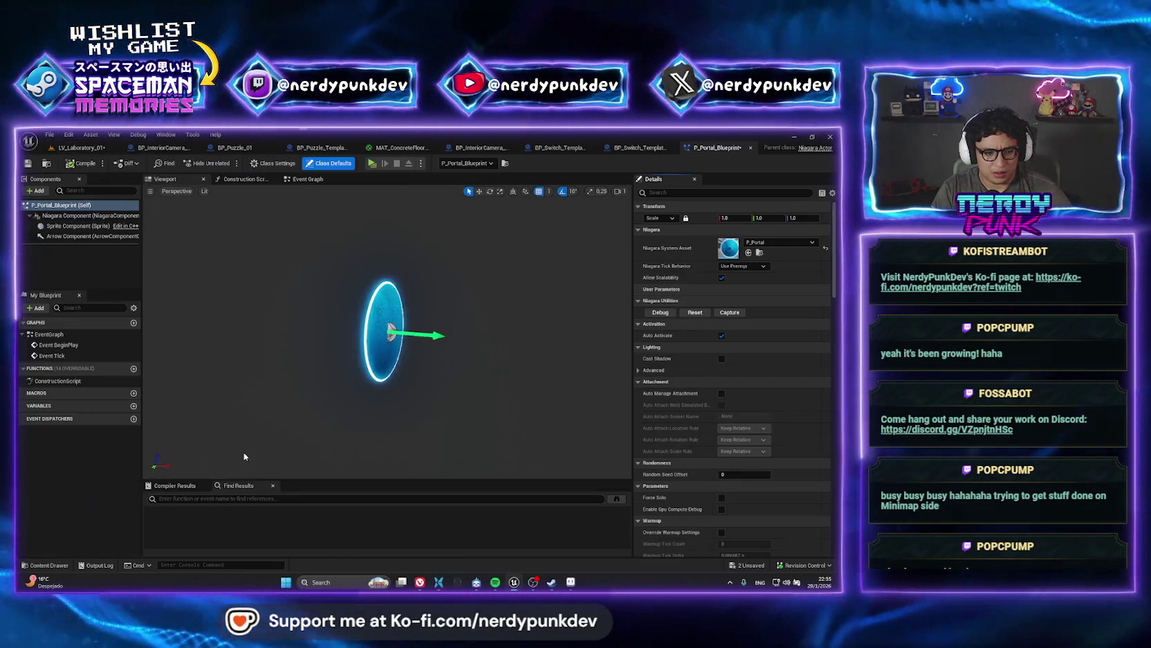
- Add a Cube mesh at X -54 behind the portal, scaled to Z 2.25
{"action": "left_click", "coordinate": [40, 190]}
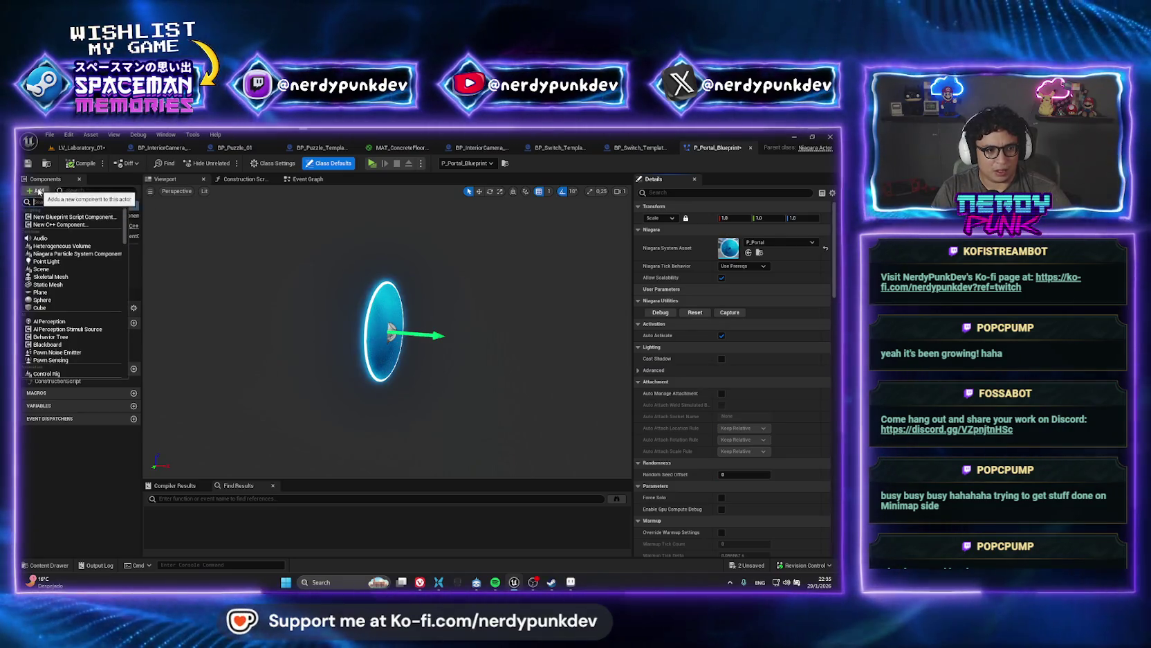
{"action": "type", "text": "stati"}
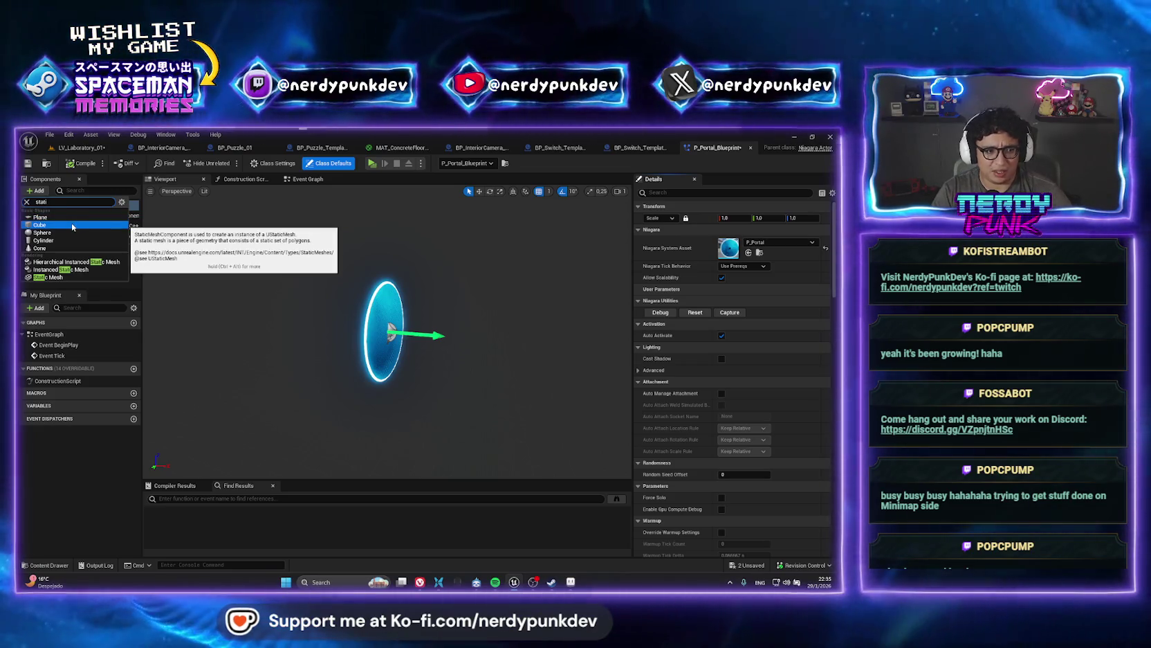
{"action": "left_click", "coordinate": [72, 225]}
{"action": "mouse_move", "coordinate": [423, 335]}
{"action": "left_mouse_down"}
{"action": "mouse_move", "coordinate": [396, 333]}
{"action": "mouse_move", "coordinate": [364, 277]}
{"action": "left_mouse_up"}
{"action": "key", "text": "r"}
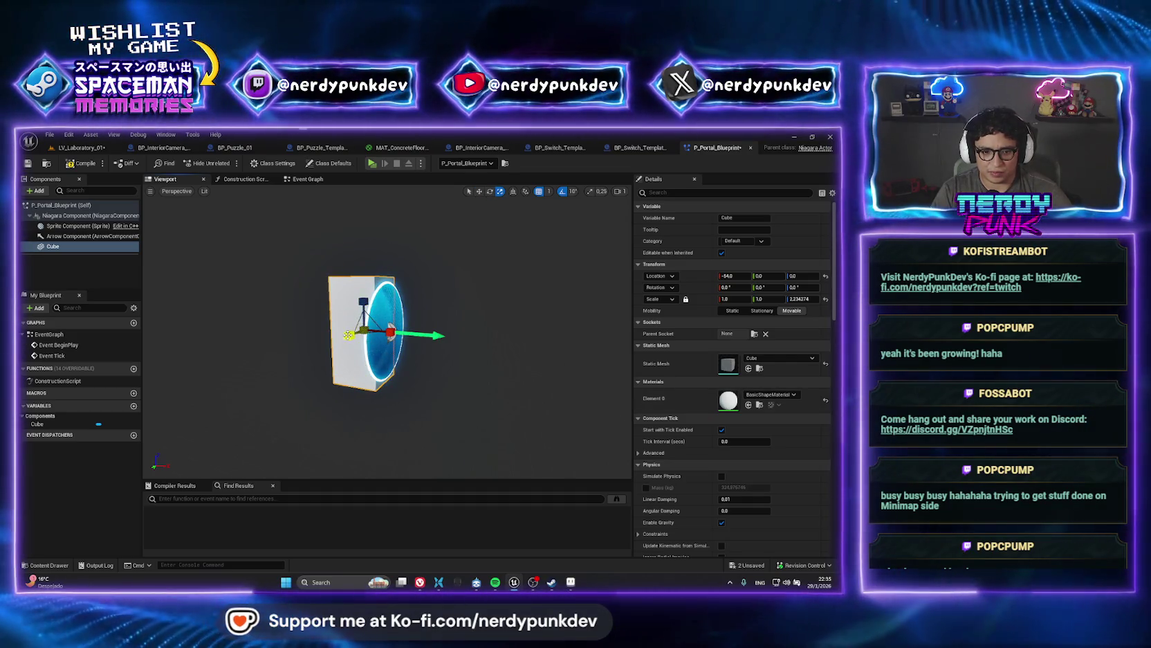
{"action": "left_click", "coordinate": [76, 148]}
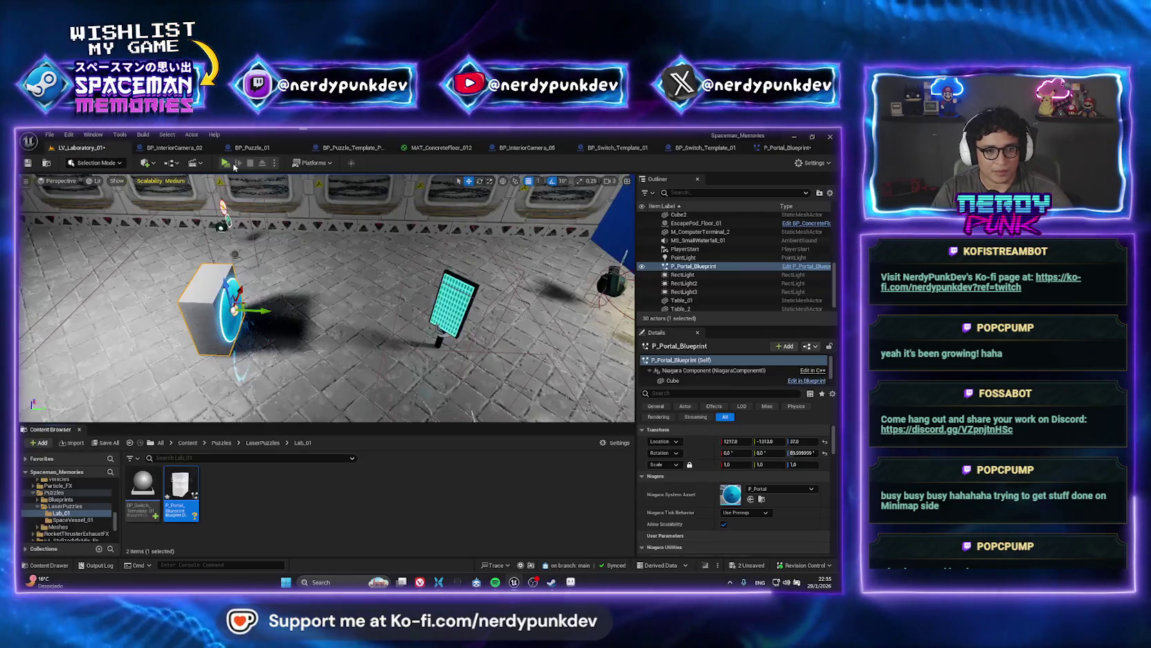
- Playtest the level standalone, walking the character to the console
{"action": "left_click", "coordinate": [225, 163]}
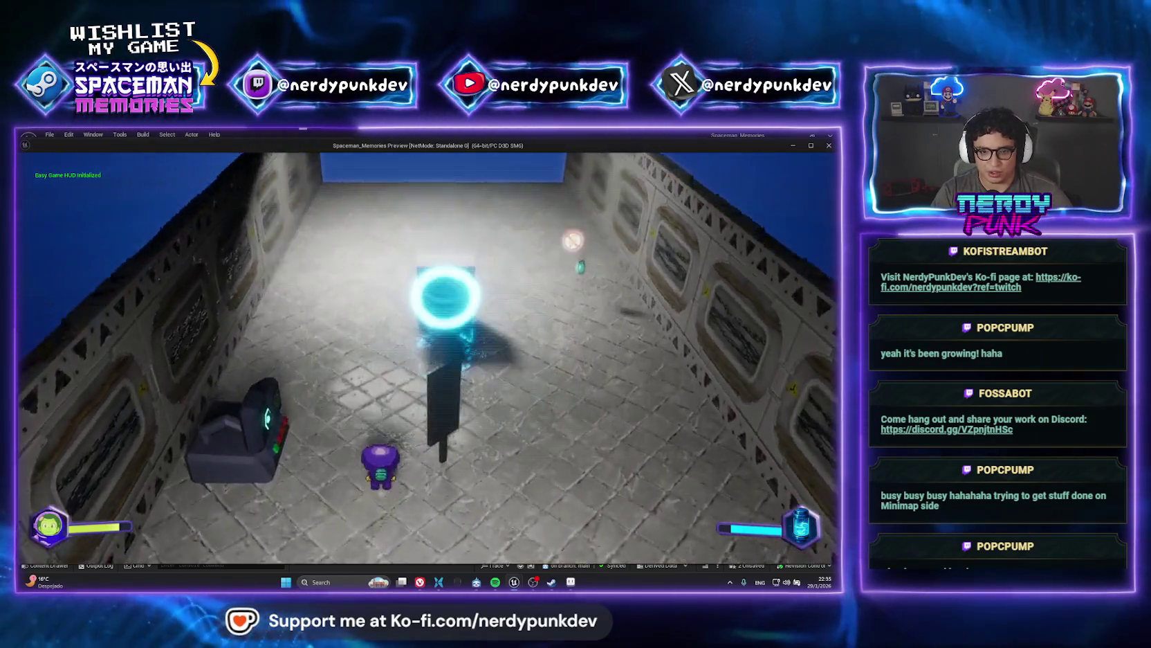
{"action": "key", "text": "a"}
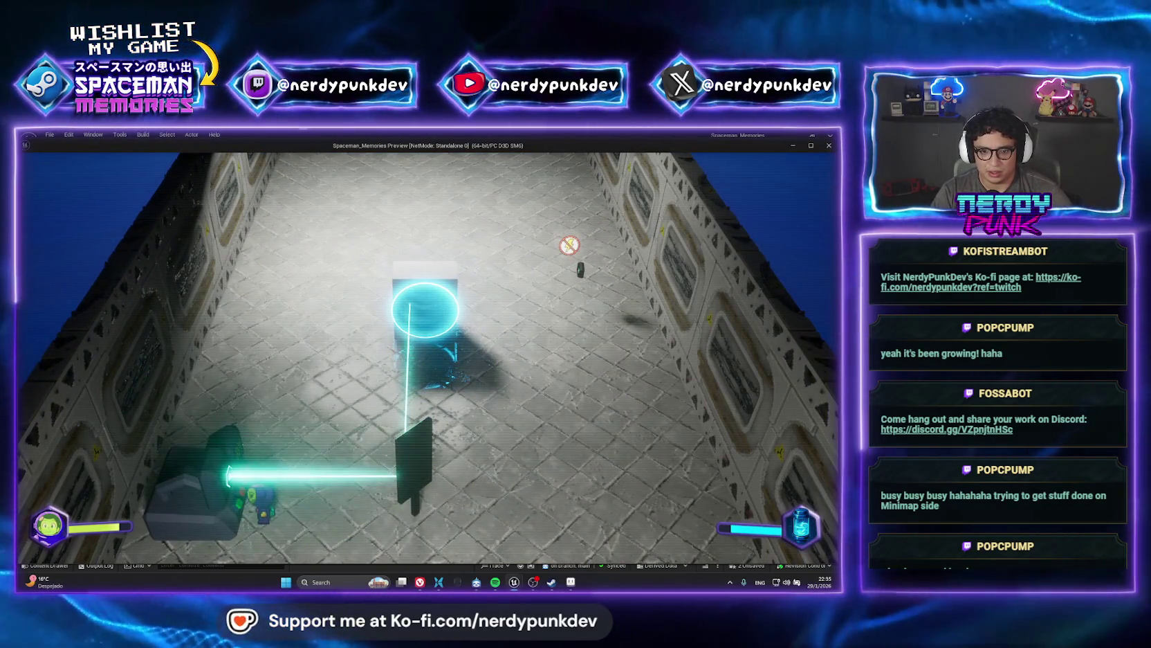
{"action": "key", "text": "Escape"}
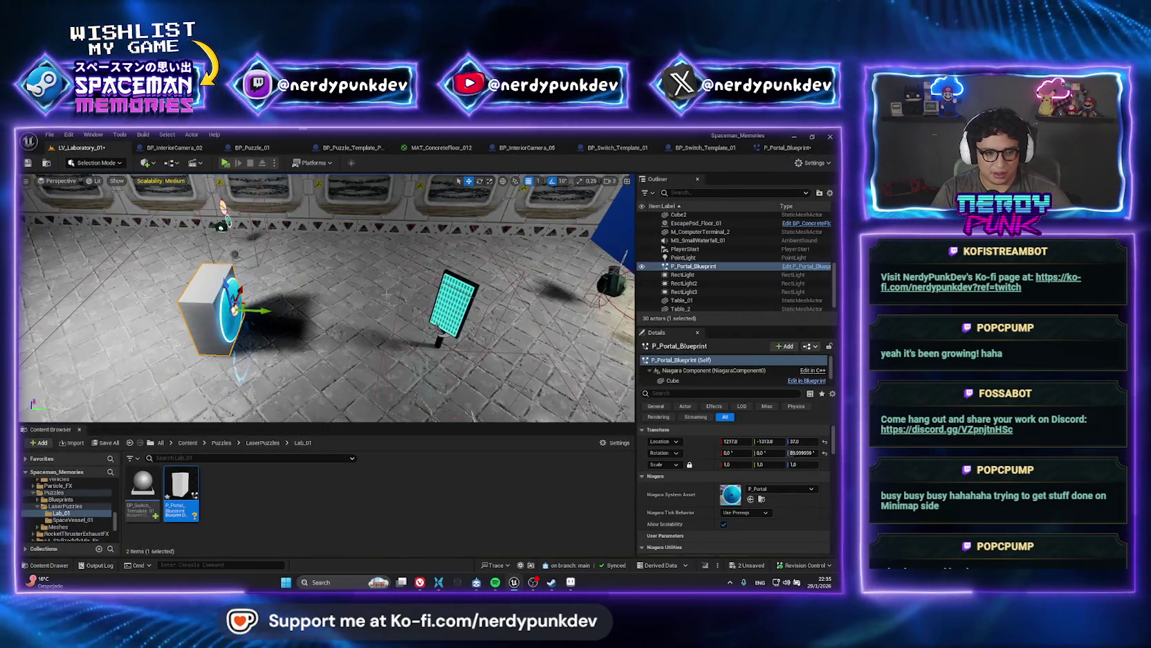
- Raise RectLight3 higher above the lab to Location Z 853
{"action": "key", "text": "f"}
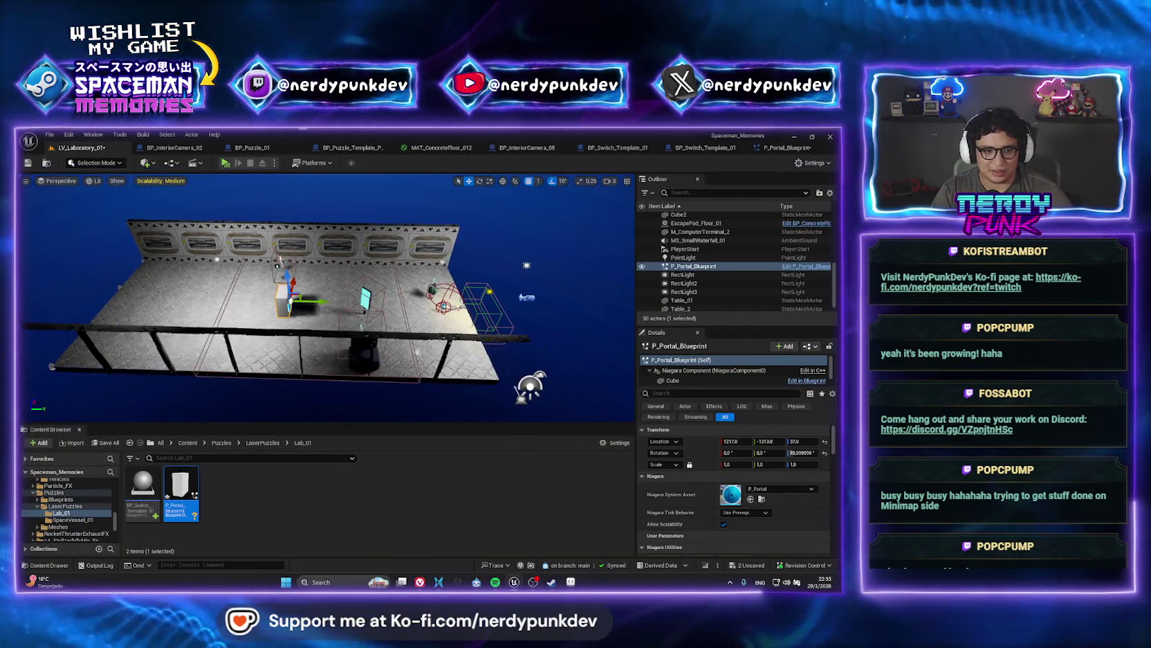
{"action": "left_click", "coordinate": [260, 254]}
{"action": "left_click_drag", "start_coordinate": [261, 253], "coordinate": [258, 219]}
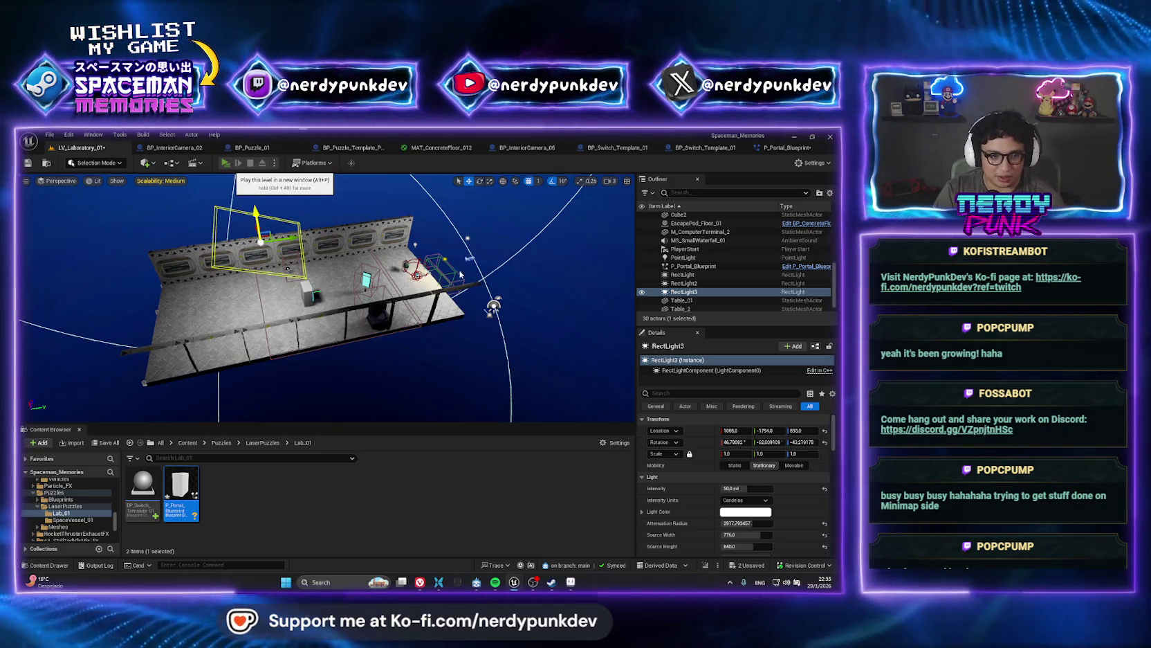
- Playtest again, firing the console's laser to confirm it reflects into the portal
{"action": "left_click", "coordinate": [225, 163]}
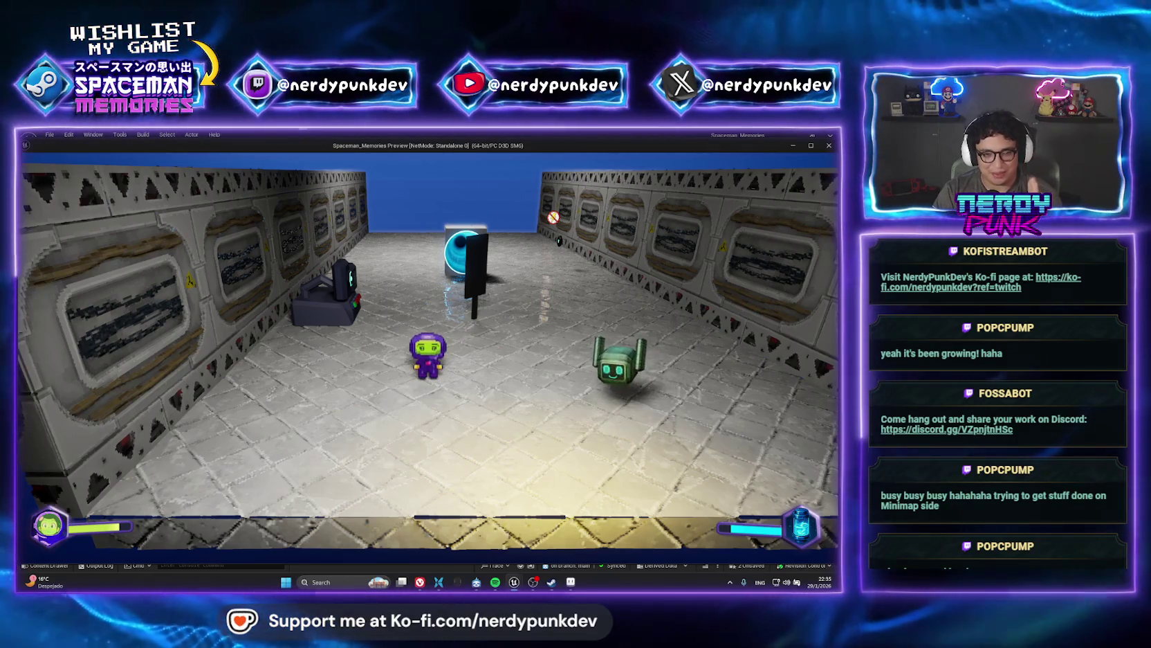
{"action": "key", "text": "w"}
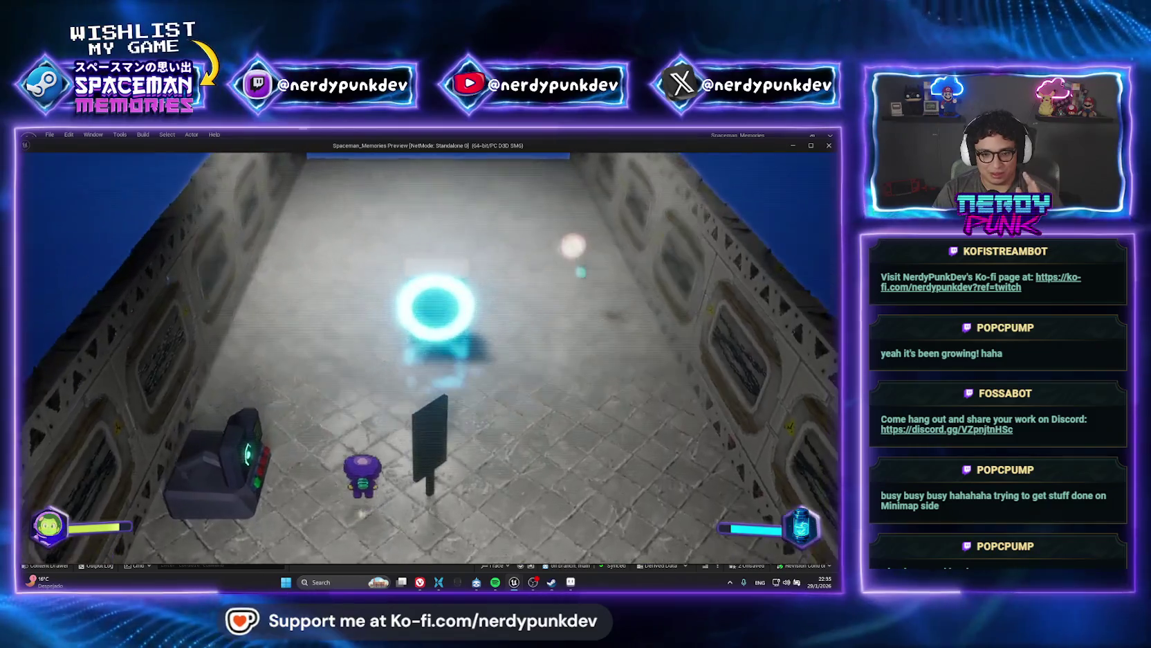
{"action": "key", "text": "a"}
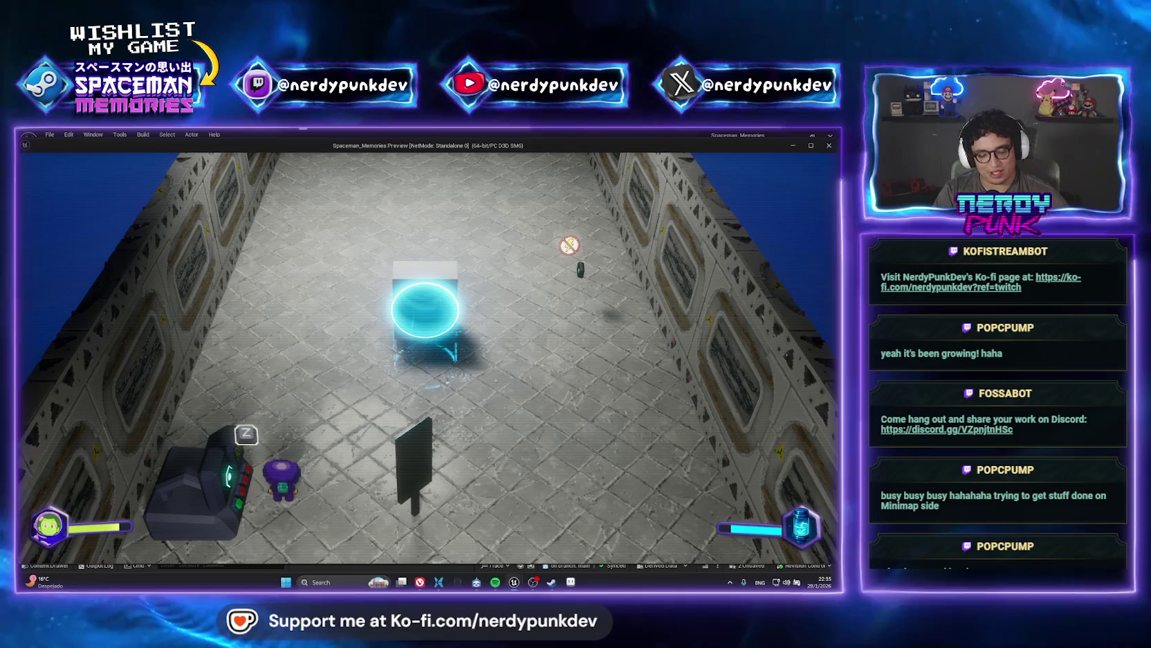
{"action": "key", "text": "z"}
{"action": "key", "text": "w"}
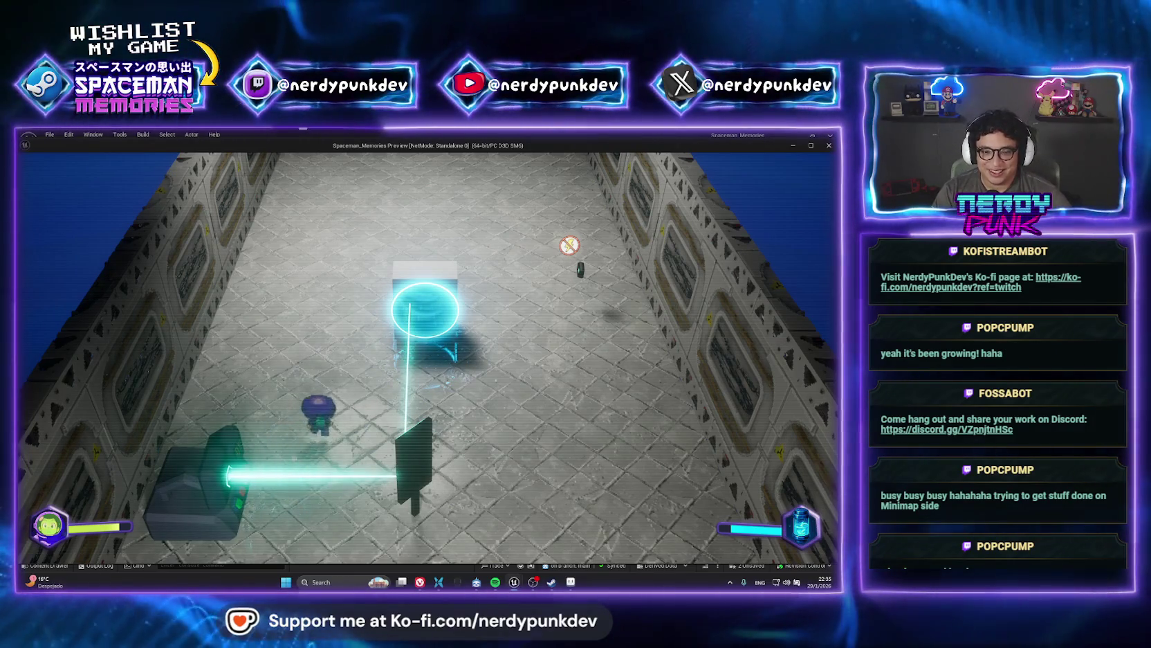
{"action": "key", "text": "Escape"}
{"action": "scroll", "coordinate": [327, 297], "scroll_direction": "up", "scroll_amount": 10}
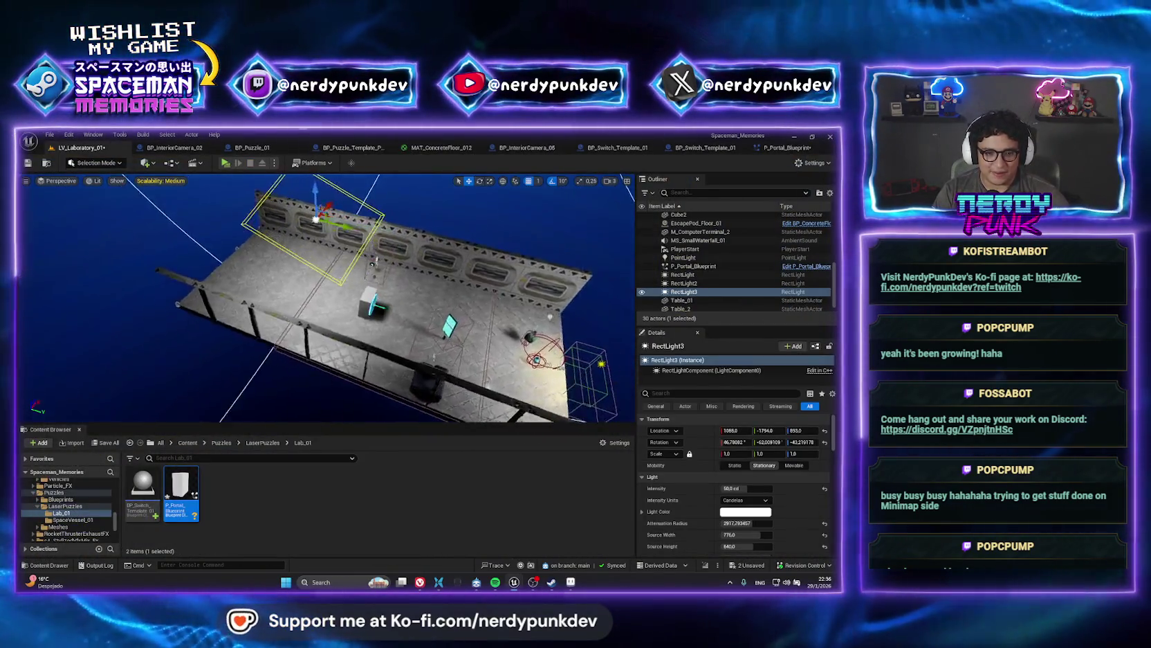
{"action": "left_click", "coordinate": [293, 271]}
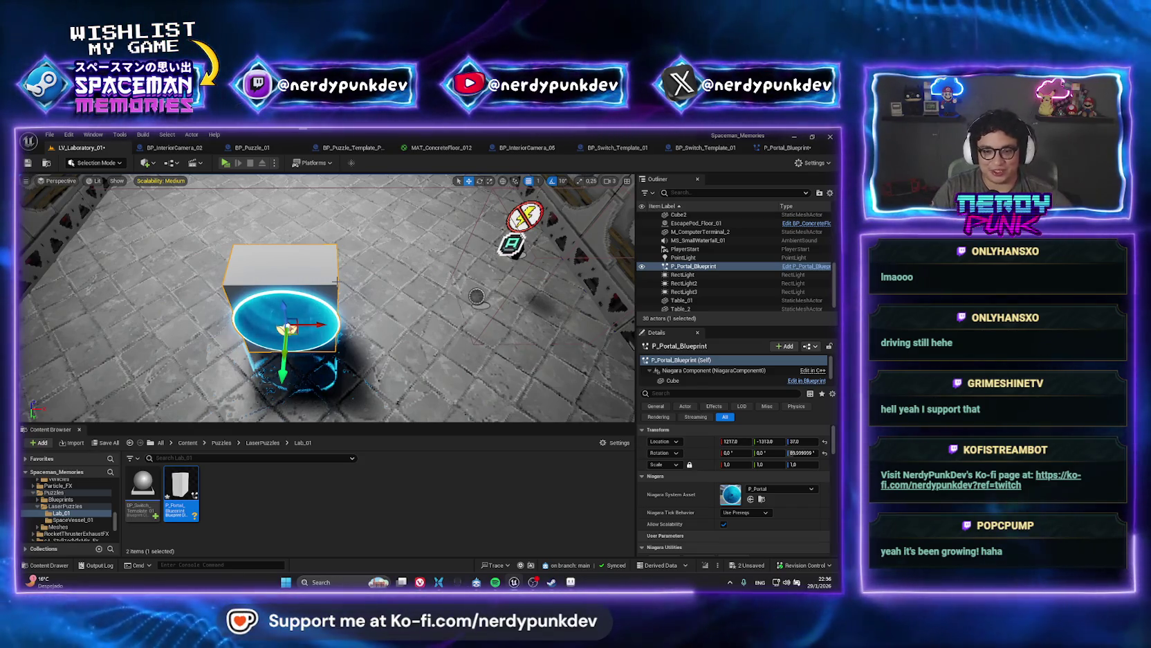
{"action": "scroll", "coordinate": [354, 285], "scroll_direction": "down", "scroll_amount": 6}
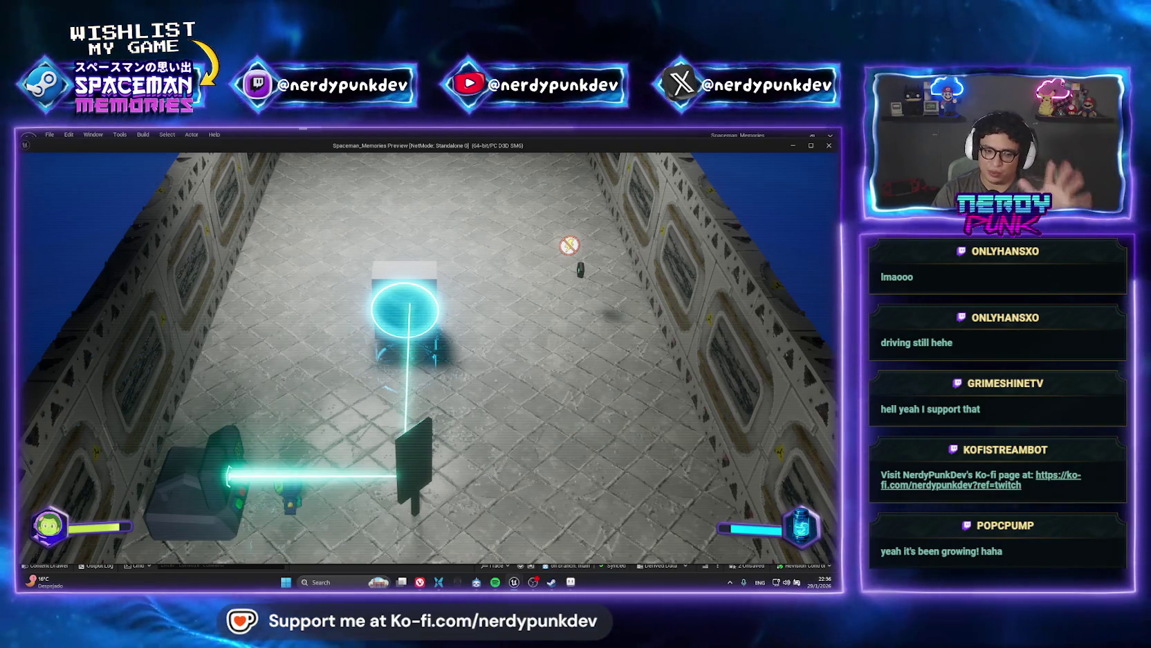
{"action": "key", "text": "w"}
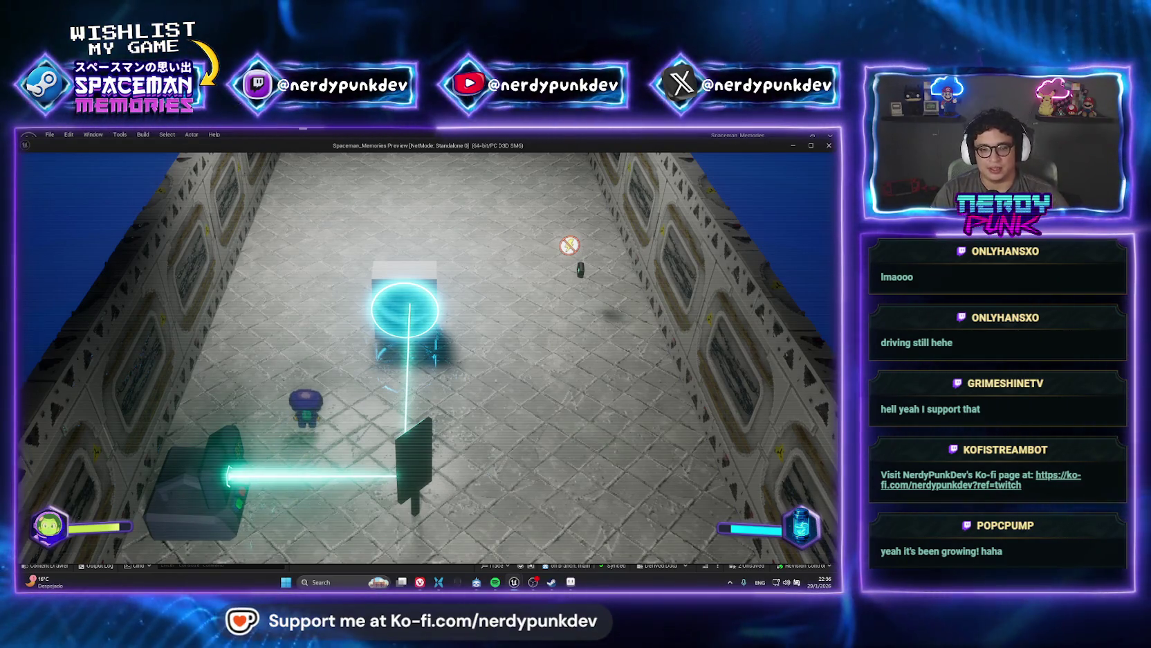
{"action": "key", "text": "Escape"}
- Select the BP_Switch_Template_01 terminal and browse to its blueprint asset
{"action": "left_click_drag", "start_coordinate": [475, 372], "coordinate": [233, 269]}
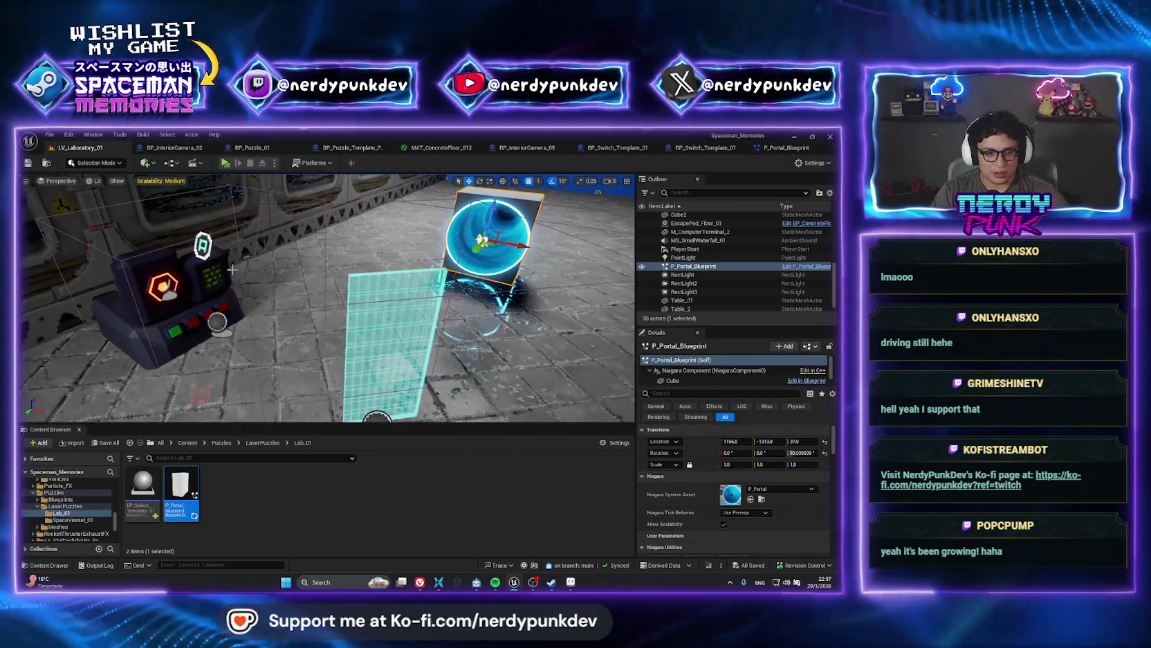
{"action": "left_click", "coordinate": [232, 269]}
{"action": "right_click", "coordinate": [684, 267]}
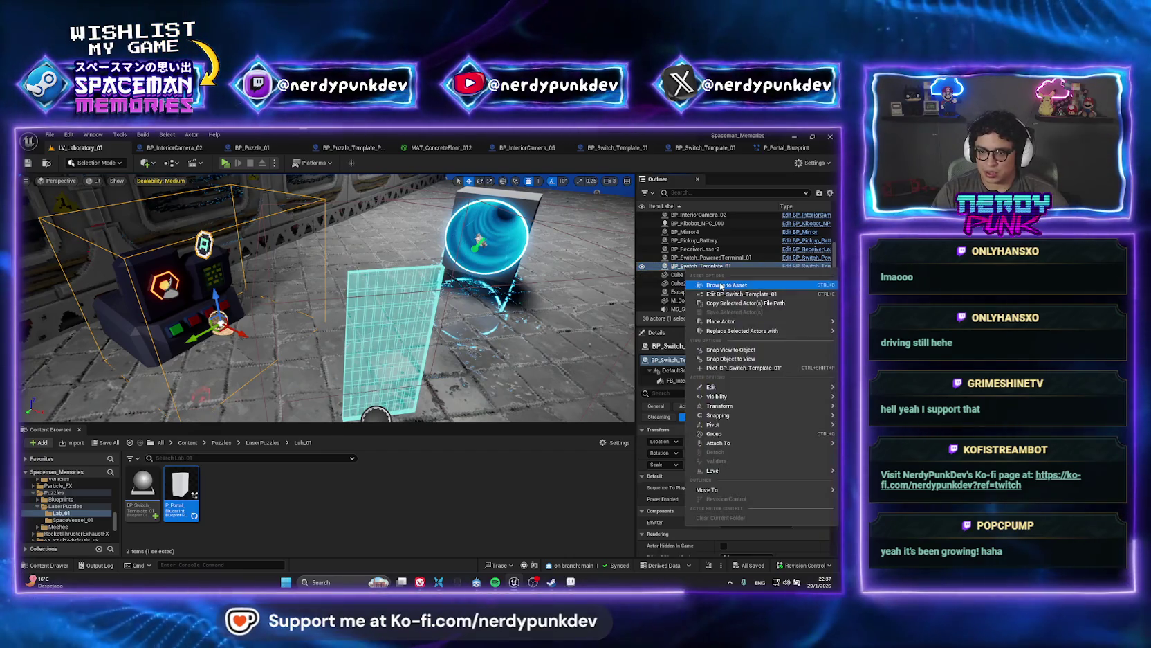
{"action": "left_click", "coordinate": [720, 325]}
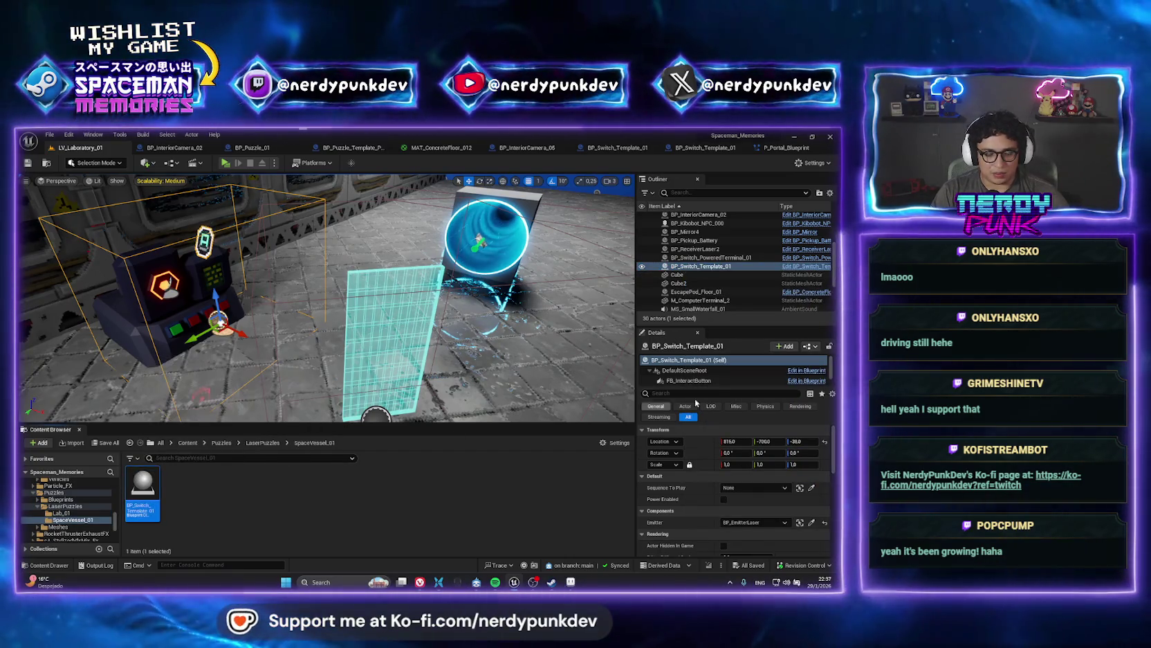
- Go to the Lab_01 folder and open BP_Switch_Template_01's Event Graph
{"action": "left_click", "coordinate": [262, 442]}
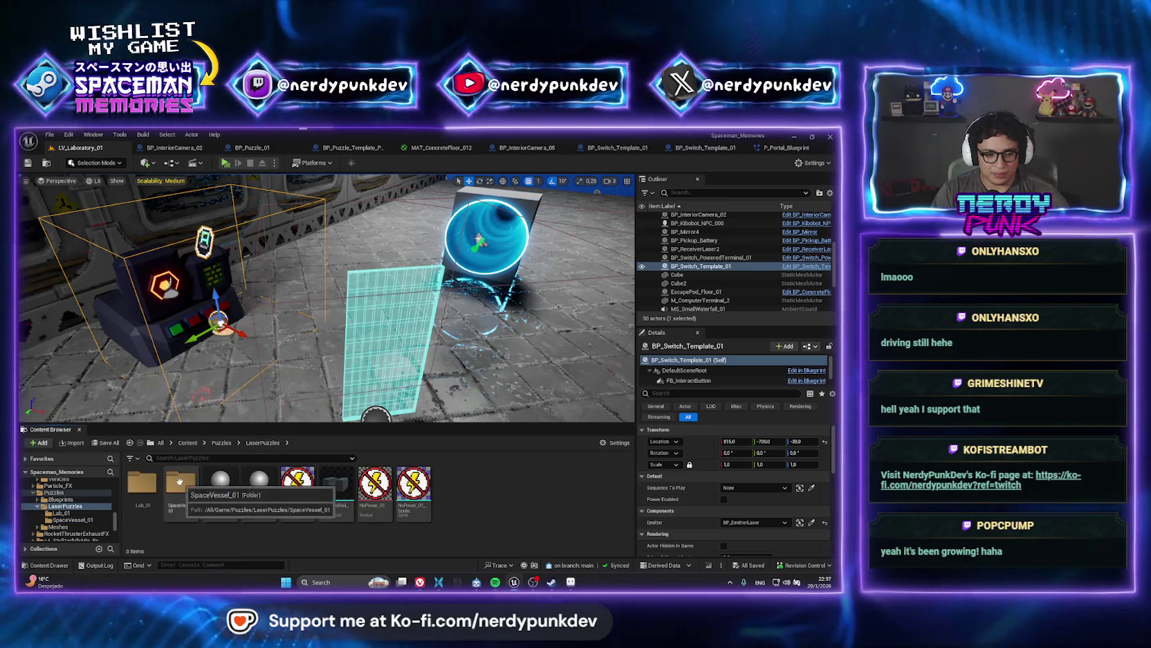
{"action": "left_click", "coordinate": [126, 488]}
{"action": "double_click", "coordinate": [124, 487]}
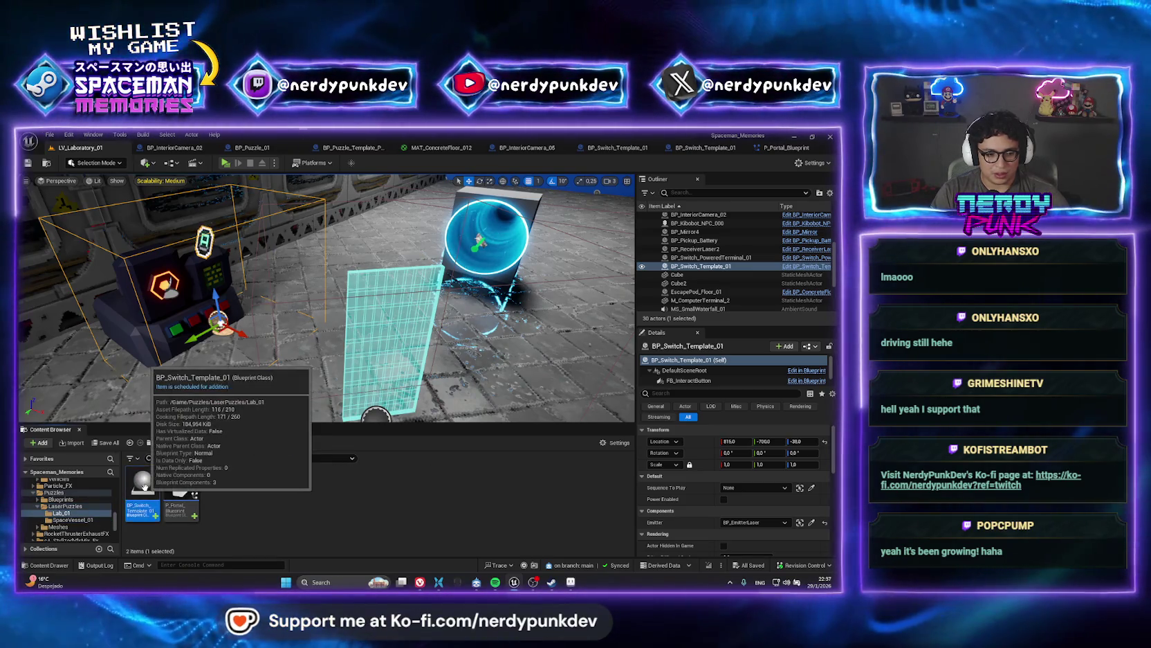
{"action": "left_click", "coordinate": [126, 488]}
{"action": "right_click", "coordinate": [688, 267]}
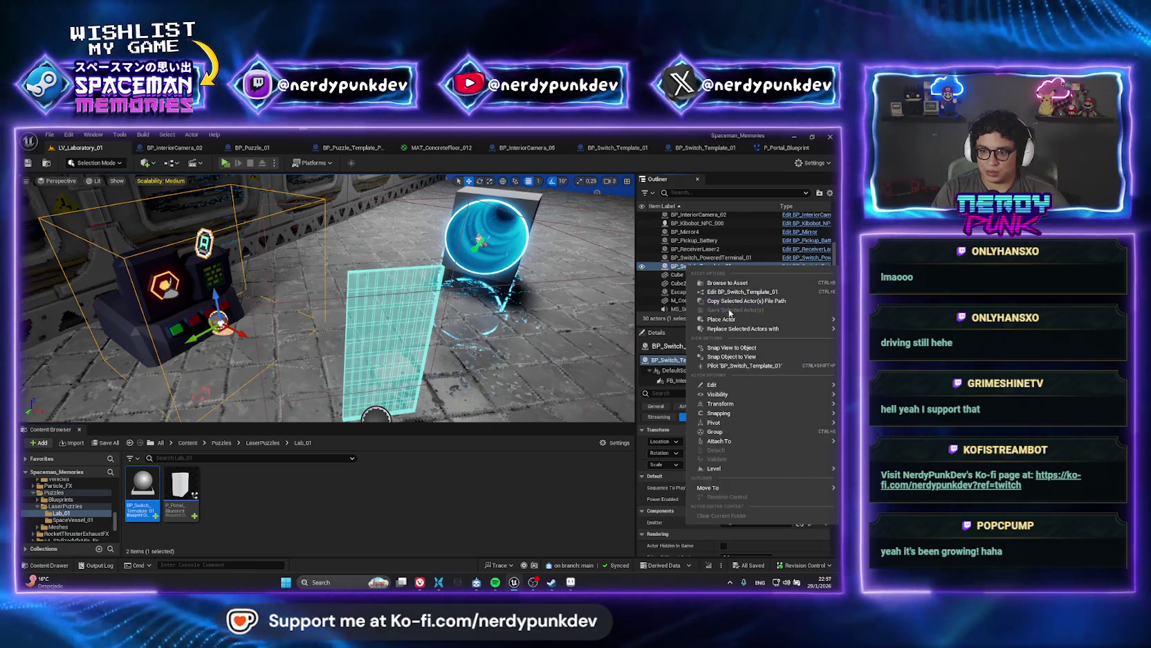
{"action": "mouse_move", "coordinate": [719, 331]}
{"action": "key", "text": "Escape"}
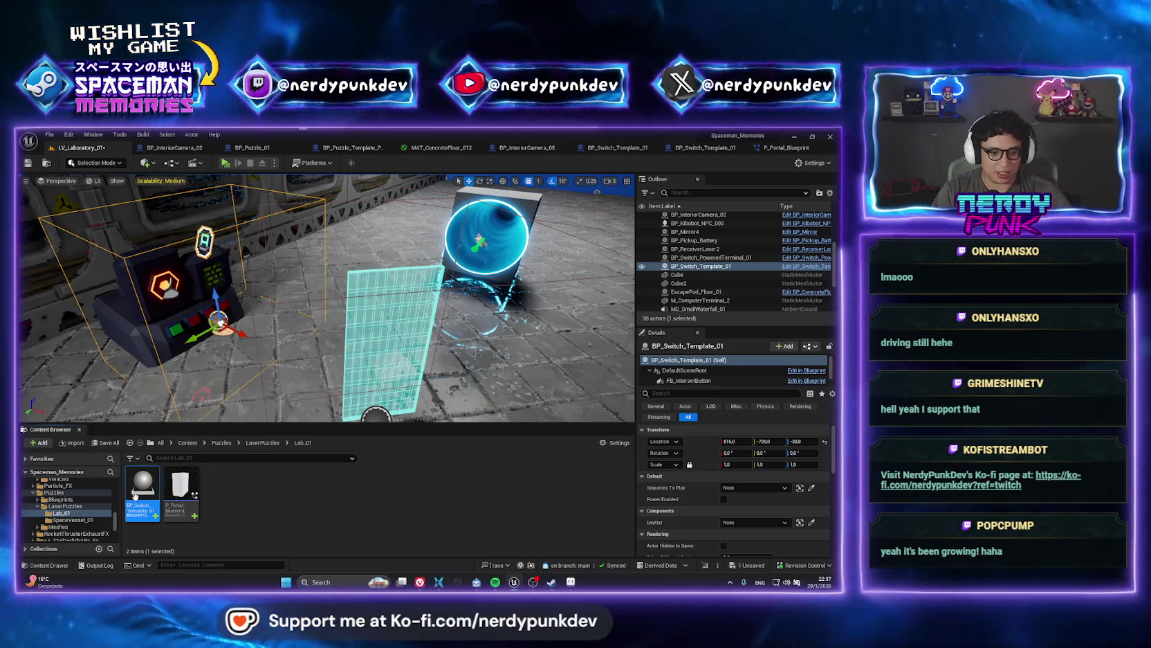
{"action": "double_click", "coordinate": [146, 486]}
{"action": "scroll", "coordinate": [482, 296], "scroll_direction": "up", "scroll_amount": 5}
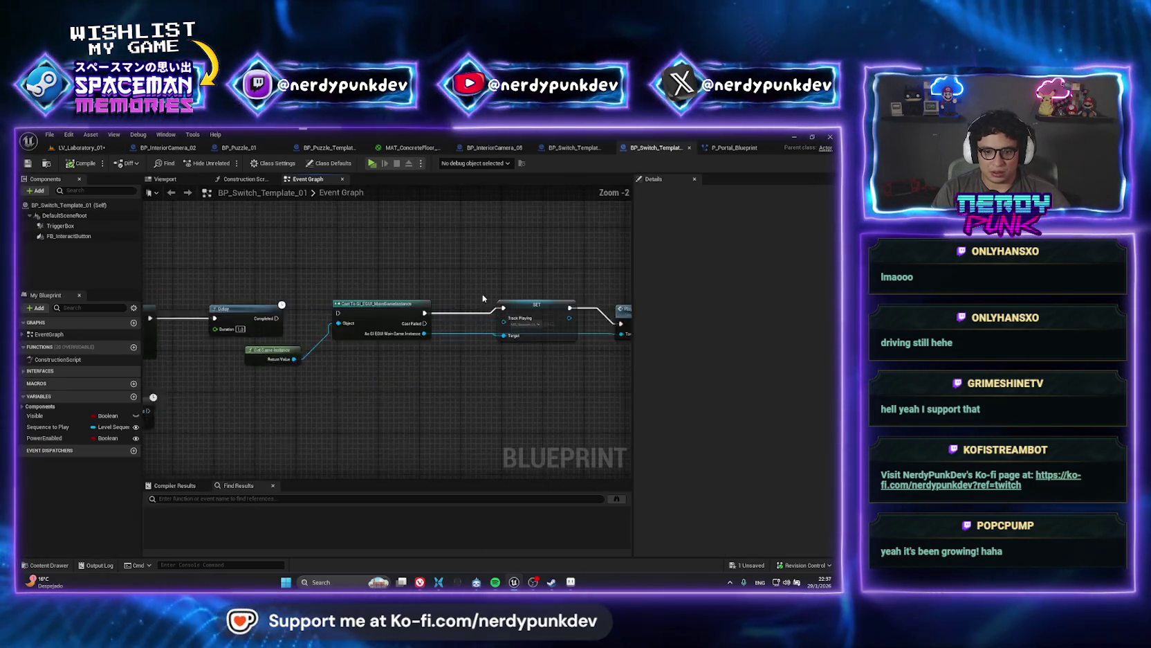
- Run standalone playtests, walking the character over to the console
{"action": "left_click", "coordinate": [78, 149]}
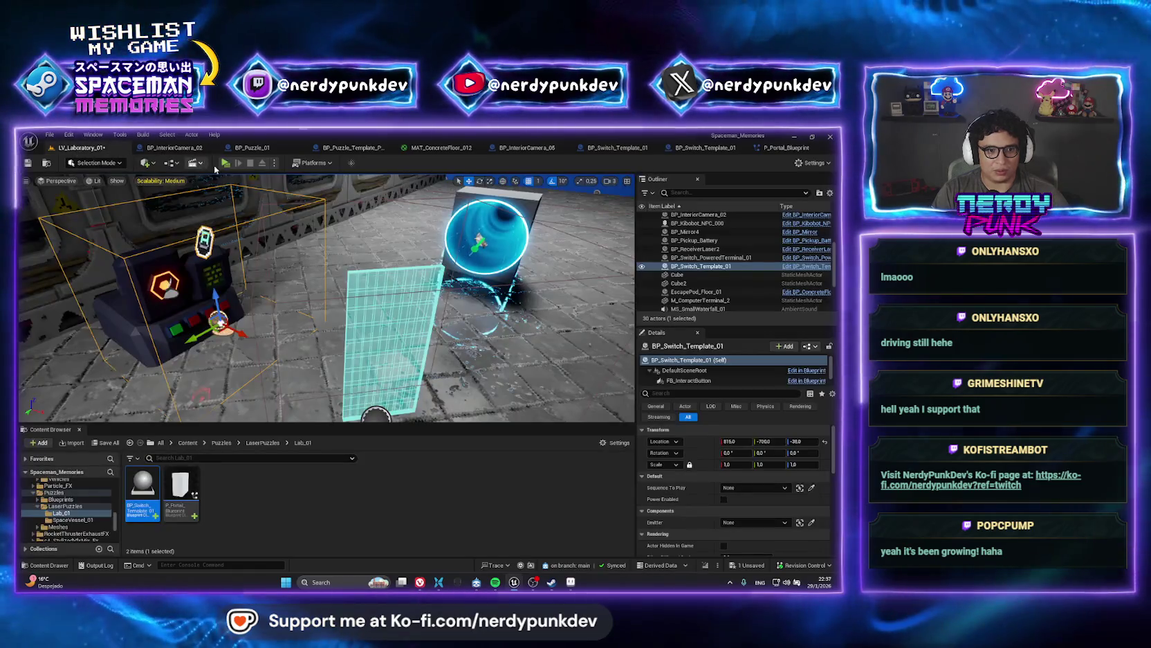
{"action": "key", "text": "alt+p"}
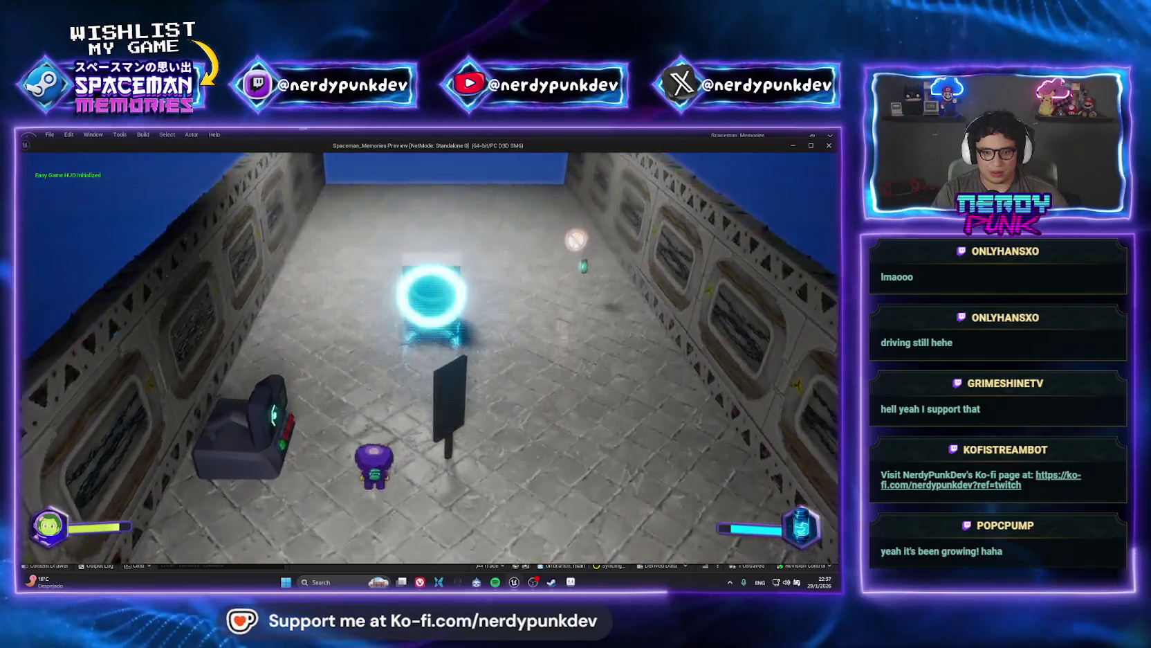
{"action": "key", "text": "a"}
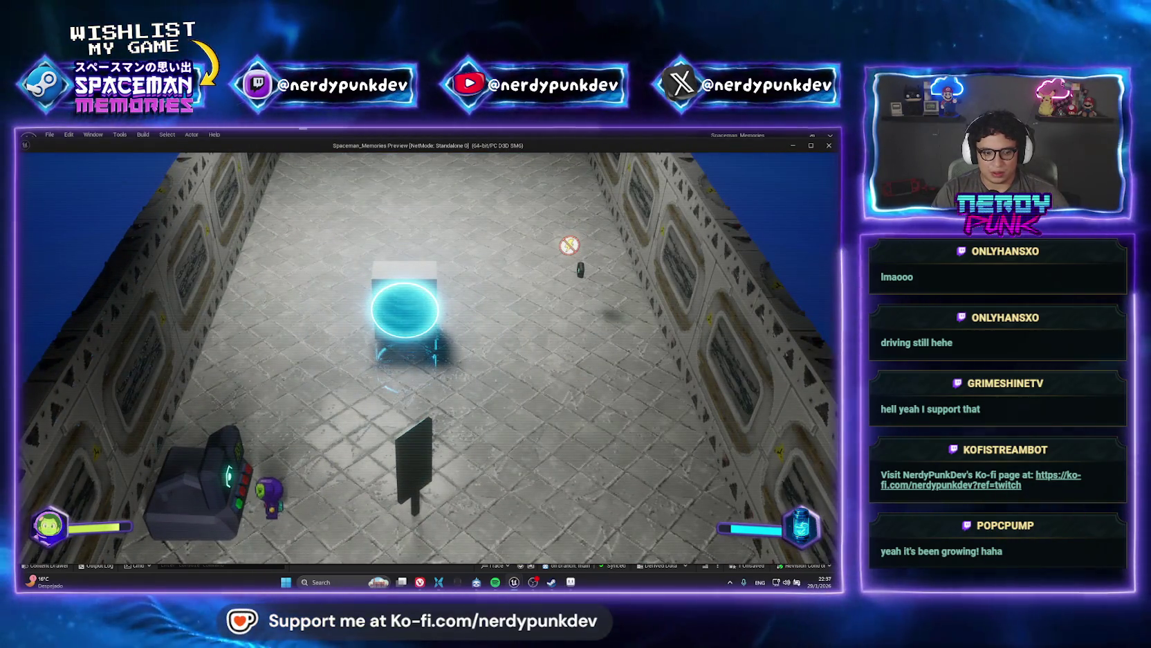
{"action": "key", "text": "Escape"}
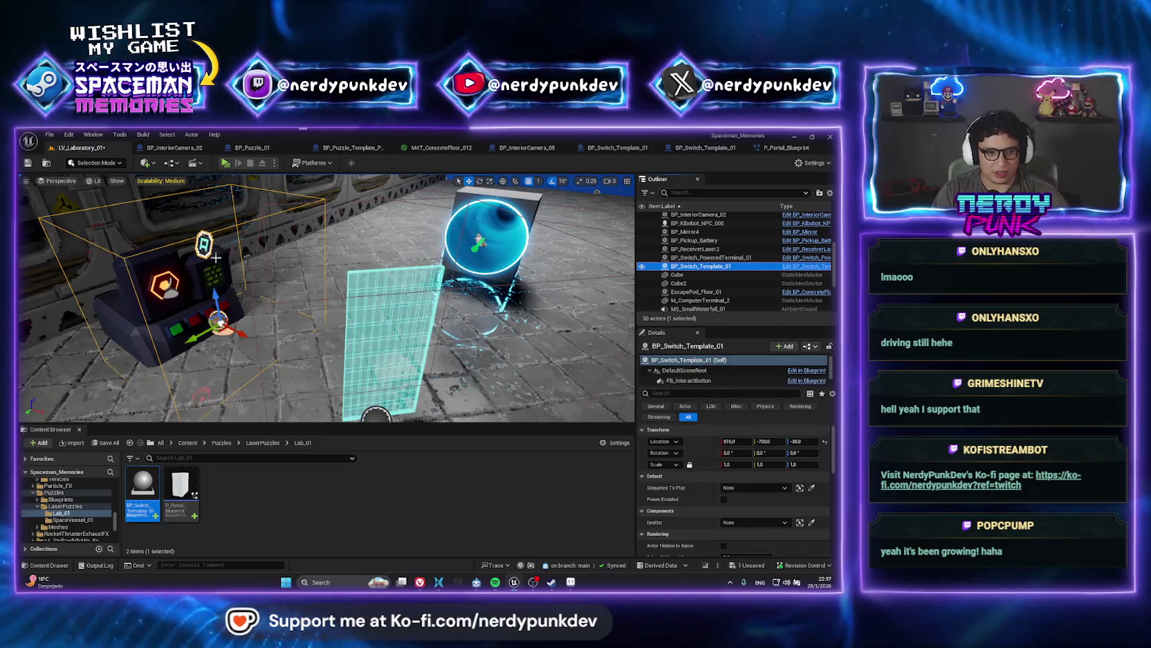
{"action": "scroll", "coordinate": [325, 298], "scroll_direction": "down", "scroll_amount": 6}
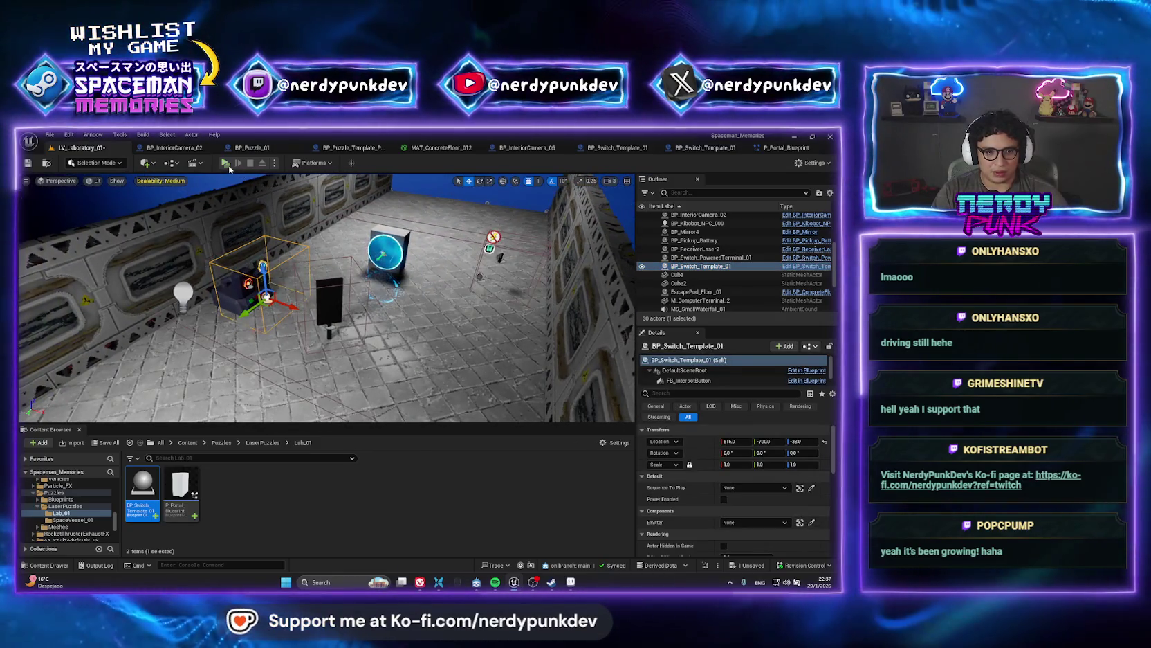
{"action": "left_click", "coordinate": [225, 164]}
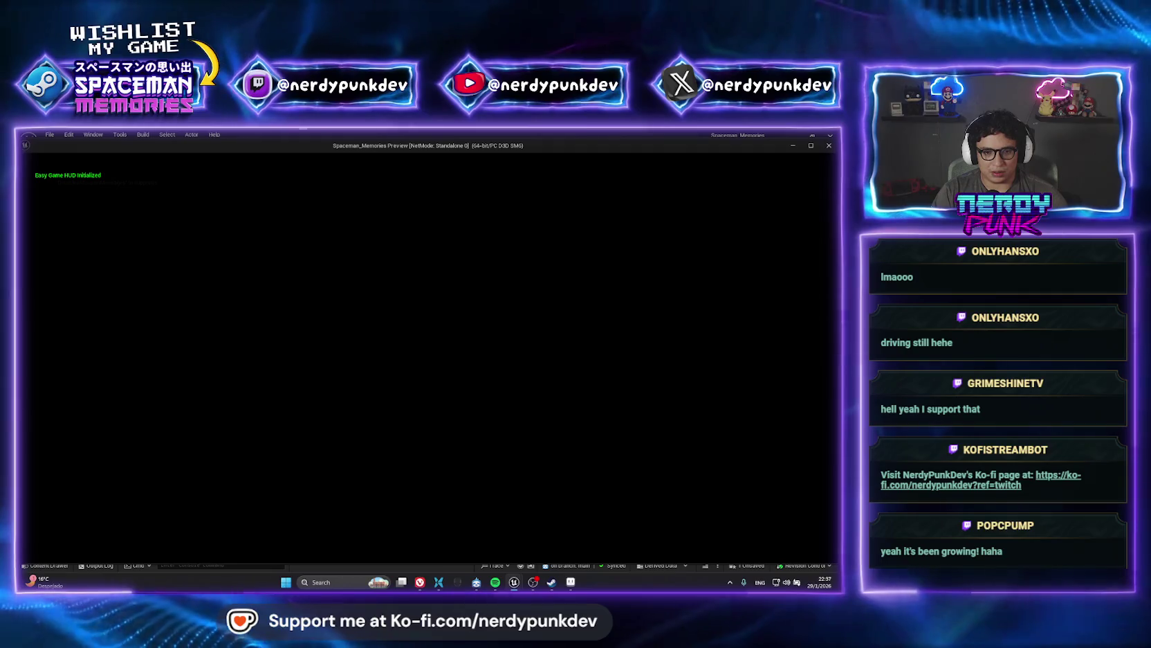
{"action": "key", "text": "Escape"}
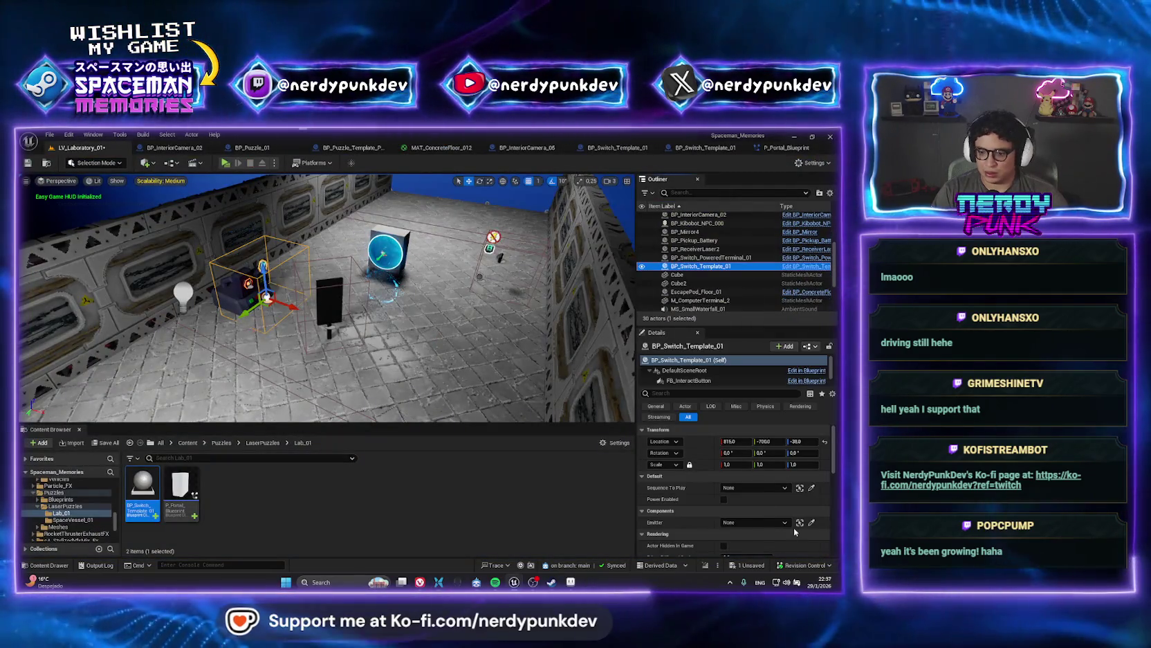
- Set the switch's Emitter to BP_EmitterLaser, playtest the laser, then select the portal
{"action": "left_click", "coordinate": [812, 522]}
{"action": "left_click", "coordinate": [326, 294]}
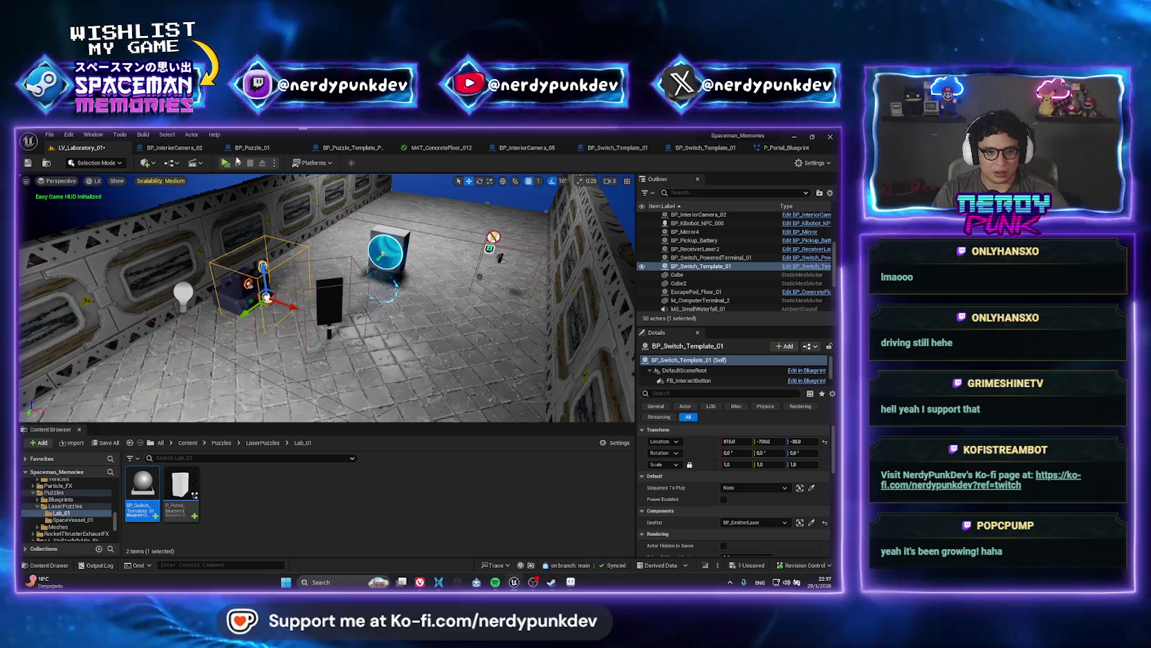
{"action": "left_click", "coordinate": [225, 163]}
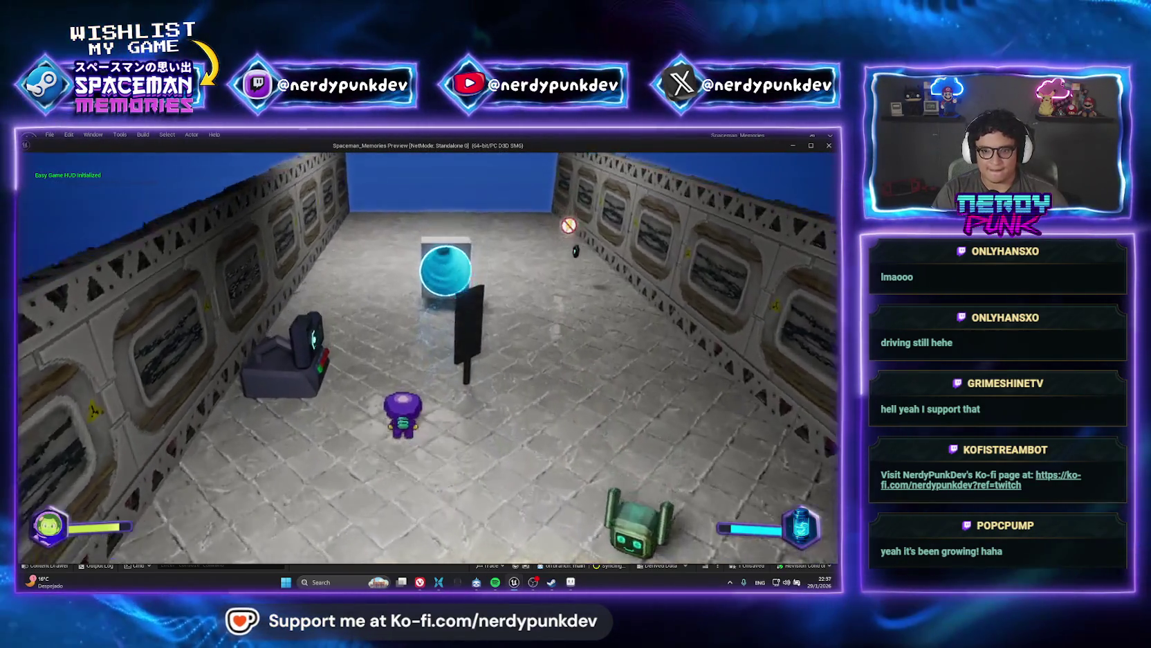
{"action": "key", "text": "Escape"}
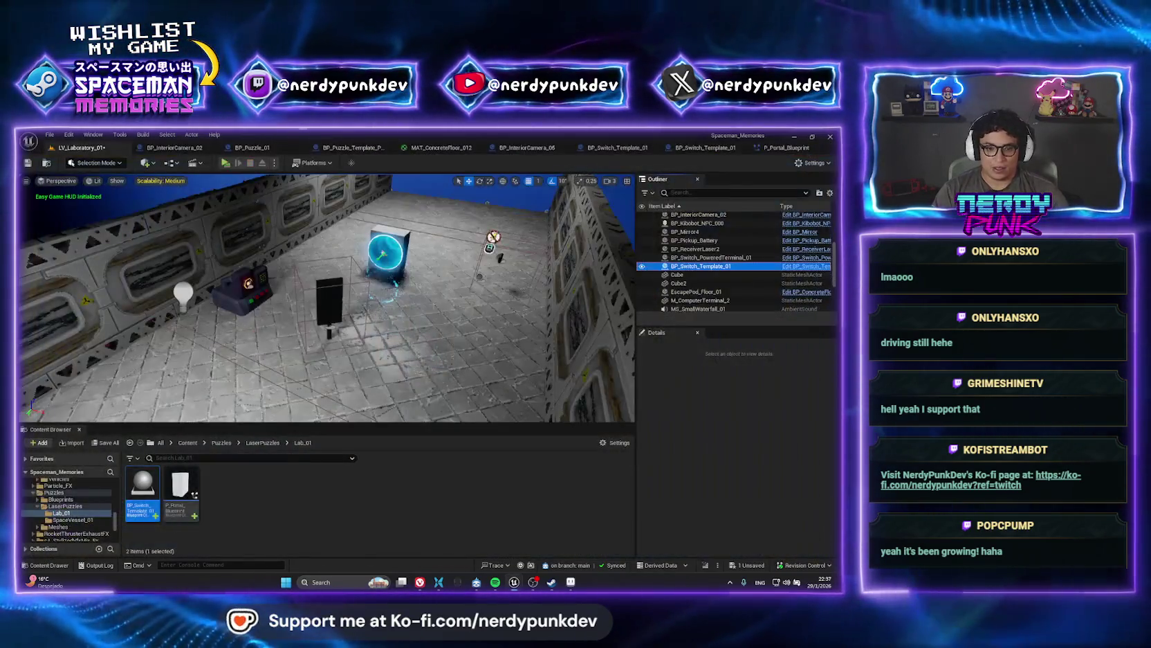
{"action": "key", "text": "f"}
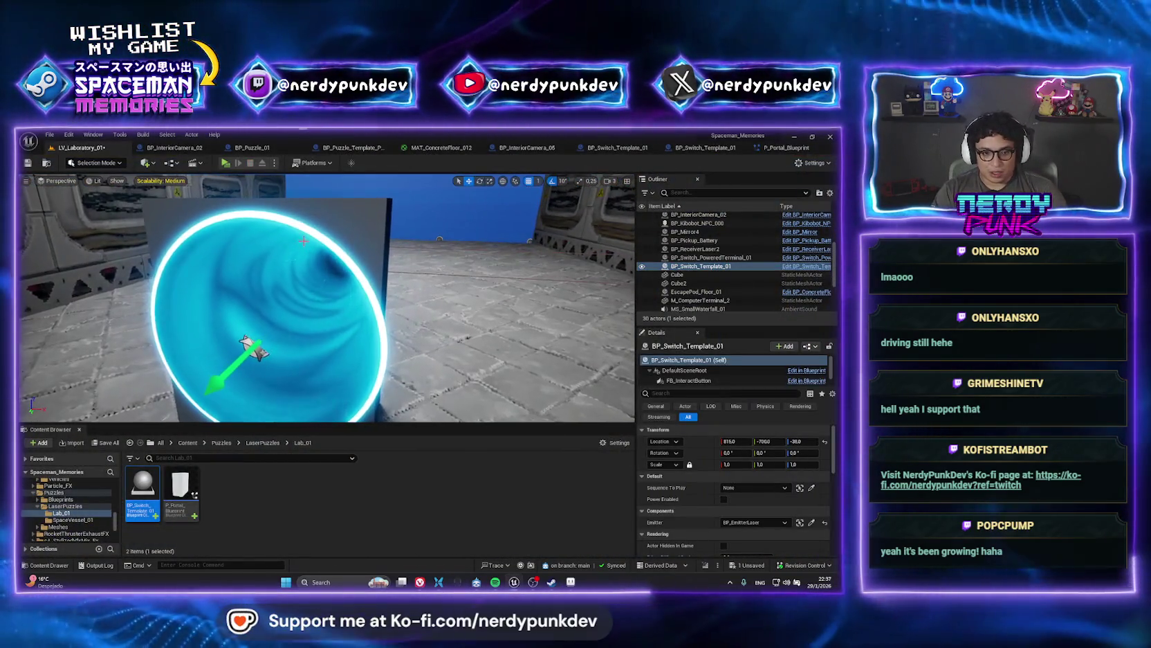
{"action": "left_click", "coordinate": [305, 243]}
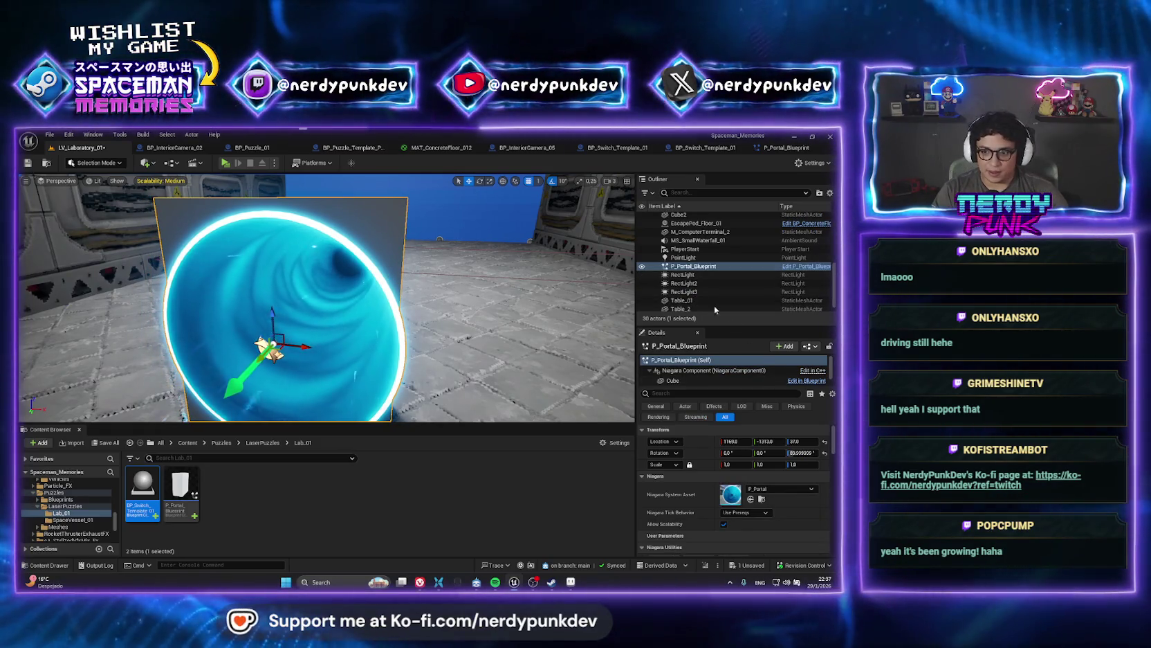
- In P_Portal_Blueprint, set the Cube to Hidden in Game and compile
{"action": "double_click", "coordinate": [180, 487]}
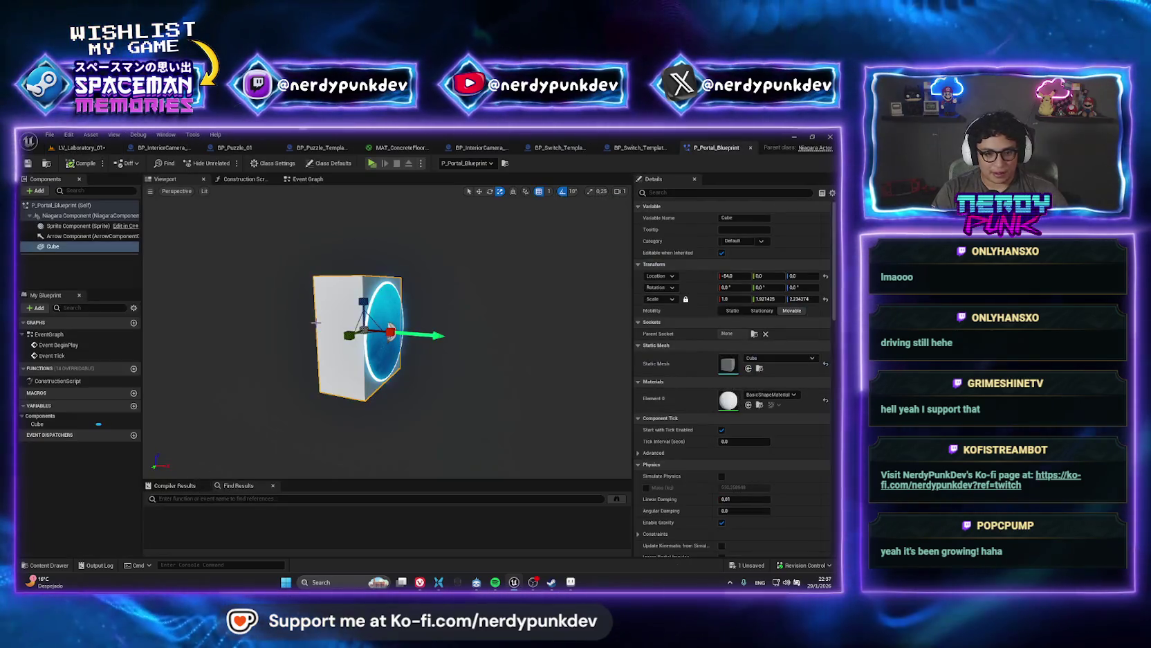
{"action": "left_click", "coordinate": [680, 193]}
{"action": "type", "text": "hidd"}
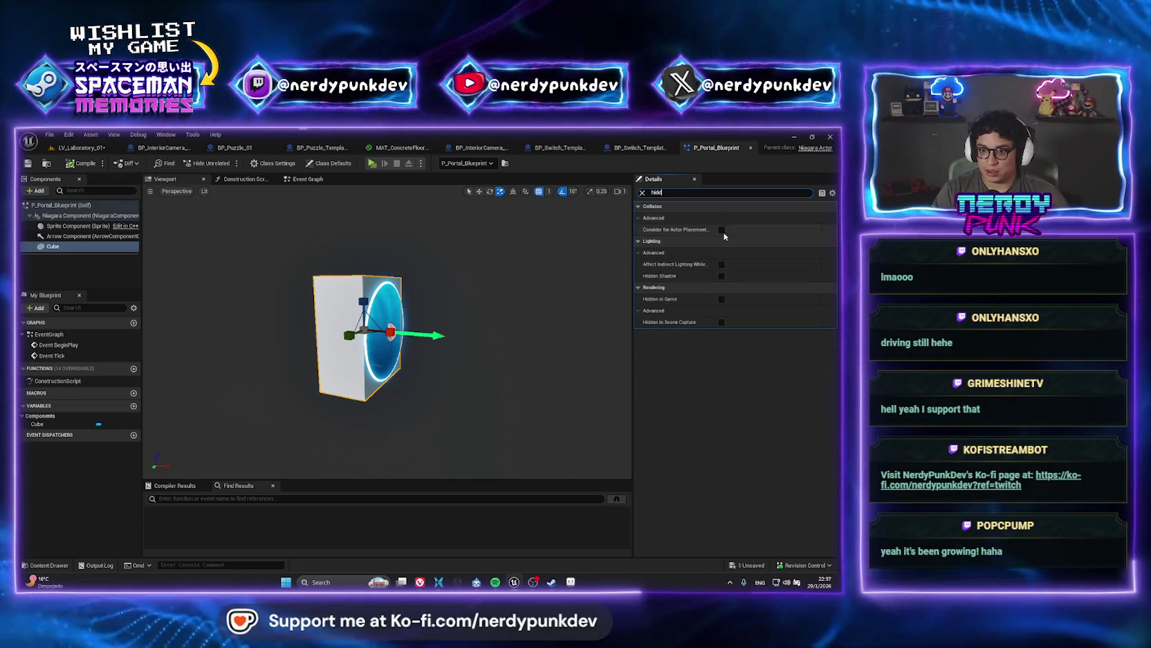
{"action": "left_click", "coordinate": [722, 299]}
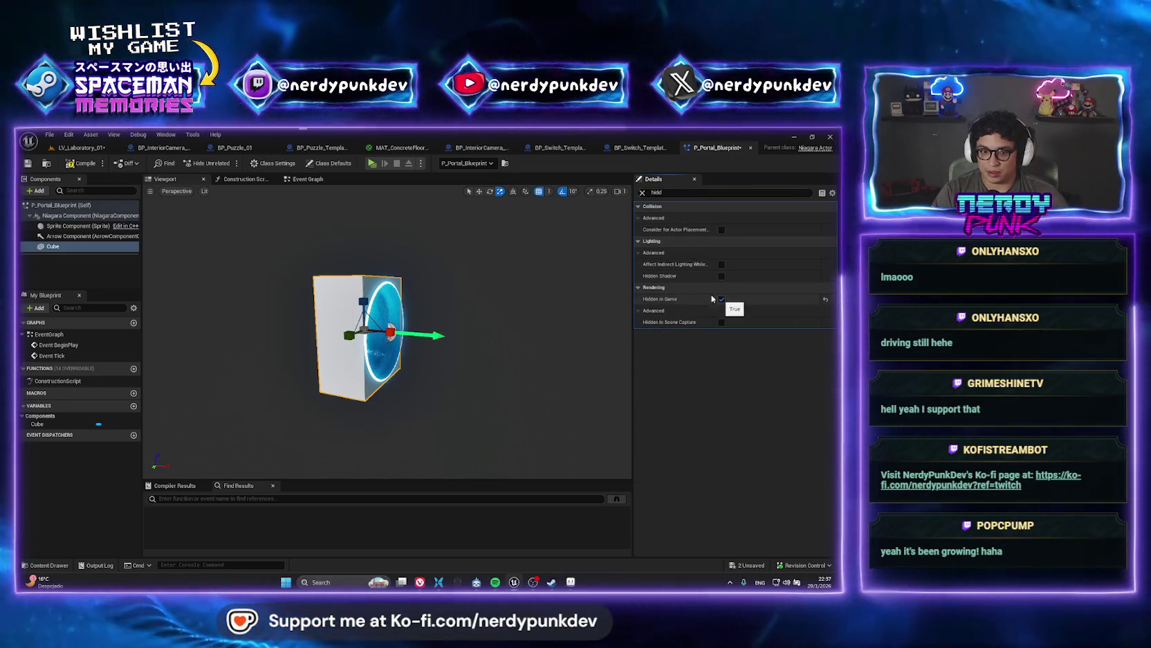
{"action": "left_click", "coordinate": [84, 165]}
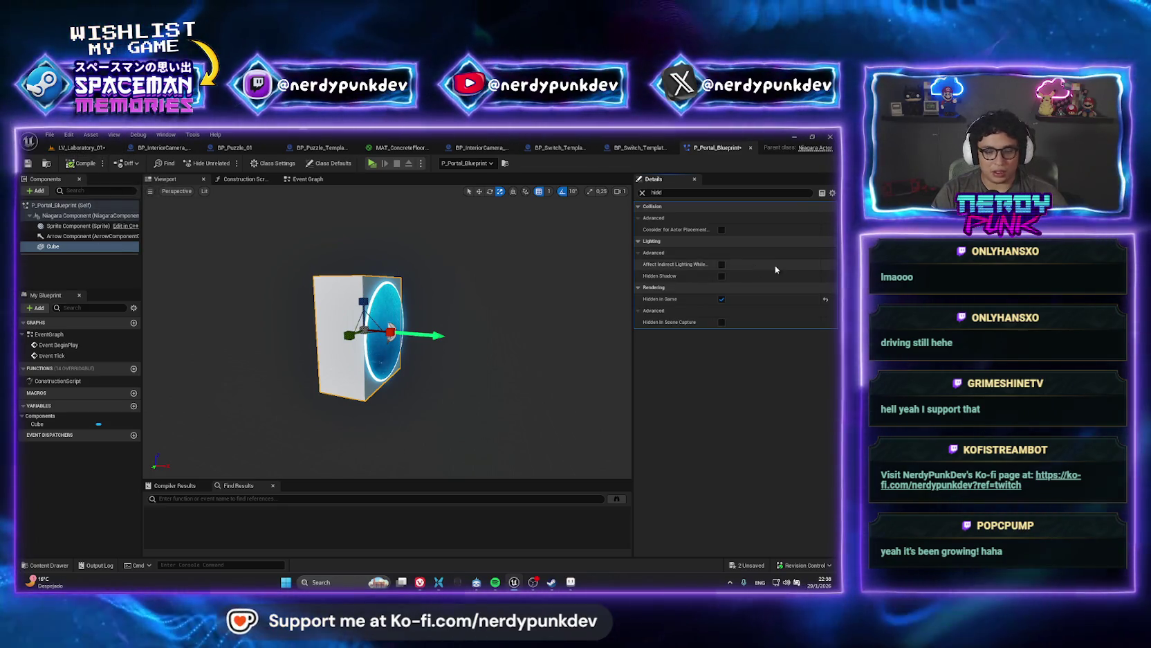
- Uncheck the Cube's Visible option, then play-test the laboratory level
{"action": "left_click", "coordinate": [643, 193]}
{"action": "type", "text": "visi"}
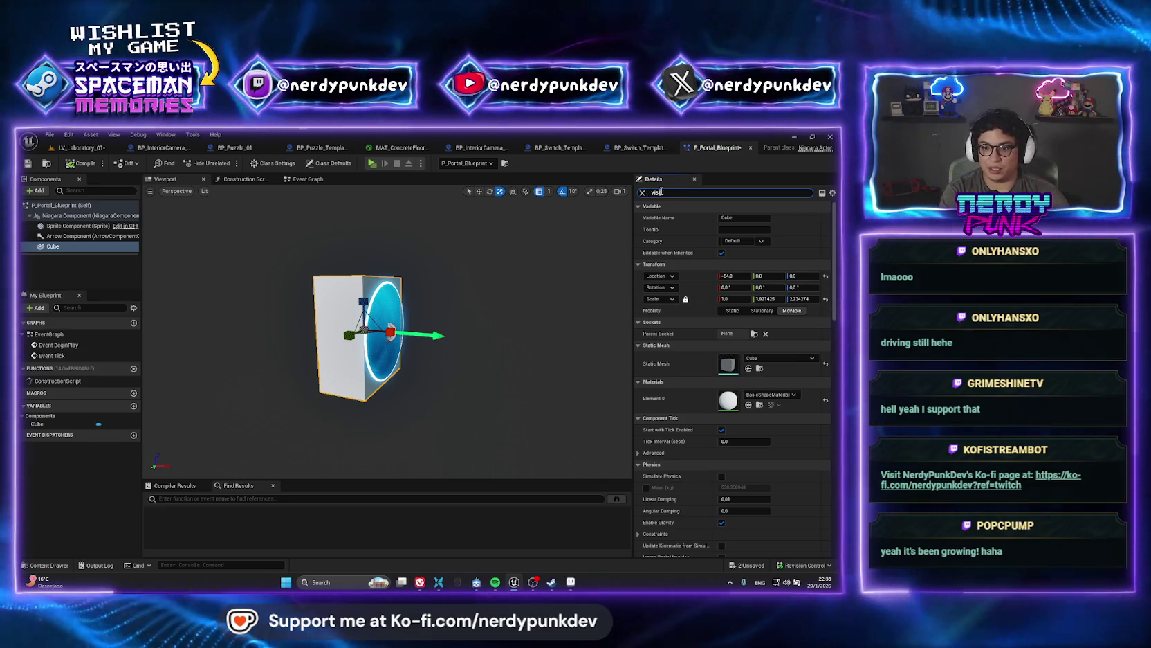
{"action": "left_click", "coordinate": [722, 252]}
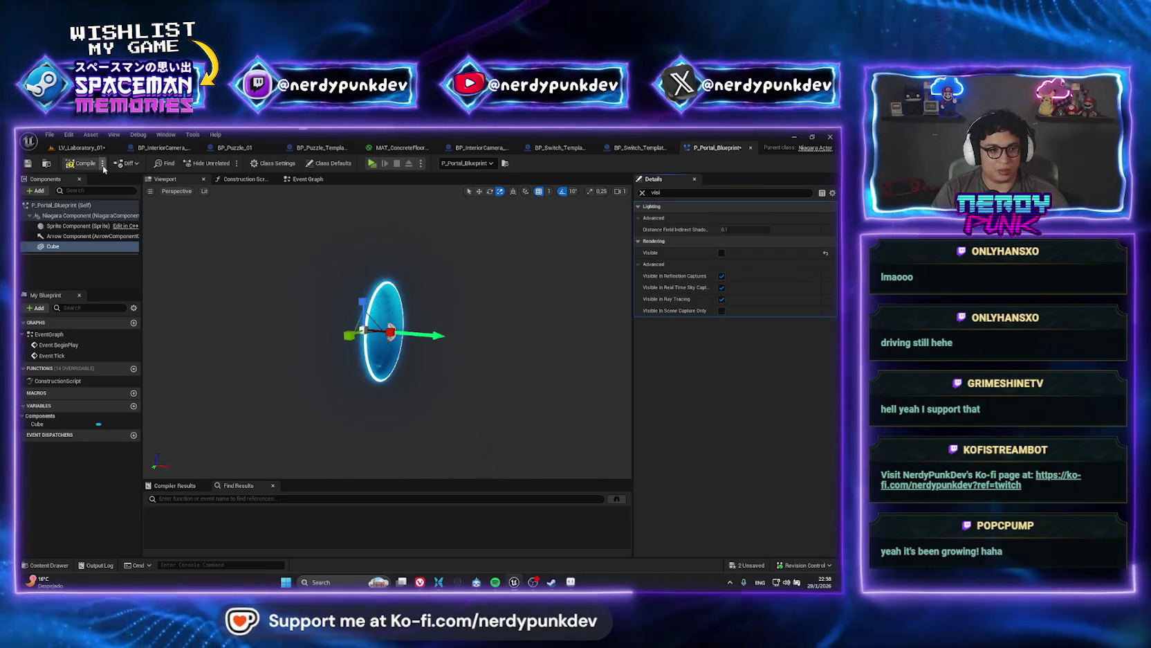
{"action": "left_click", "coordinate": [78, 147]}
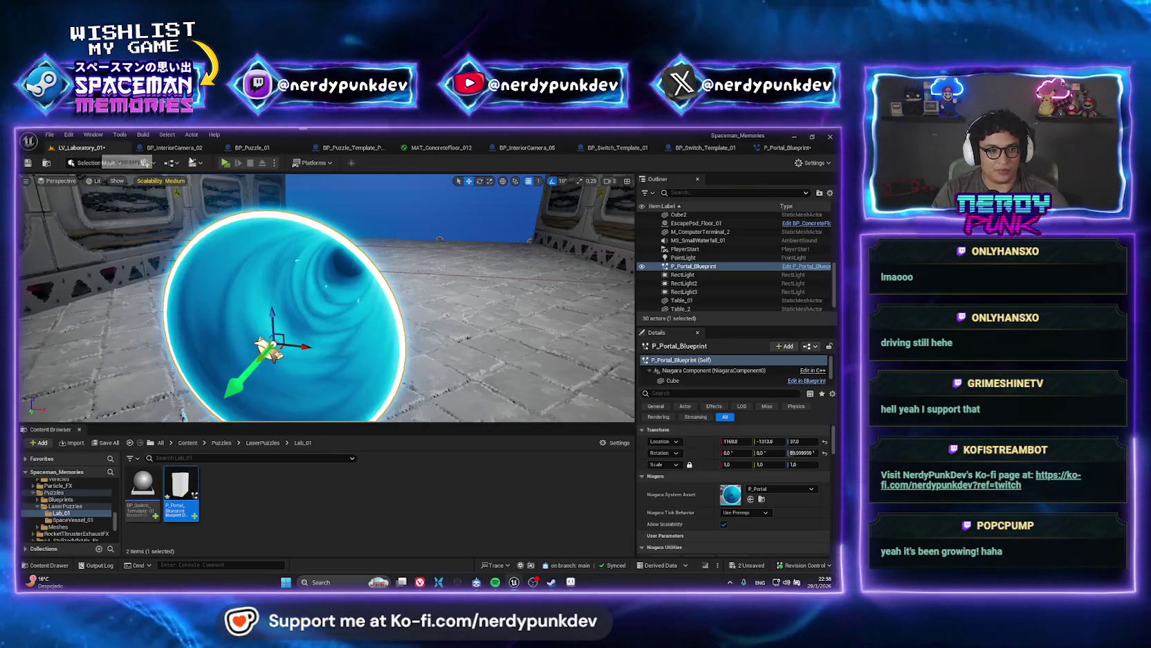
{"action": "left_click", "coordinate": [225, 164]}
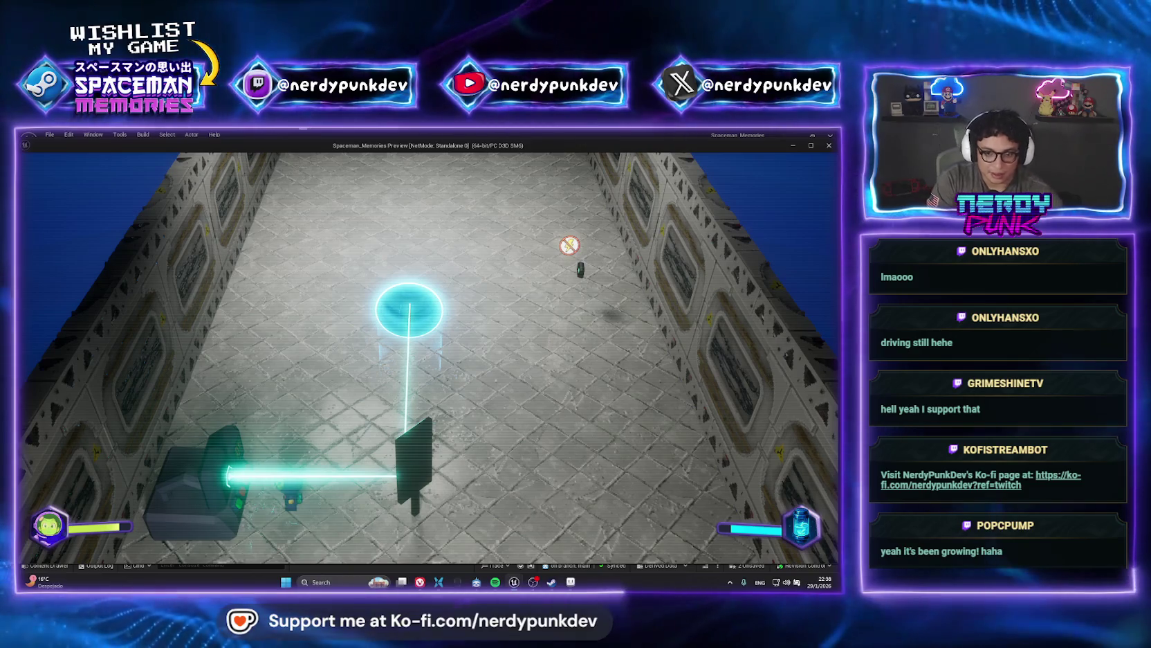
{"action": "key", "text": "Escape"}
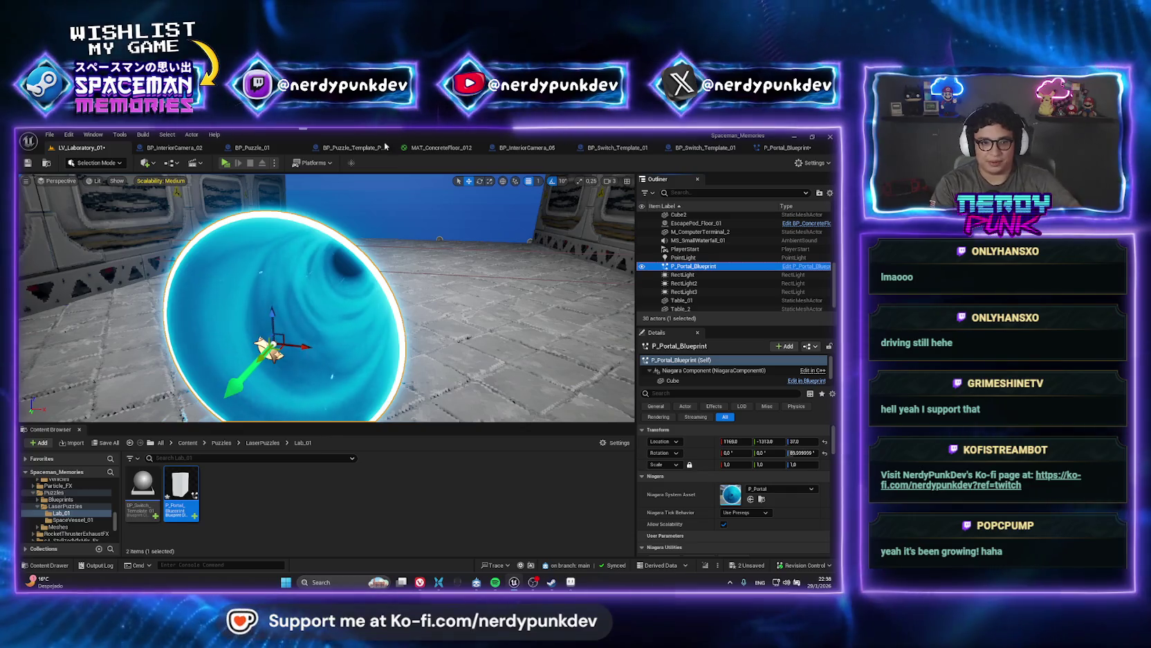
{"action": "left_click", "coordinate": [473, 261]}
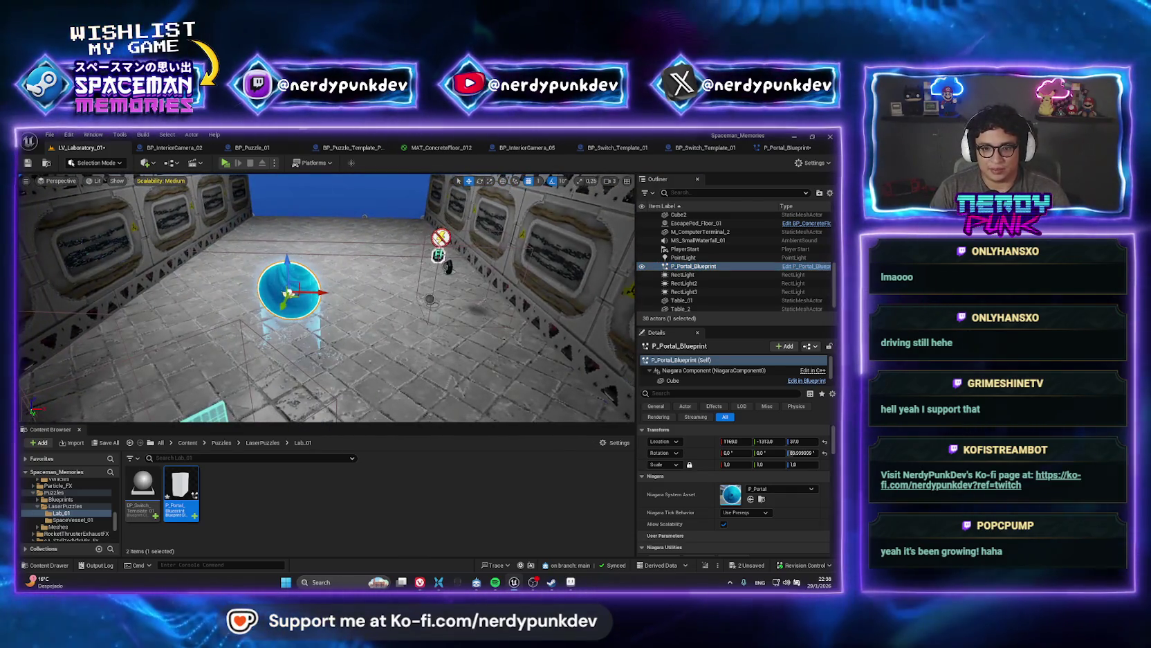
- Browse from BP_ReceiverLaser2 to its BP_ReceiverLaser_PowerTrigger blueprint and open it
{"action": "right_click", "coordinate": [692, 266]}
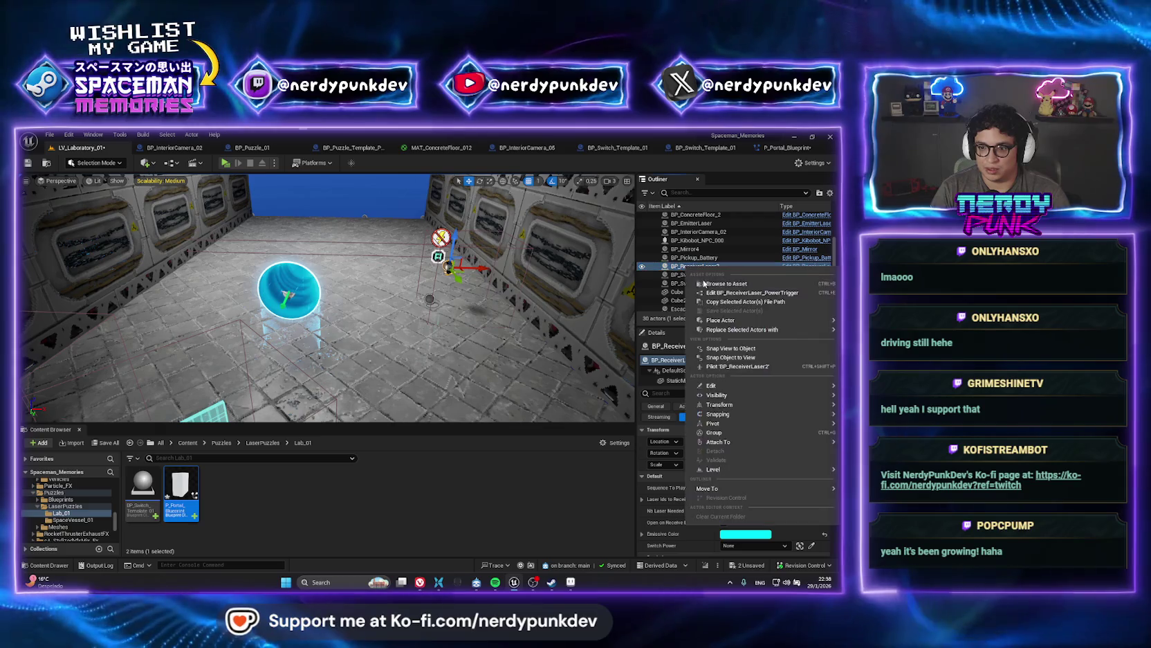
{"action": "left_click", "coordinate": [692, 519]}
{"action": "double_click", "coordinate": [476, 488]}
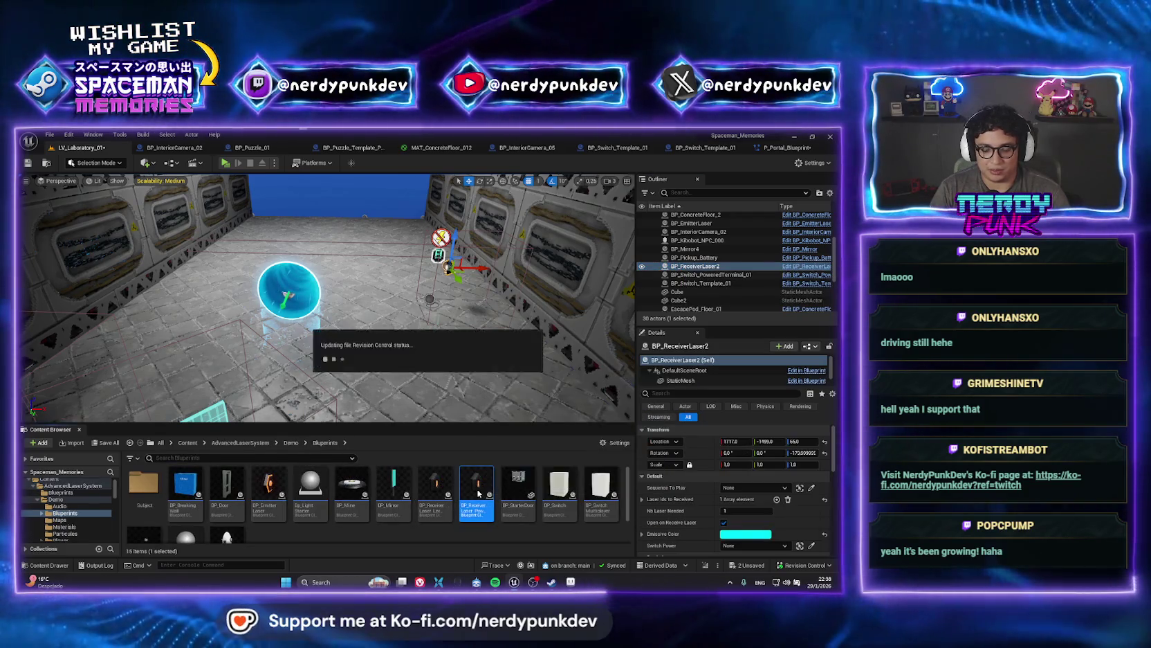
{"action": "scroll", "coordinate": [395, 250], "scroll_direction": "down", "scroll_amount": 4}
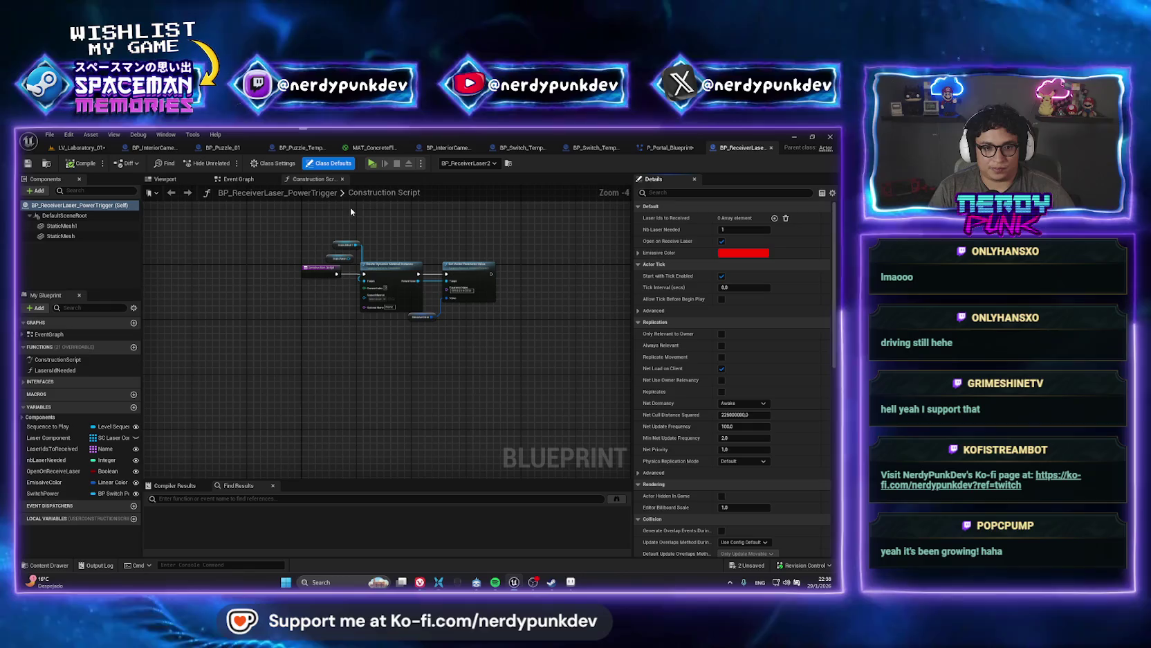
{"action": "scroll", "coordinate": [379, 263], "scroll_direction": "up", "scroll_amount": 4}
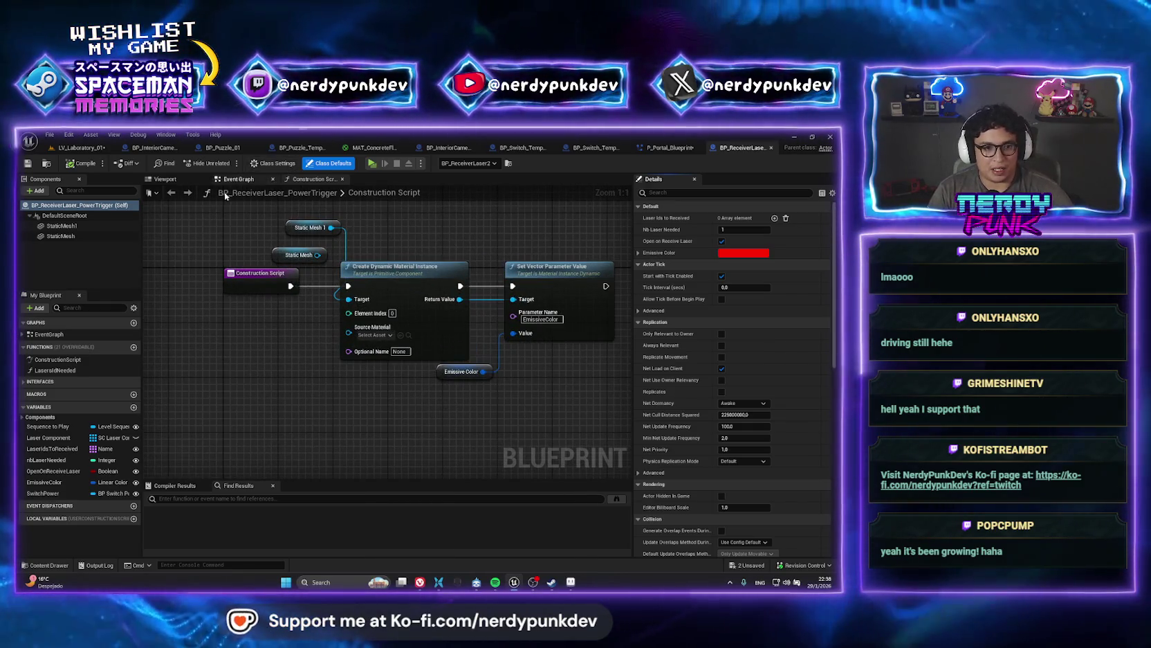
- Review the Event Graph's Event Received Laser Hit logic
{"action": "left_click", "coordinate": [238, 180]}
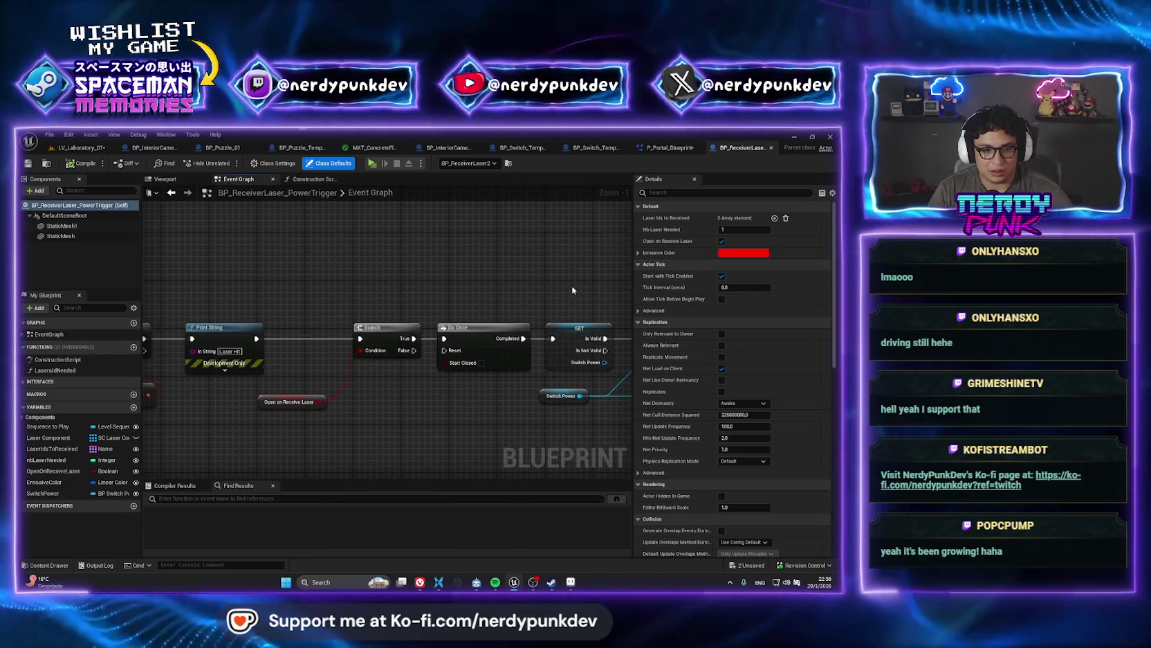
{"action": "mouse_move", "coordinate": [312, 303]}
{"action": "left_mouse_down"}
{"action": "mouse_move", "coordinate": [418, 295]}
{"action": "mouse_move", "coordinate": [401, 293]}
{"action": "left_mouse_up"}
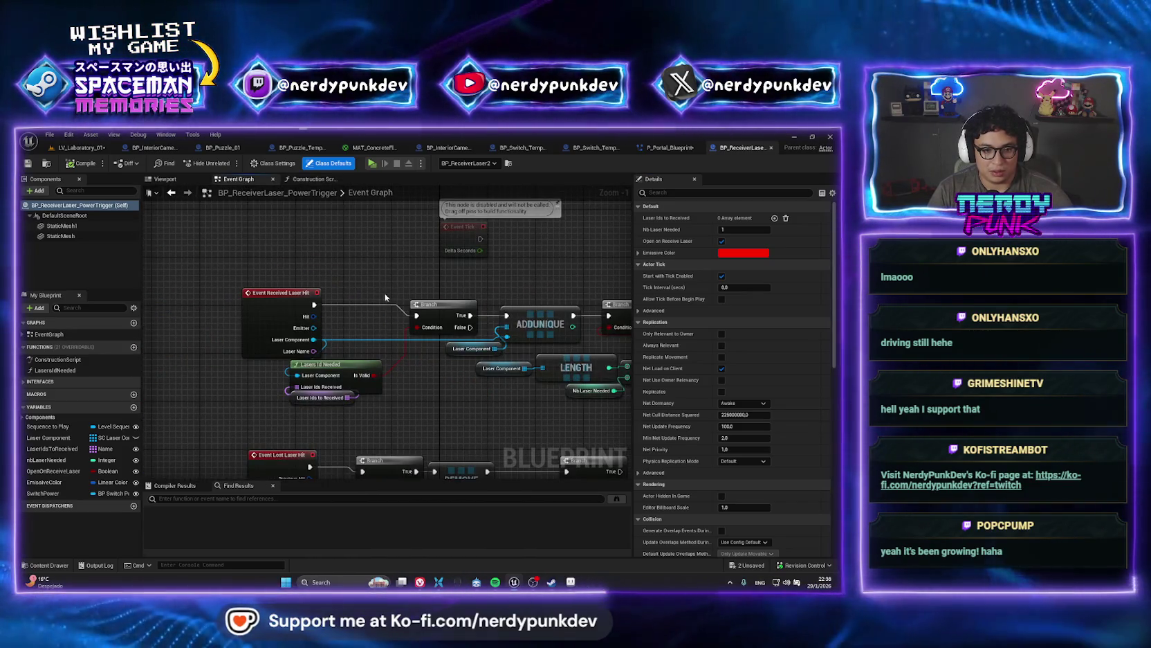
{"action": "left_click_drag", "start_coordinate": [296, 293], "coordinate": [242, 293]}
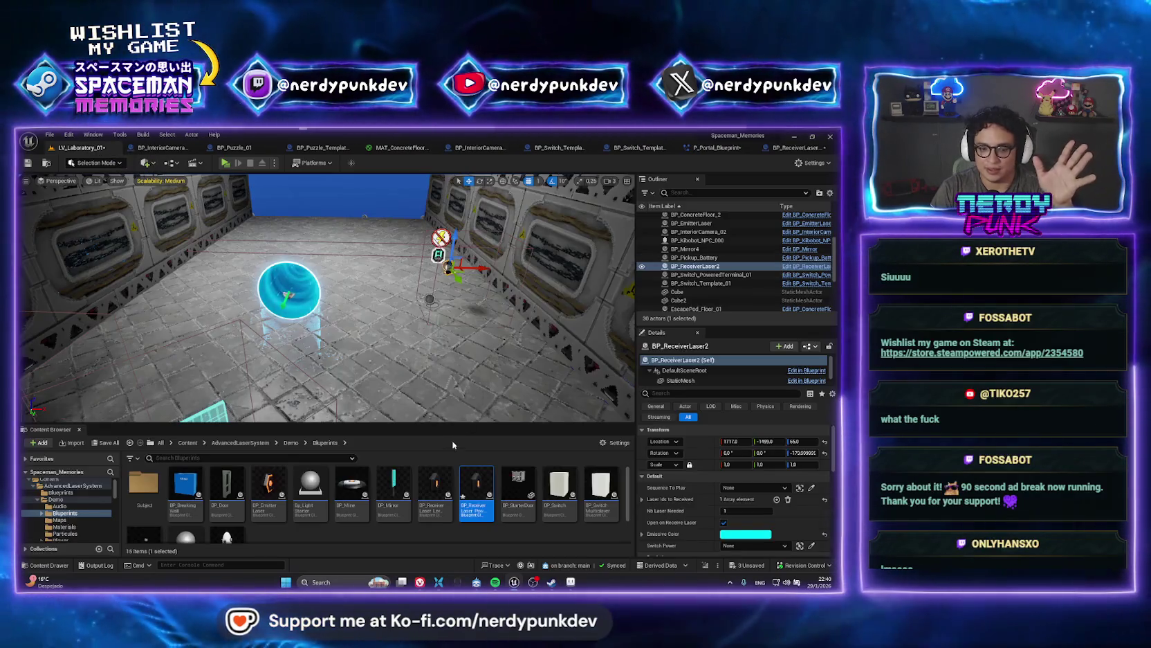
- Duplicate the receiver laser blueprint, rename the copy BP_ReceiverLaser_Portal, and open it
{"action": "right_click", "coordinate": [492, 541]}
{"action": "left_click", "coordinate": [526, 415]}
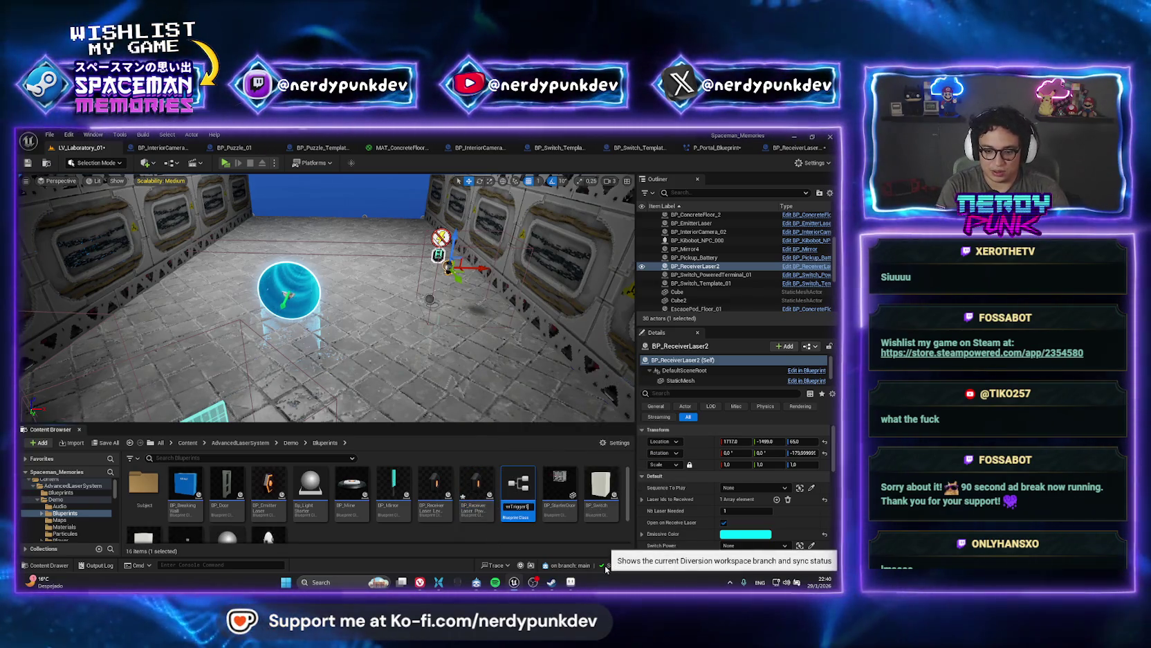
{"action": "key", "text": "BackSpace"}
{"action": "key", "text": "ctrl+Left"}
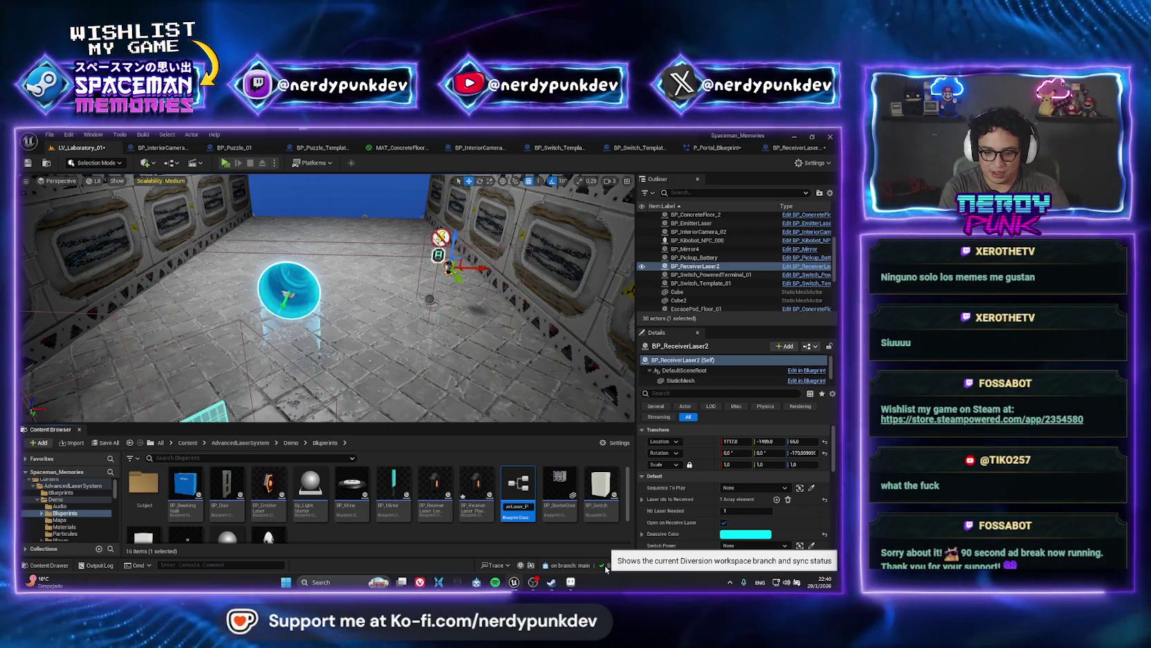
{"action": "type", "text": "rtal"}
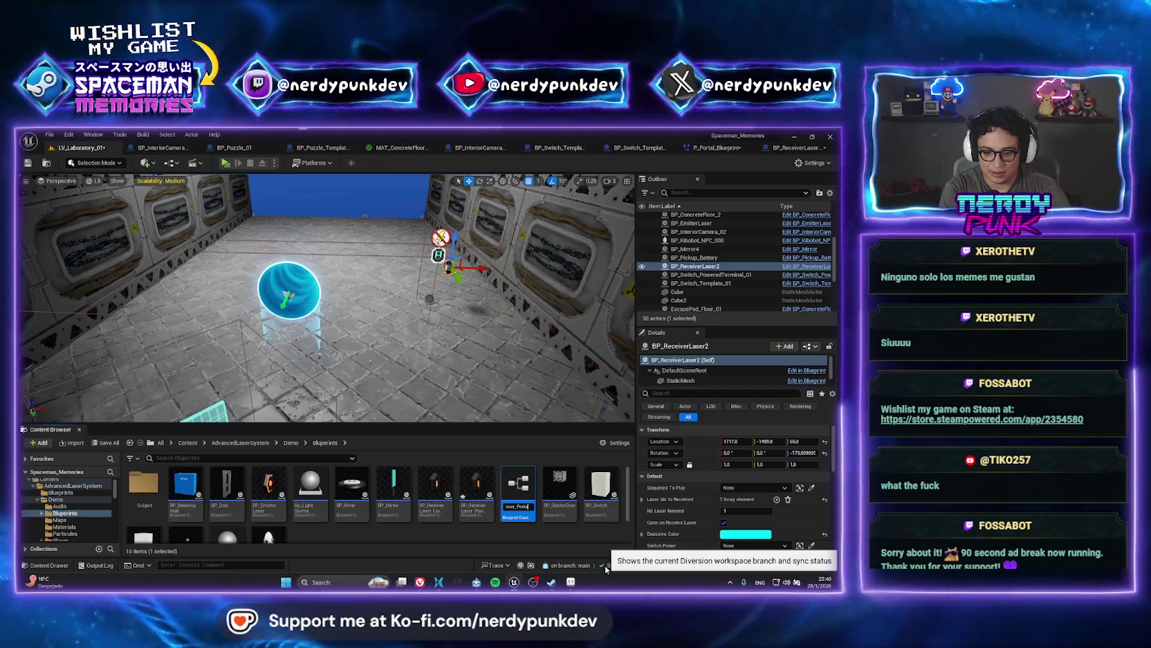
{"action": "left_click", "coordinate": [522, 517]}
{"action": "key", "text": "Return"}
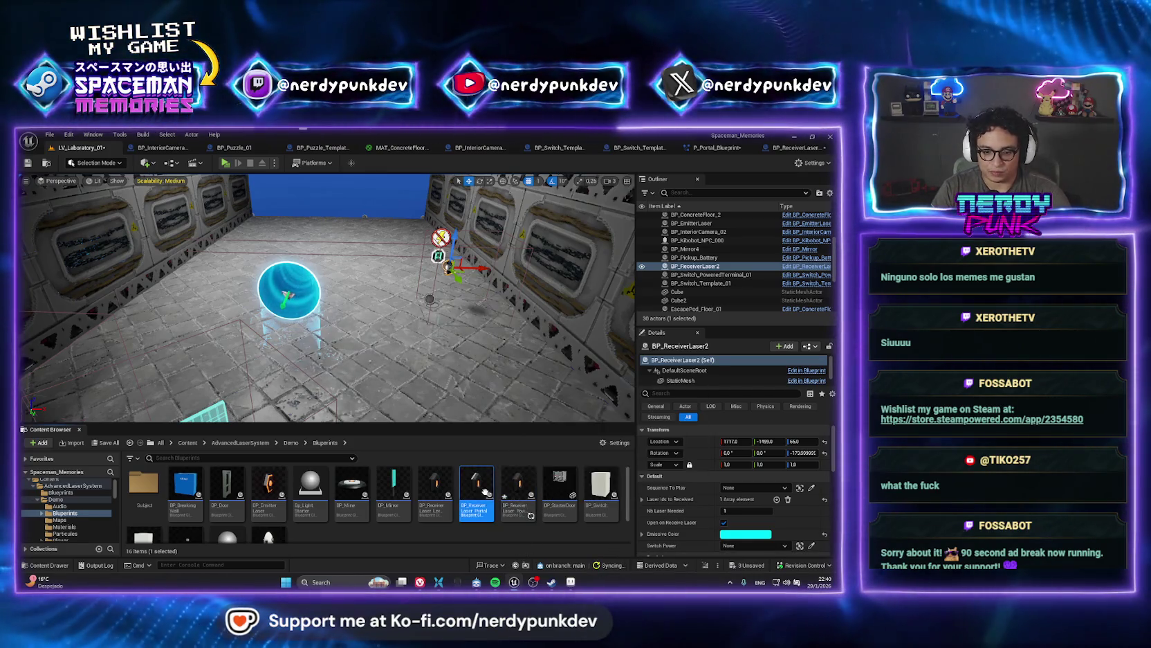
{"action": "double_click", "coordinate": [520, 493]}
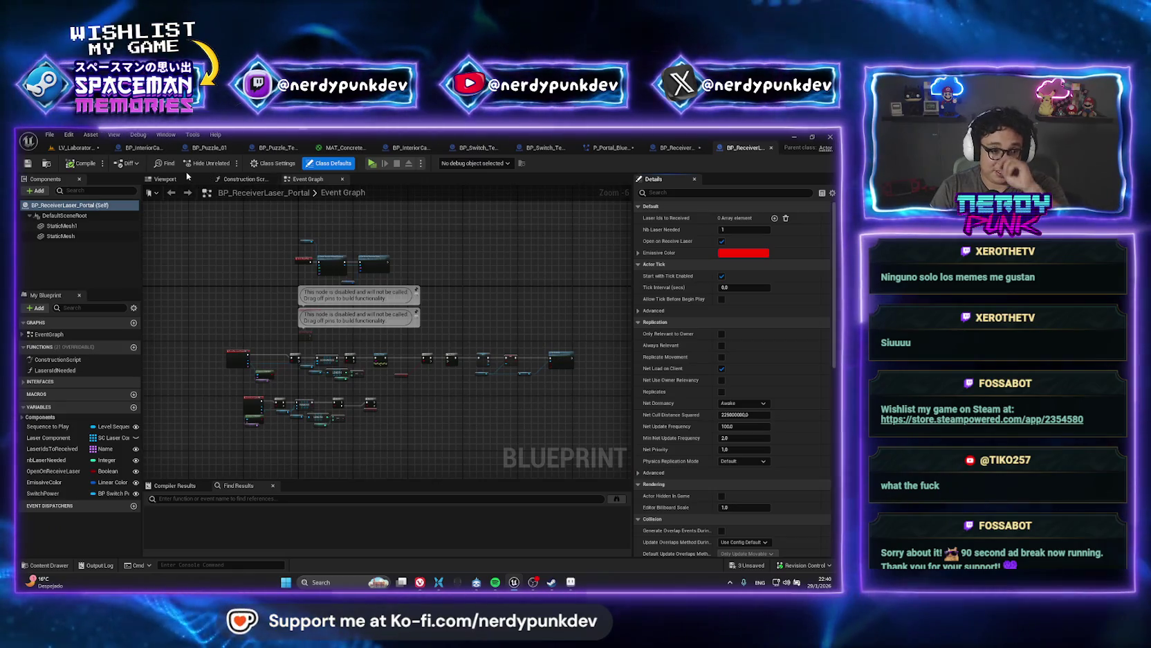
- Zoom in and inspect the Event Received Laser Hit node, then return to P_Portal_Blueprint
{"action": "scroll", "coordinate": [393, 354], "scroll_direction": "up", "scroll_amount": 6}
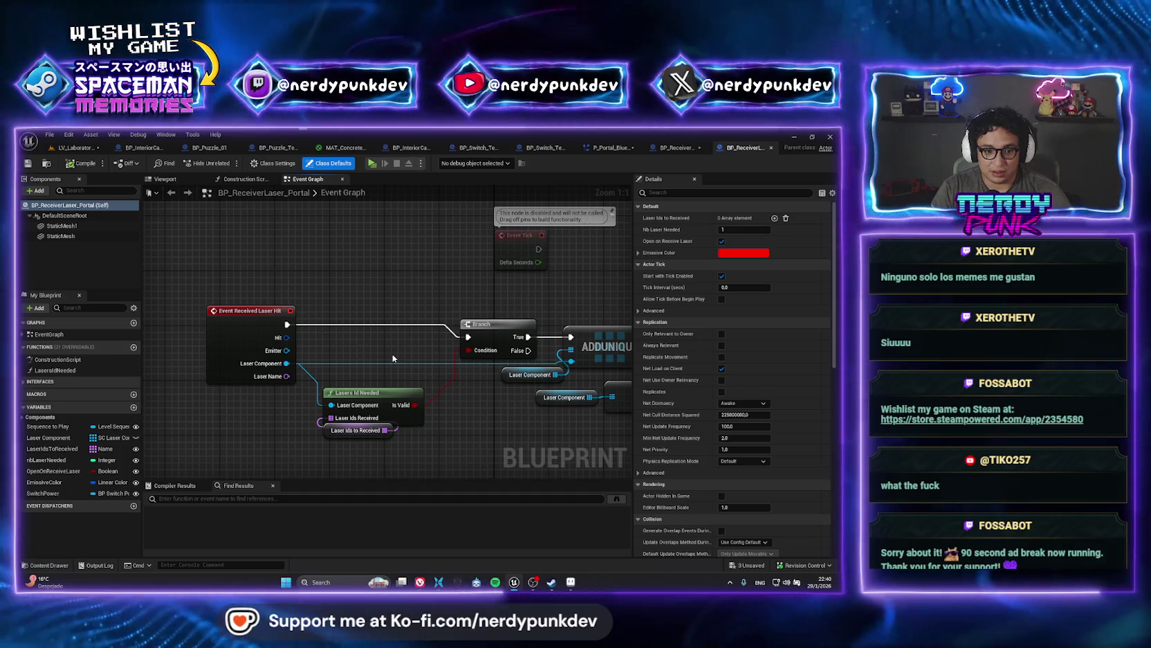
{"action": "left_click", "coordinate": [244, 324]}
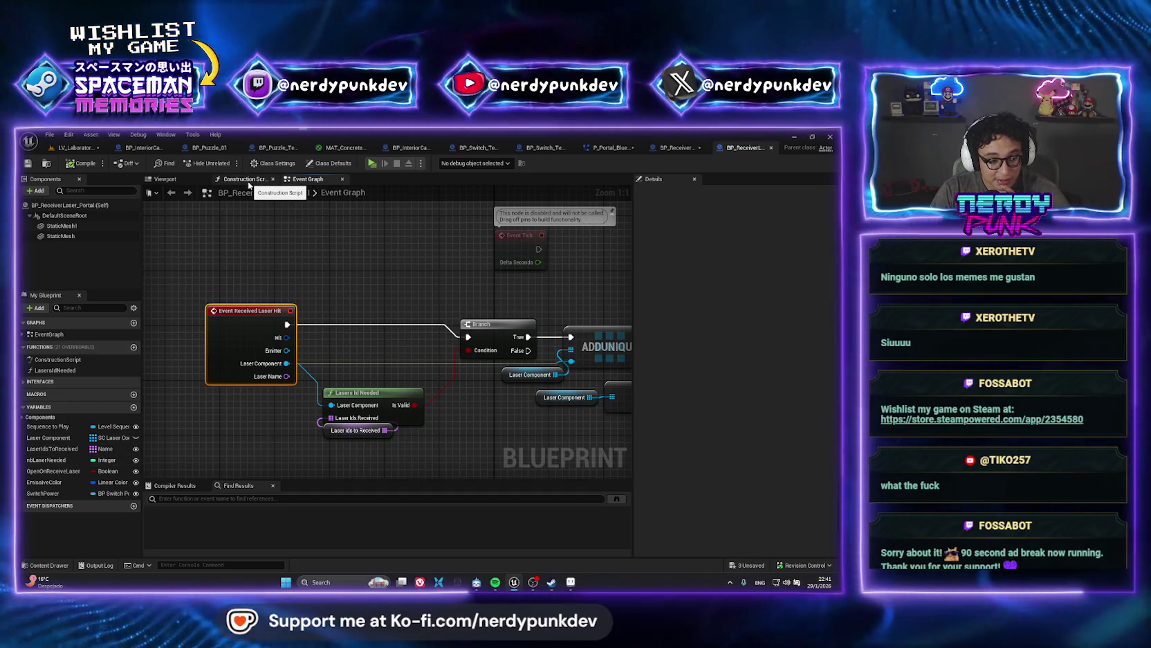
{"action": "left_click", "coordinate": [354, 275]}
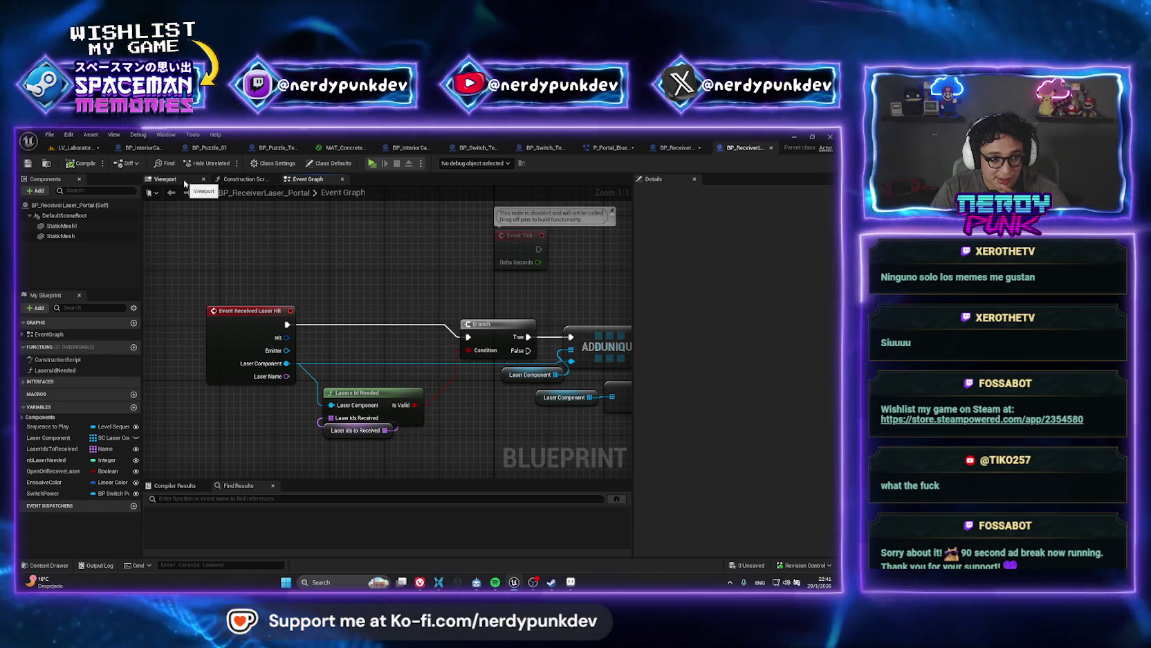
{"action": "left_click", "coordinate": [613, 147]}
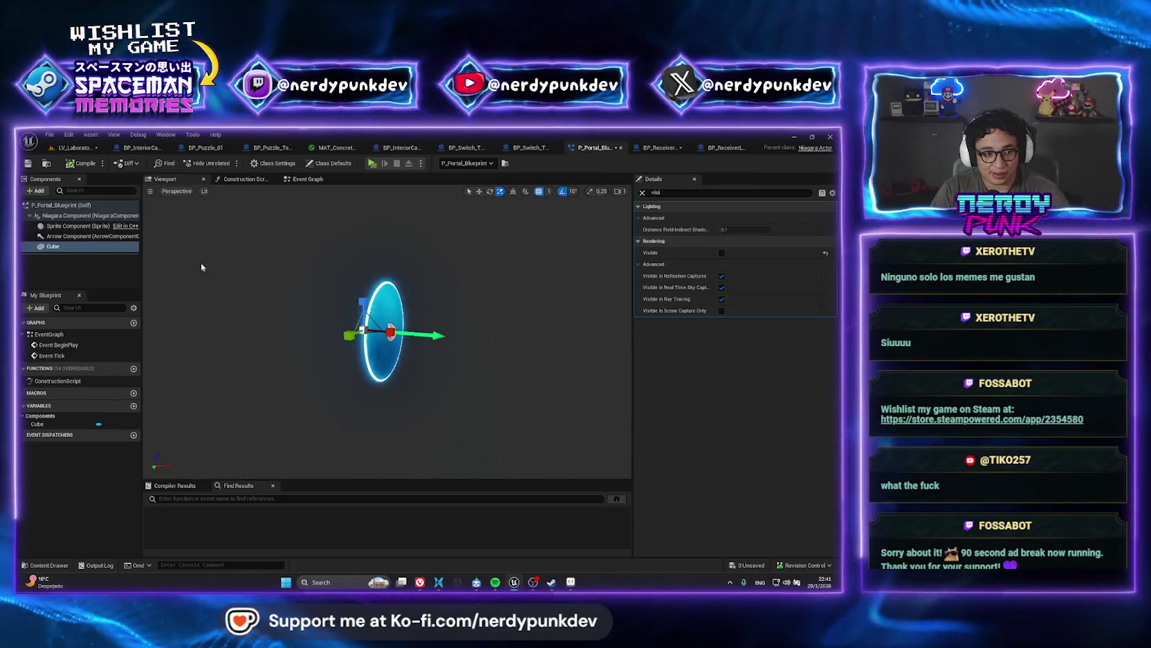
- Select the portal's Niagara, sprite and arrow components together, then go back to BP_ReceiverLaser_Portal
{"action": "left_click", "coordinate": [57, 216]}
{"action": "right_click", "coordinate": [57, 219]}
{"action": "left_click", "coordinate": [61, 236], "text": "shift"}
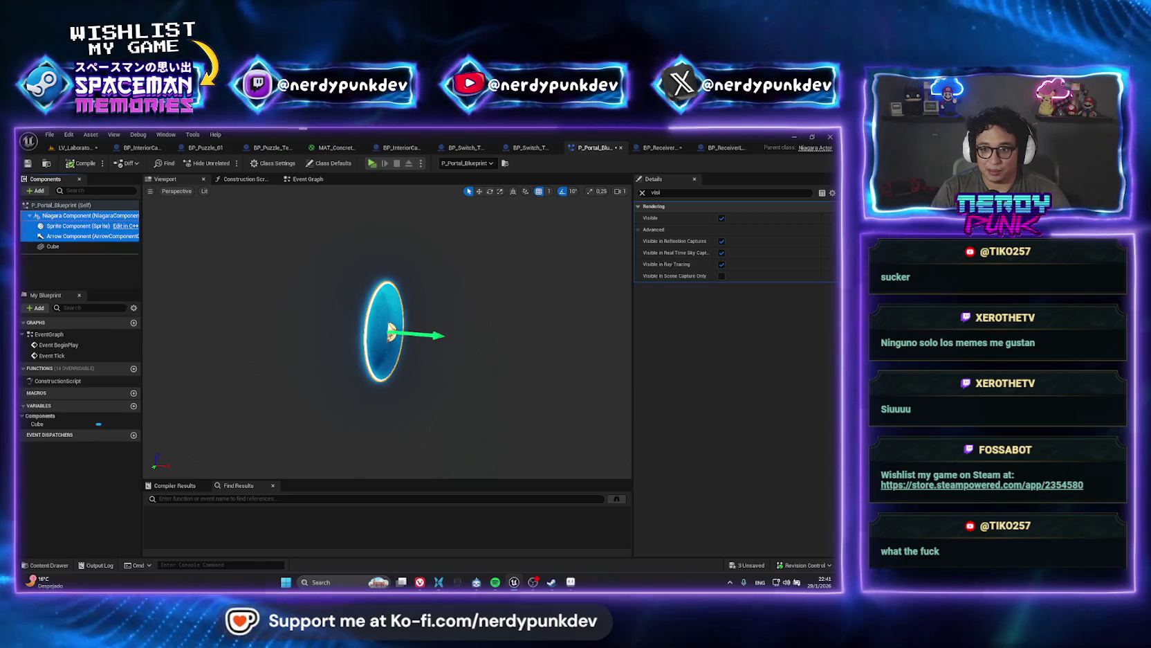
{"action": "left_click", "coordinate": [726, 148]}
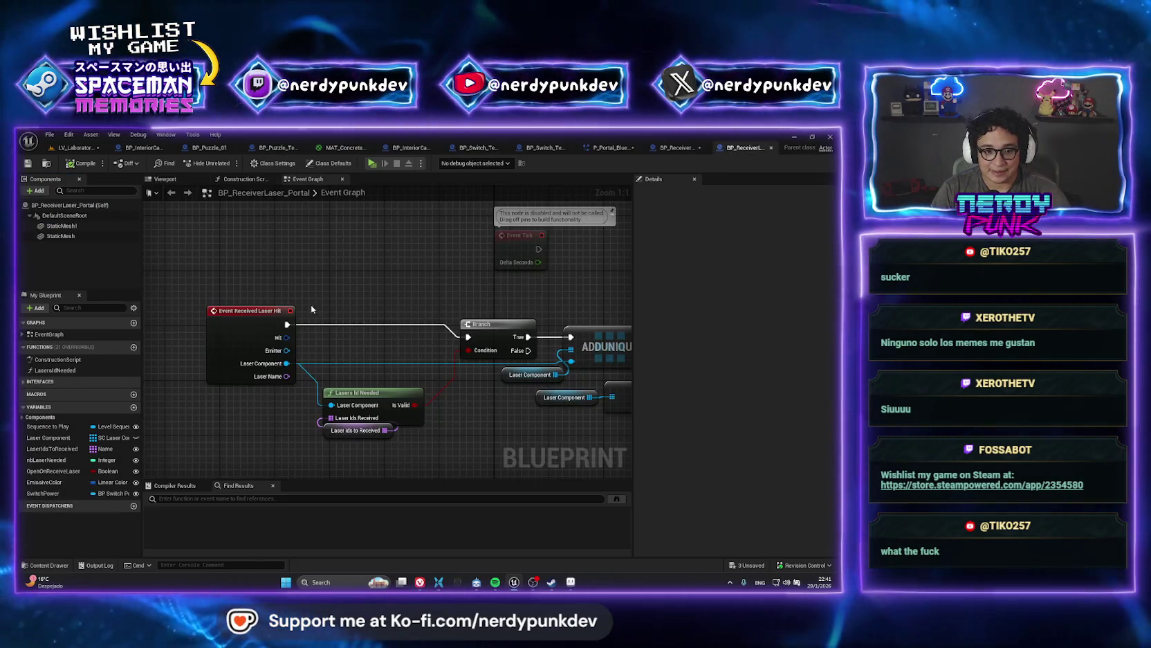
- Paste the Niagara portal component with its arrow and billboard into BP_ReceiverLaser_Portal's viewport
{"action": "left_click", "coordinate": [165, 178]}
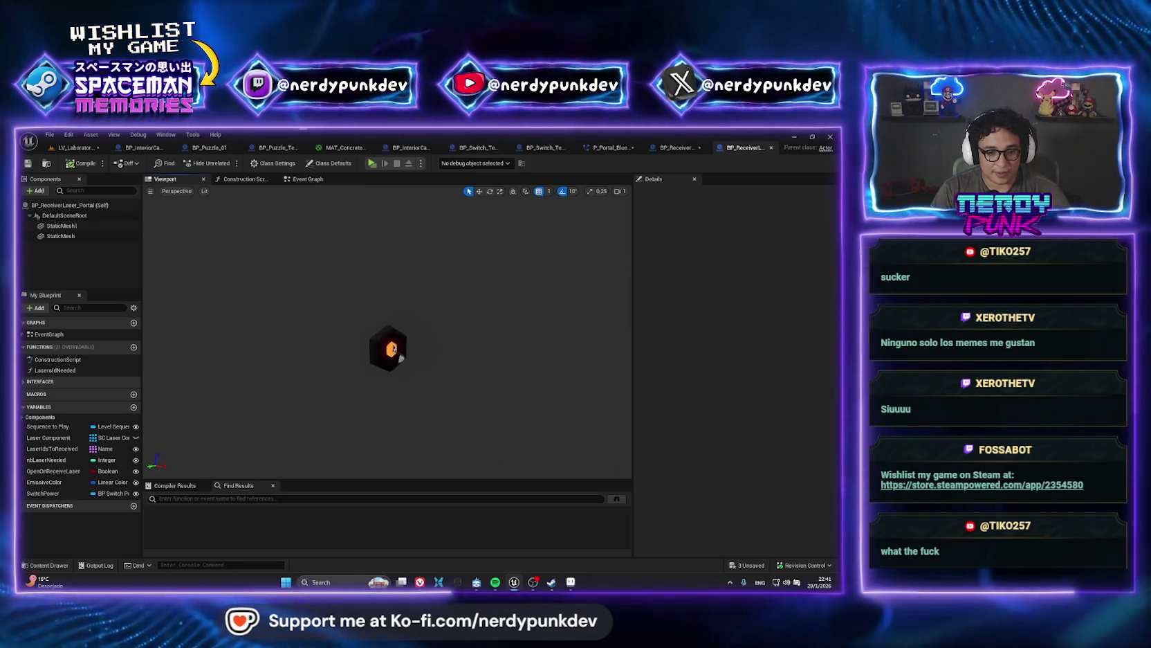
{"action": "left_click", "coordinate": [83, 214]}
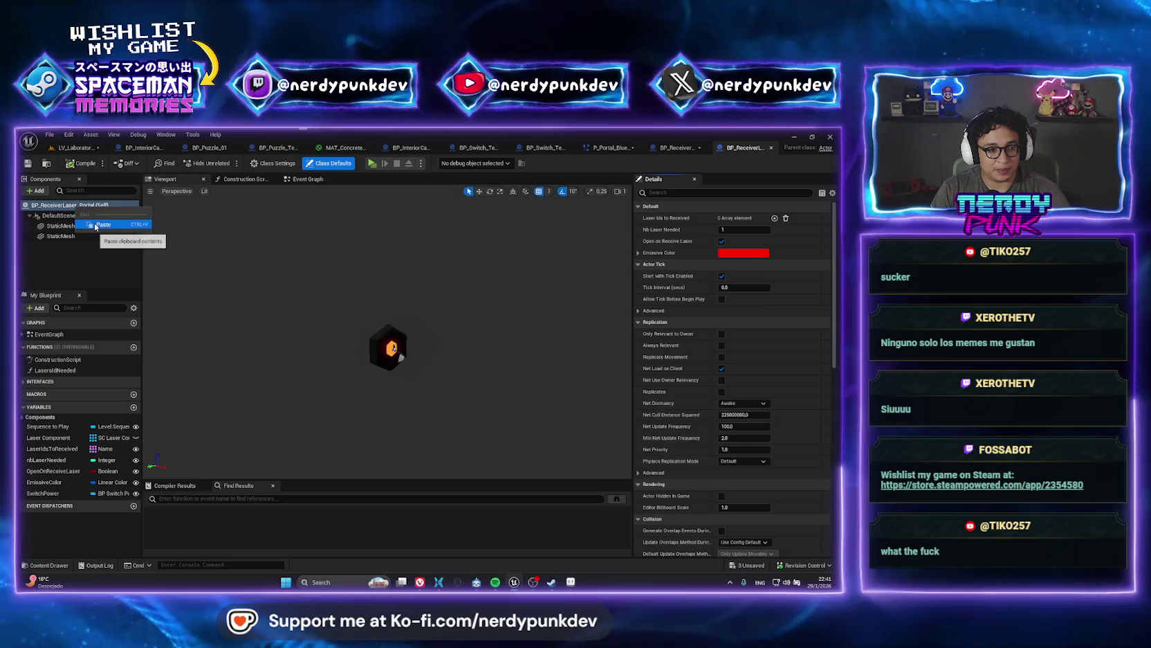
{"action": "key", "text": "ctrl+v"}
{"action": "mouse_move", "coordinate": [425, 330]}
{"action": "left_mouse_down"}
{"action": "mouse_move", "coordinate": [374, 329]}
{"action": "mouse_move", "coordinate": [425, 329]}
{"action": "mouse_move", "coordinate": [488, 308]}
{"action": "left_mouse_up"}
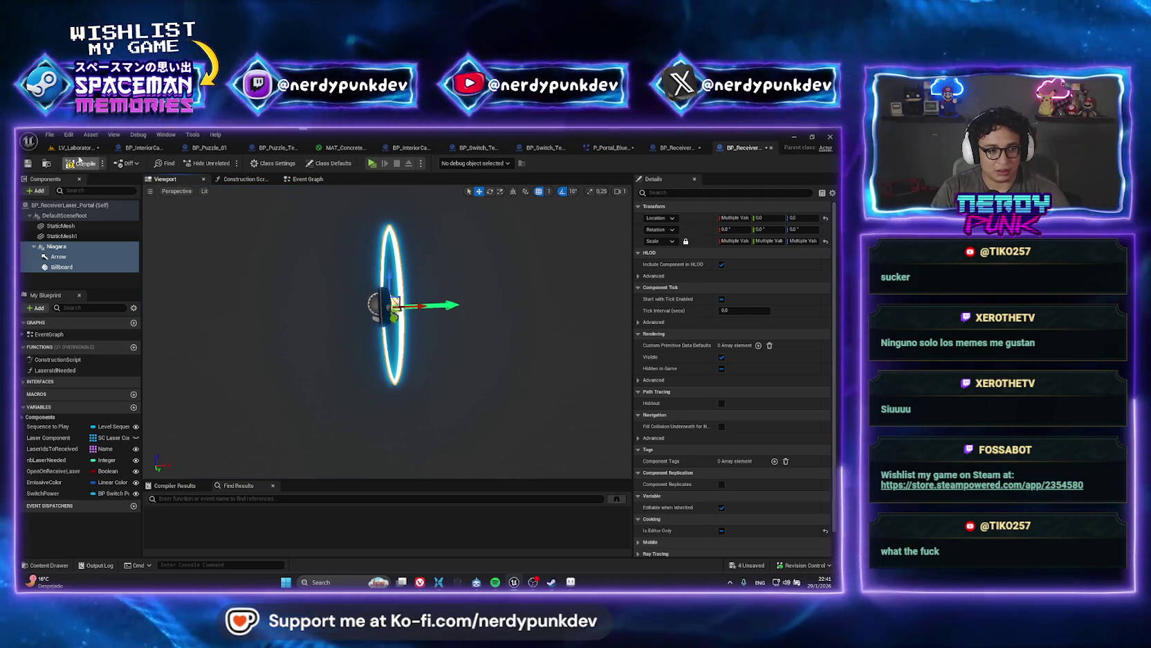
- In LV_Laboratory_01, replace the placed portal actor with BP_ReceiverLaser_Portal and open that blueprint
{"action": "left_click", "coordinate": [72, 148]}
{"action": "scroll", "coordinate": [327, 298], "scroll_direction": "down", "scroll_amount": 3}
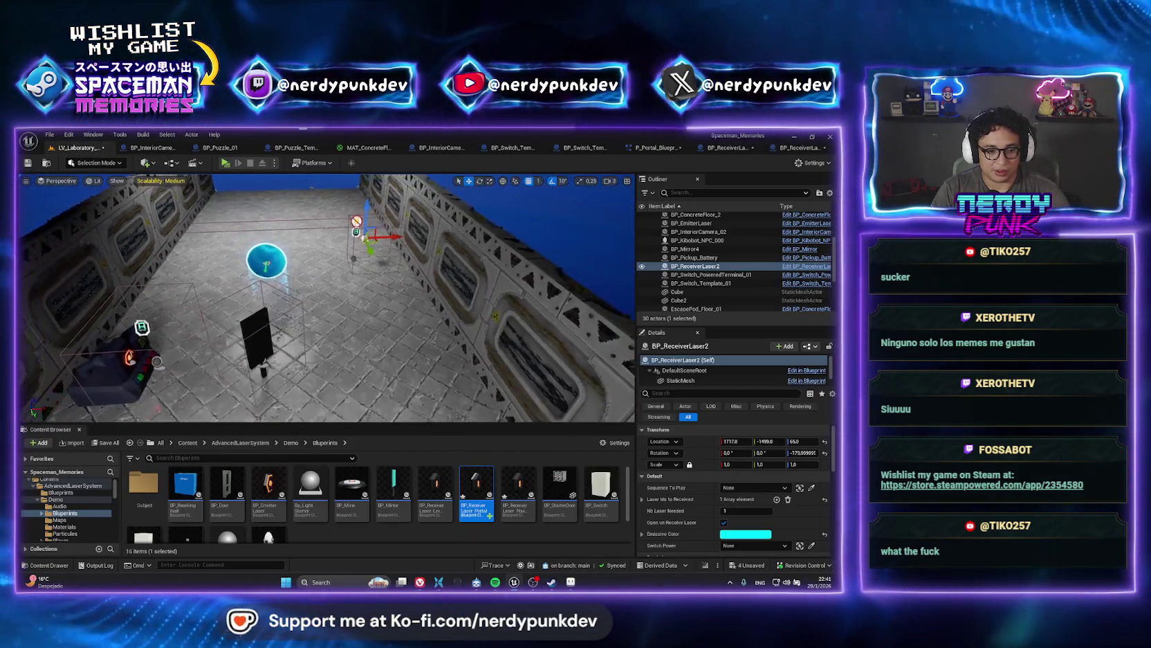
{"action": "left_click", "coordinate": [268, 261]}
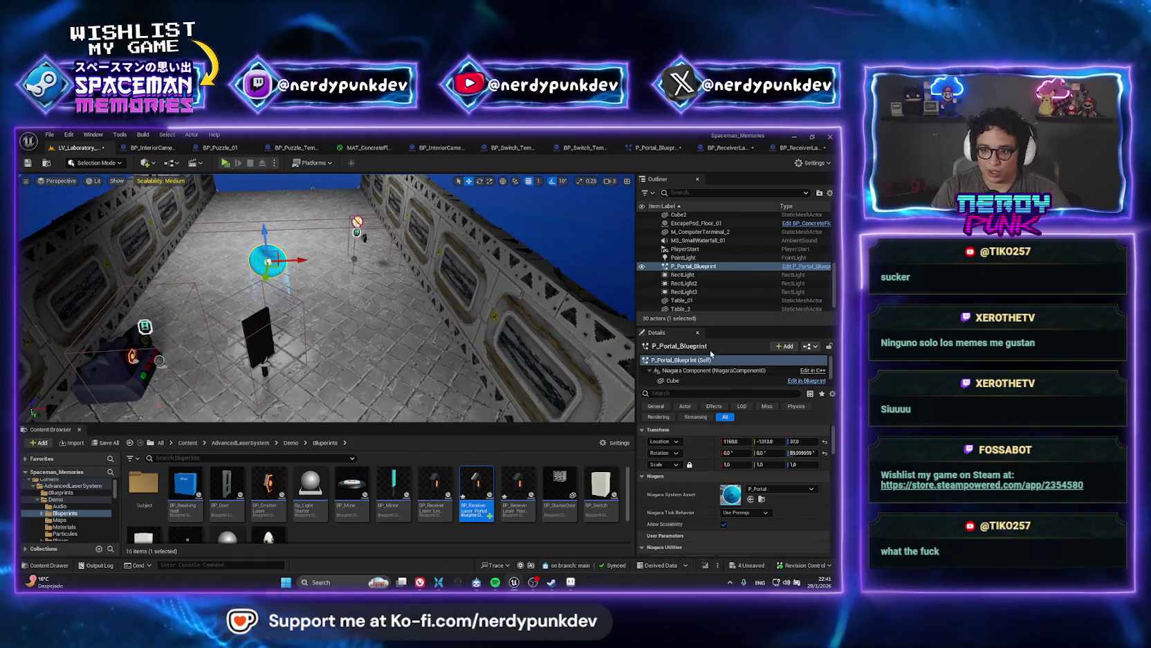
{"action": "right_click", "coordinate": [685, 268]}
{"action": "mouse_move", "coordinate": [741, 332]}
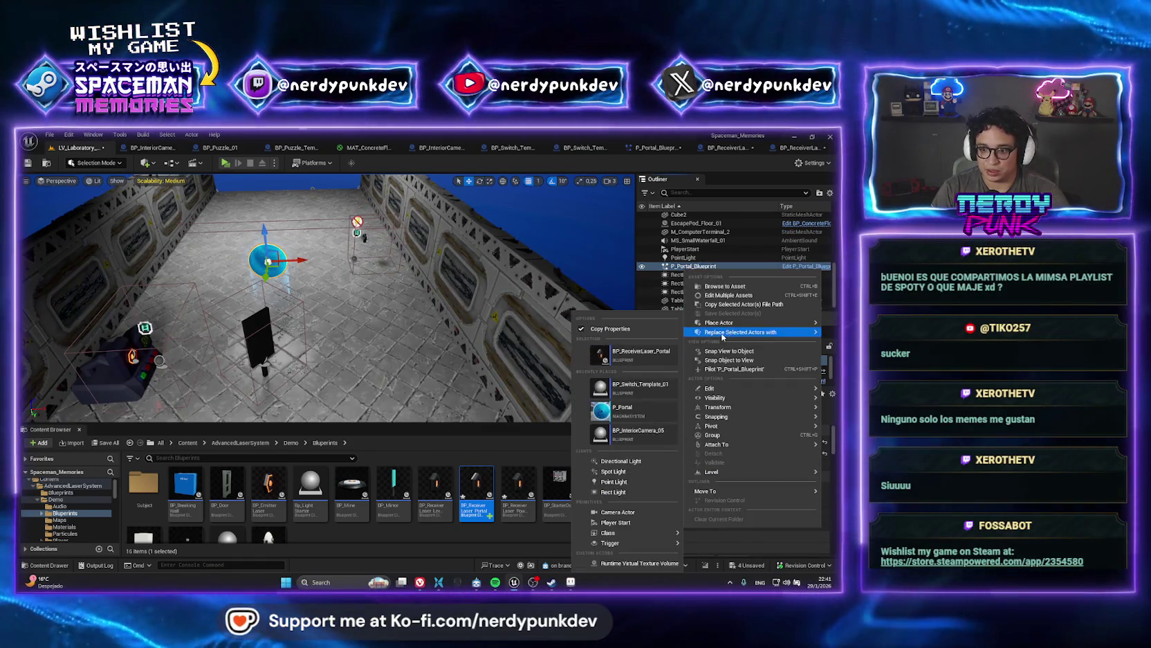
{"action": "left_click", "coordinate": [633, 355]}
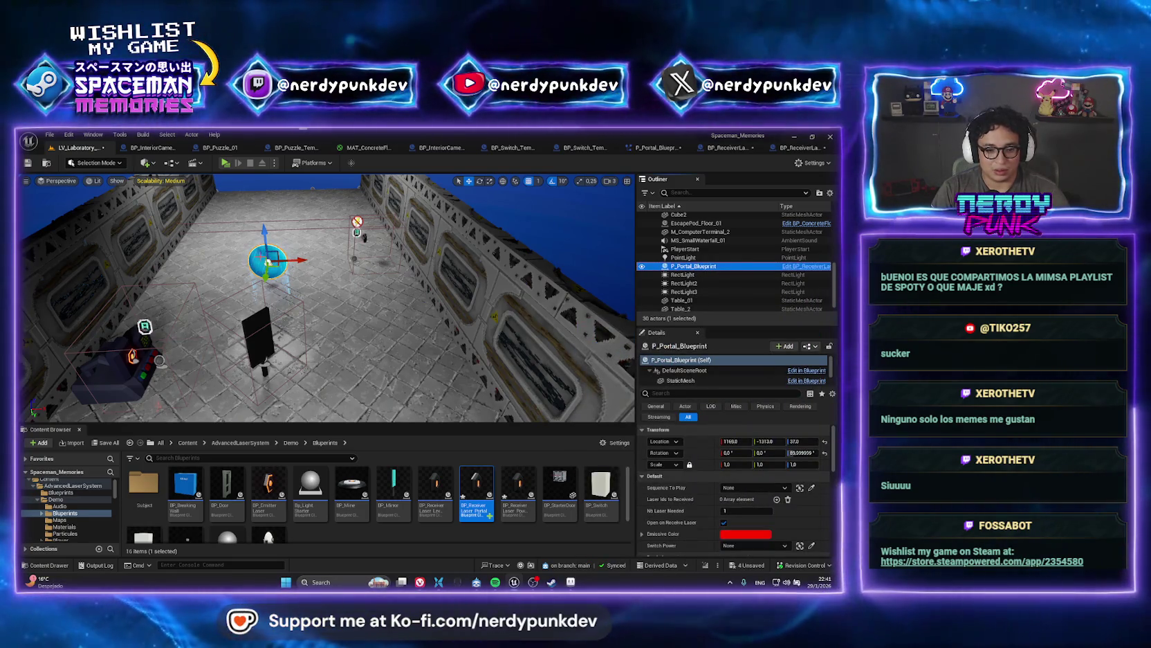
{"action": "double_click", "coordinate": [476, 493]}
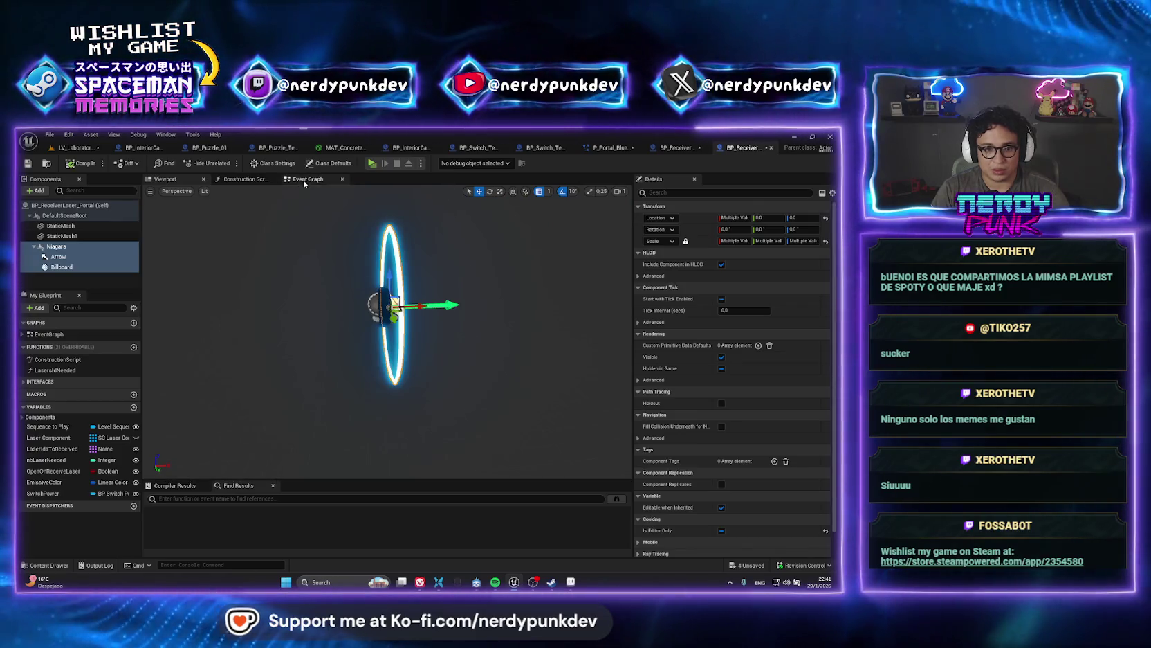
- Set the Print String message to 'Laser Hit Portal', then return to the laboratory level
{"action": "left_click", "coordinate": [304, 180]}
{"action": "scroll", "coordinate": [379, 341], "scroll_direction": "up", "scroll_amount": 5}
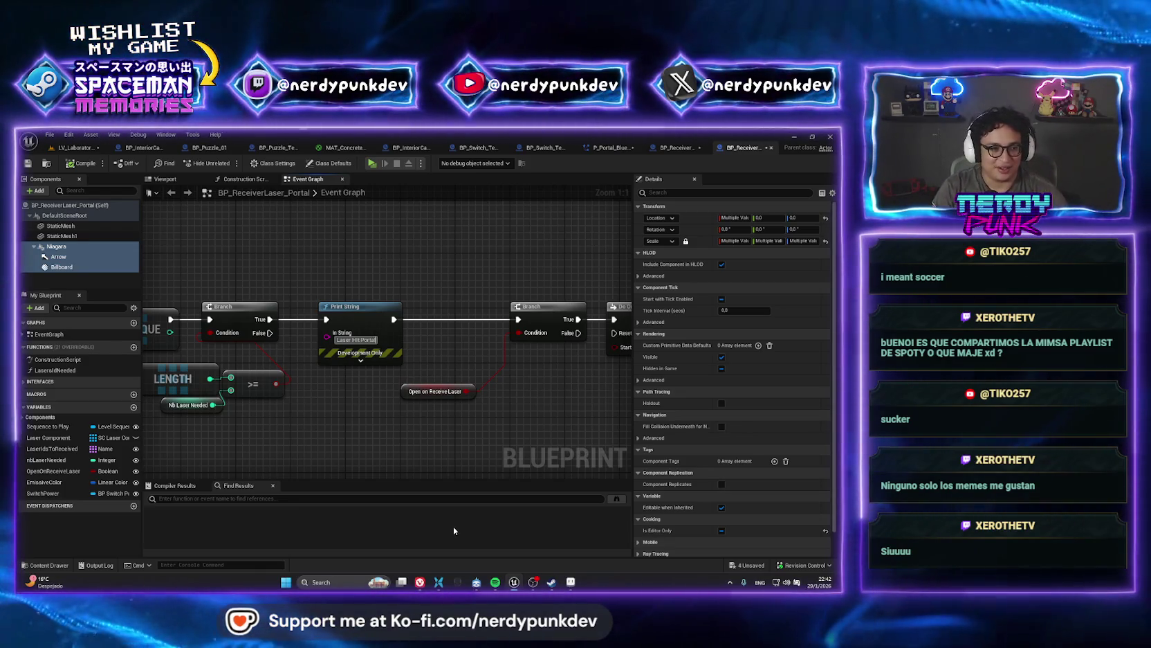
{"action": "left_click", "coordinate": [357, 340]}
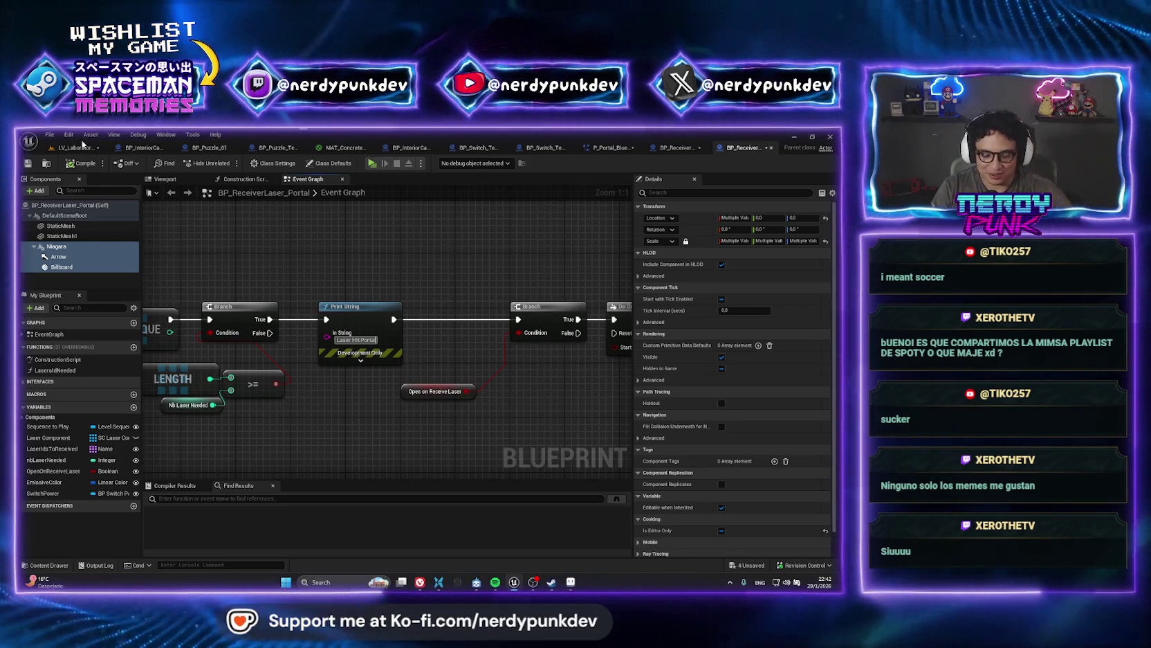
{"action": "left_click", "coordinate": [77, 147]}
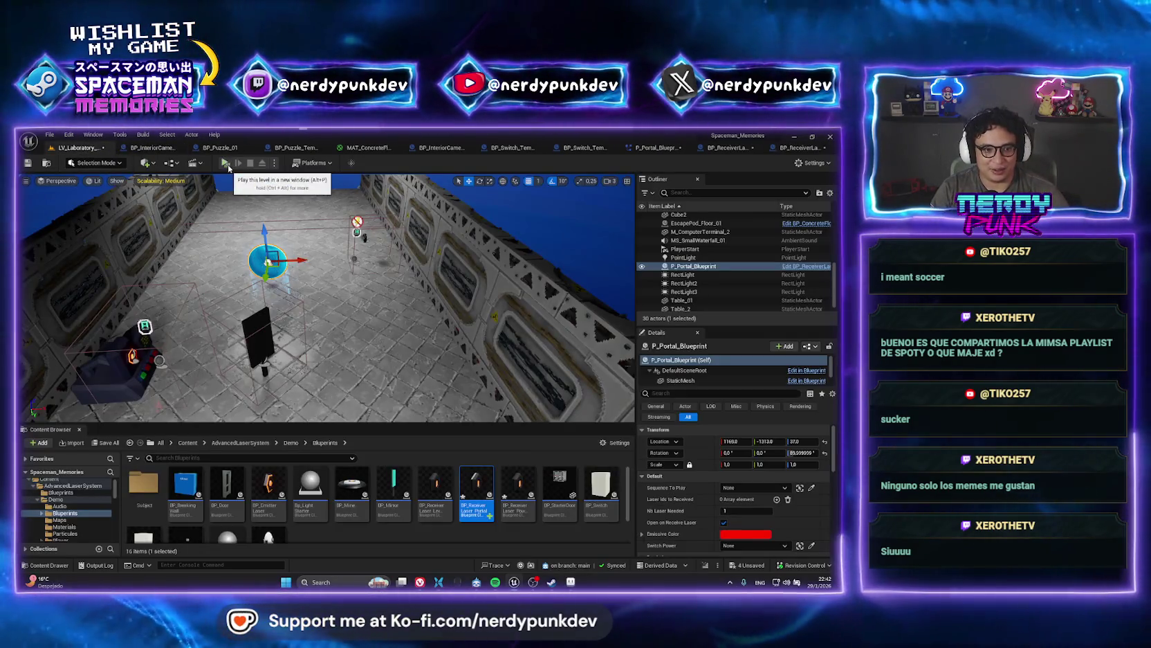
{"action": "left_click", "coordinate": [225, 163]}
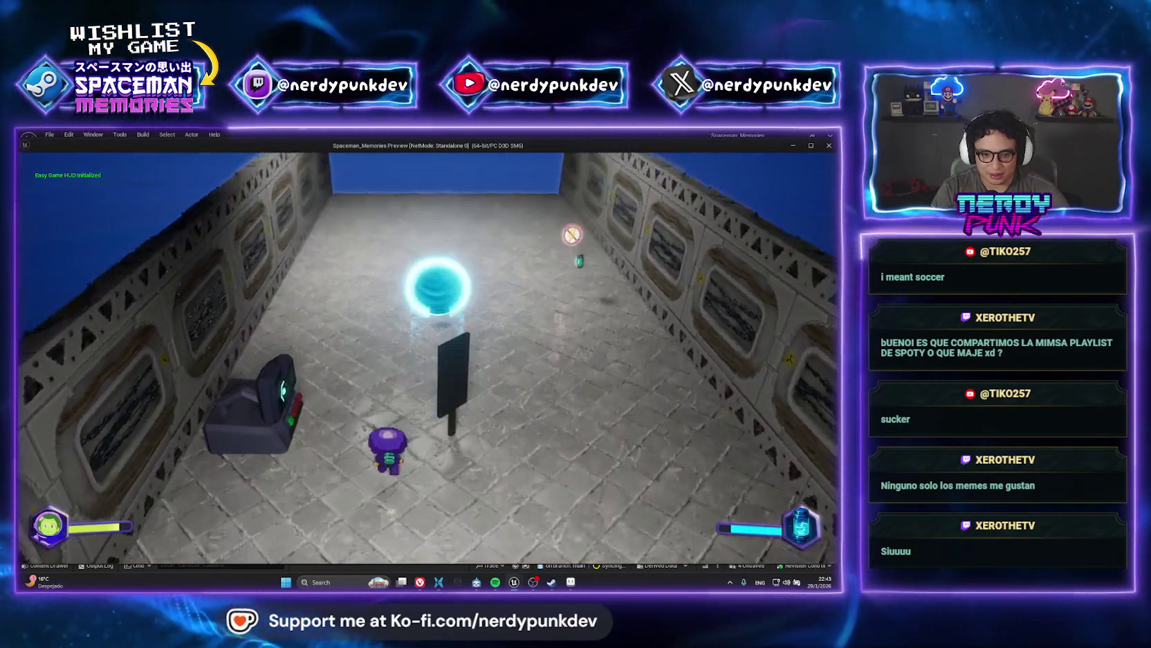
{"action": "key", "text": "a"}
{"action": "key", "text": "z"}
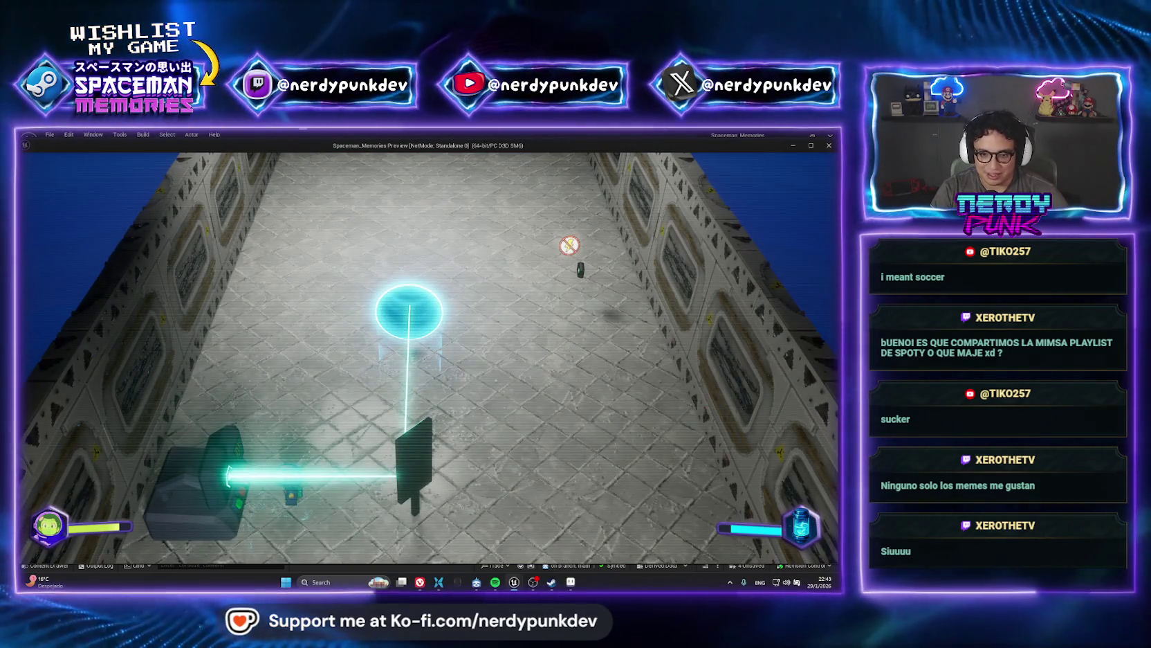
{"action": "key", "text": "w"}
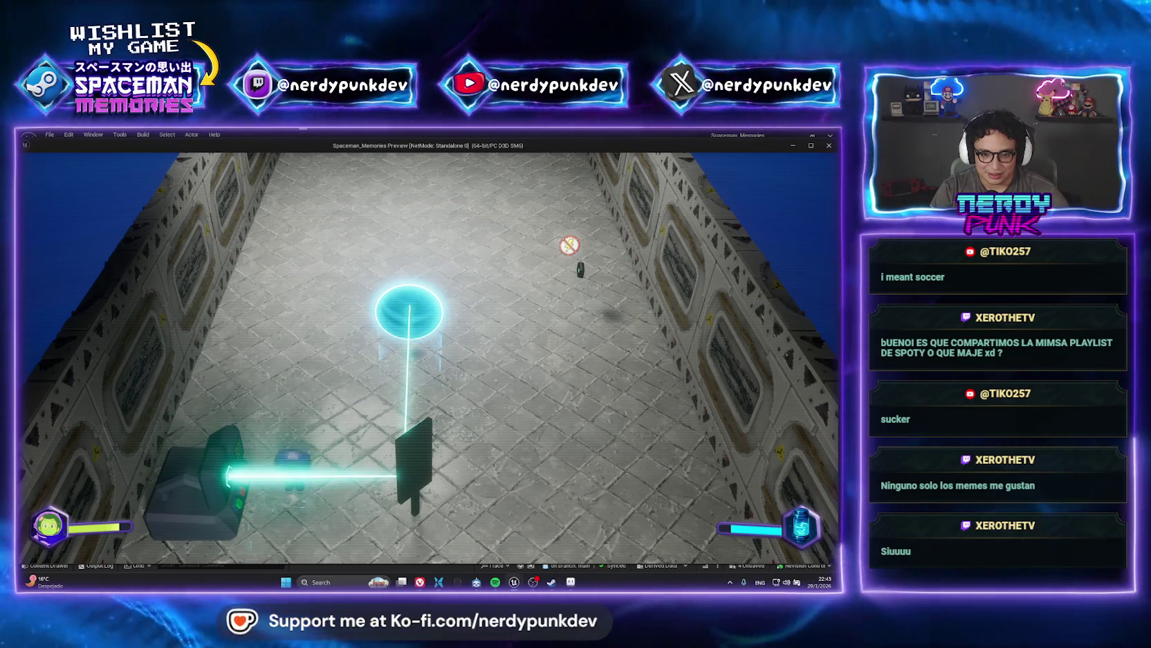
{"action": "key", "text": "w"}
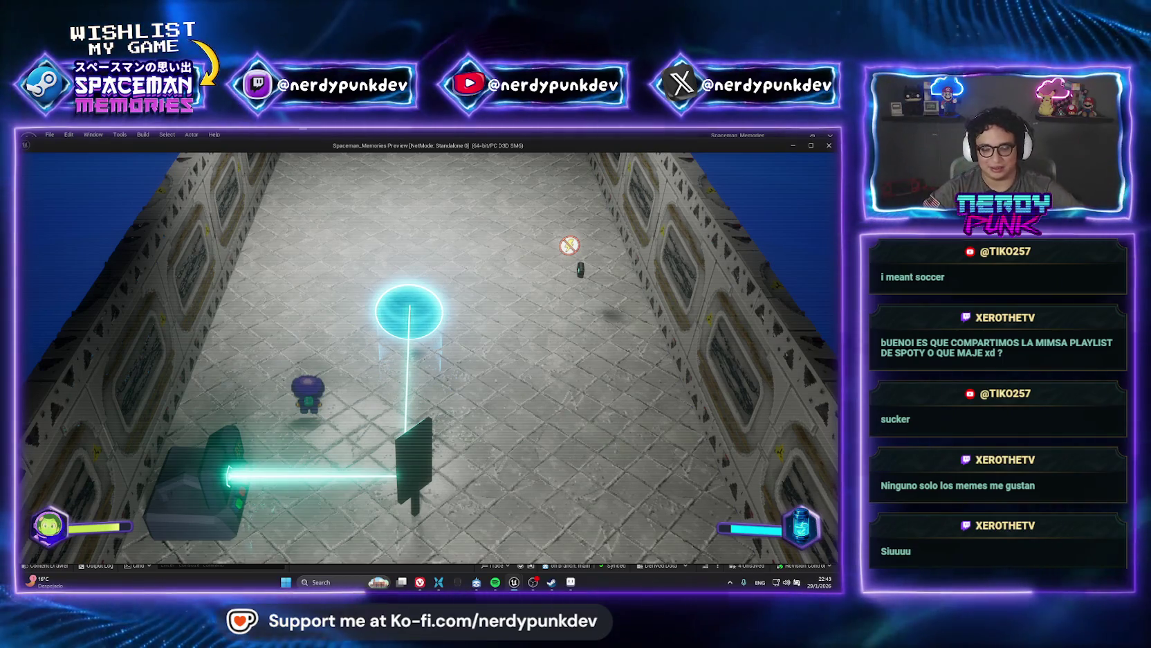
{"action": "key", "text": "Escape"}
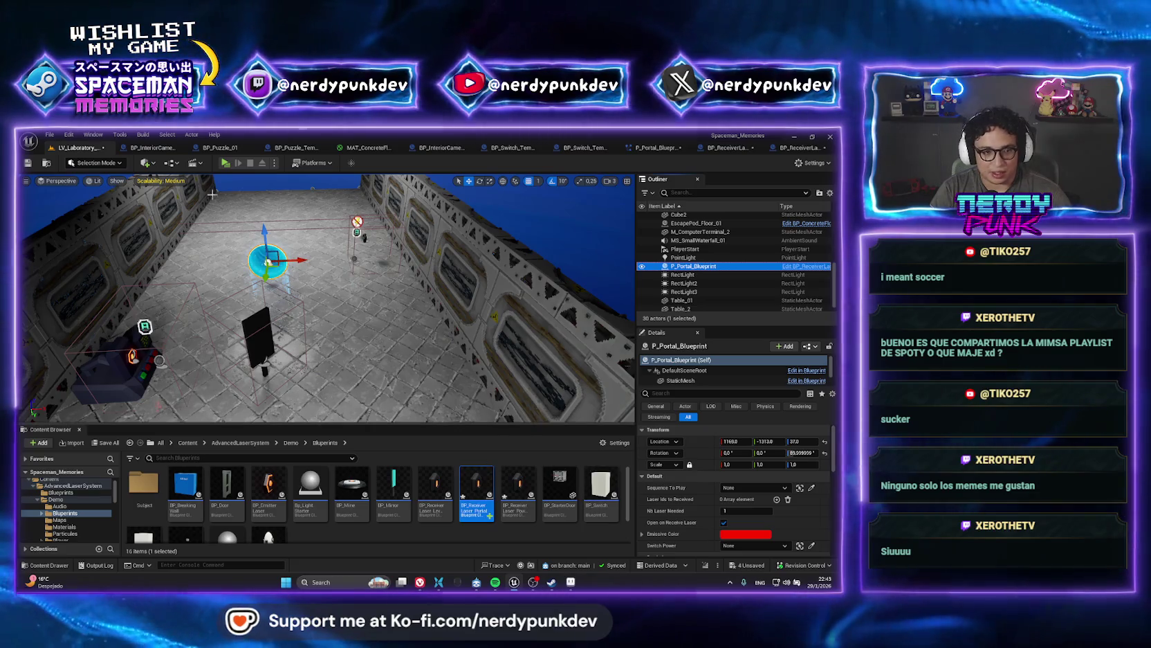
- Save all modified content with Save Selected, then select the BP_EmitterLaser actor
{"action": "key", "text": "ctrl+shift+s"}
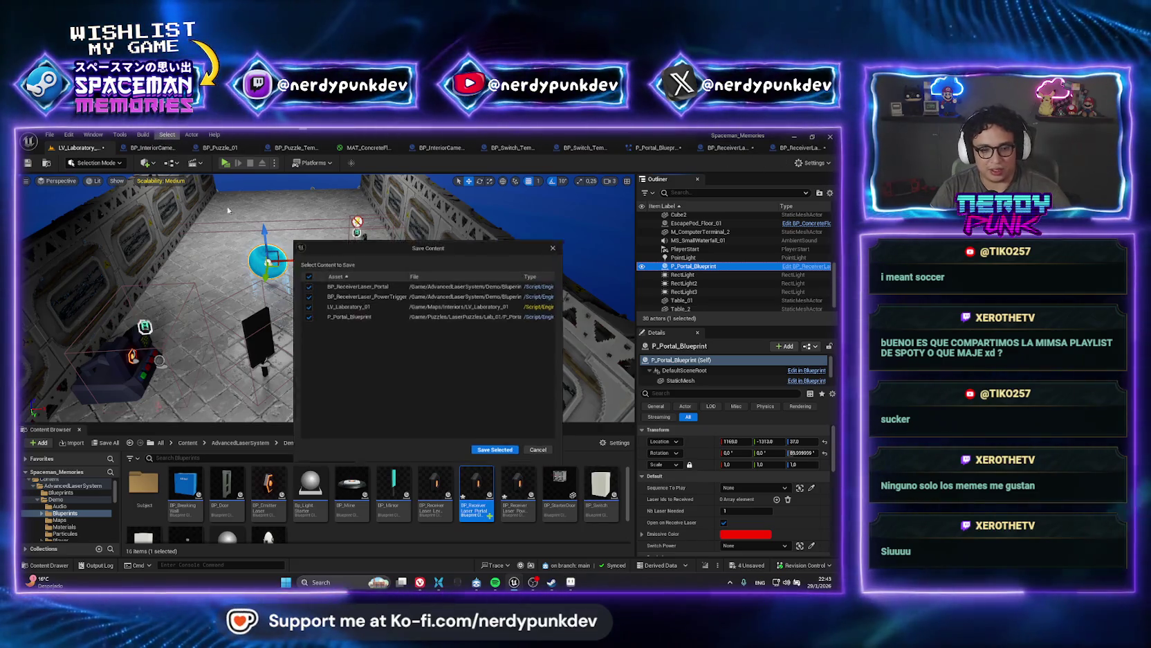
{"action": "left_click", "coordinate": [496, 453]}
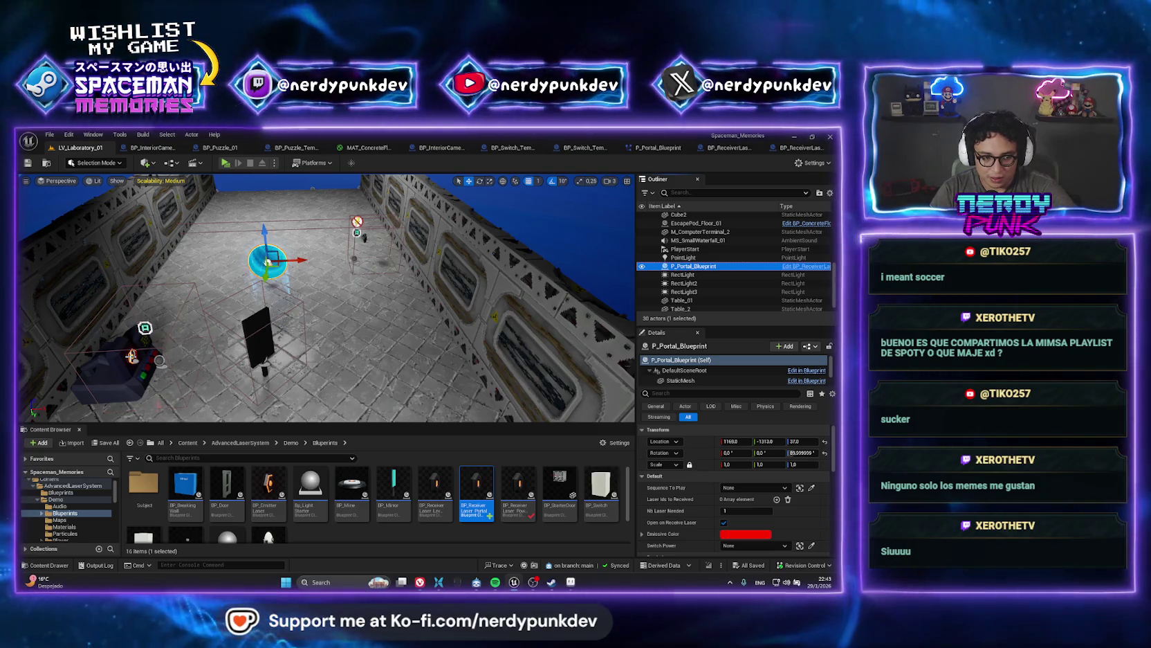
{"action": "left_click", "coordinate": [133, 356]}
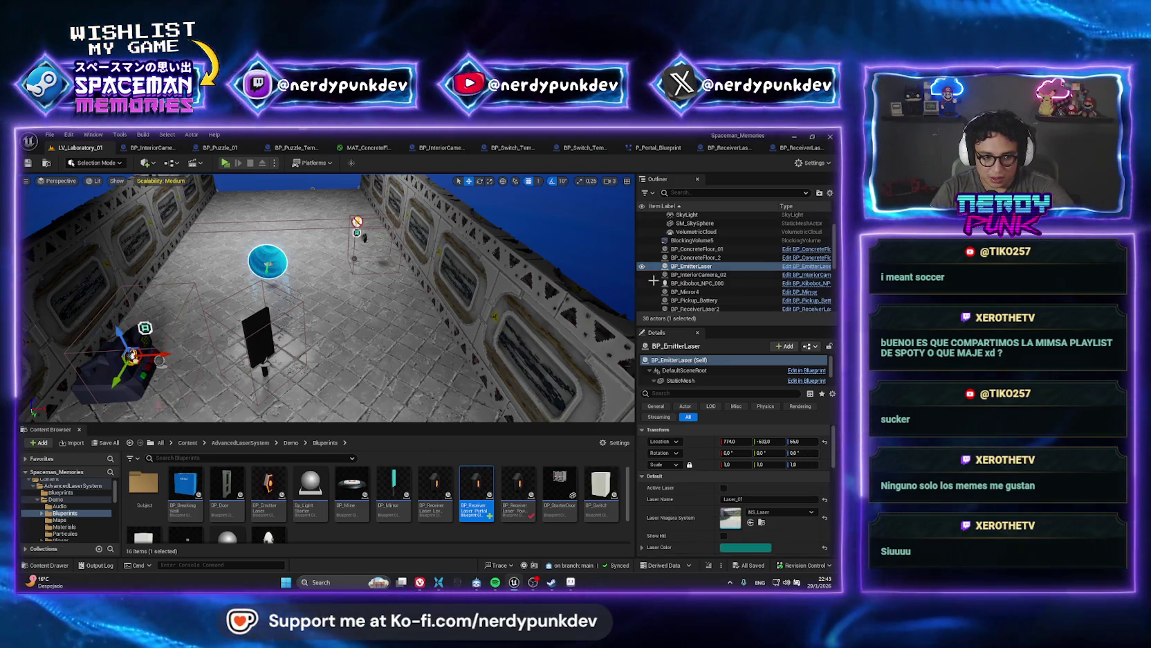
- Duplicate the BP_EmitterLaser asset, rename the copy BP_PortalEmitterLaser, and open it
{"action": "right_click", "coordinate": [703, 268]}
{"action": "left_click", "coordinate": [287, 525]}
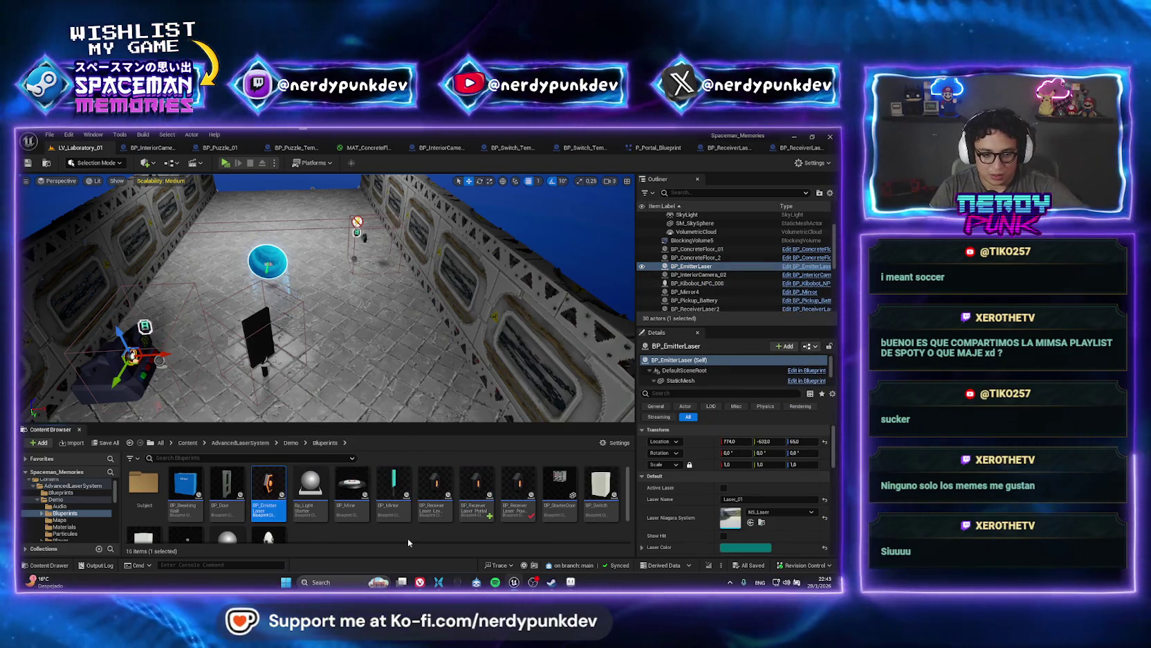
{"action": "left_click", "coordinate": [273, 503]}
{"action": "right_click", "coordinate": [272, 503]}
{"action": "left_click", "coordinate": [312, 391]}
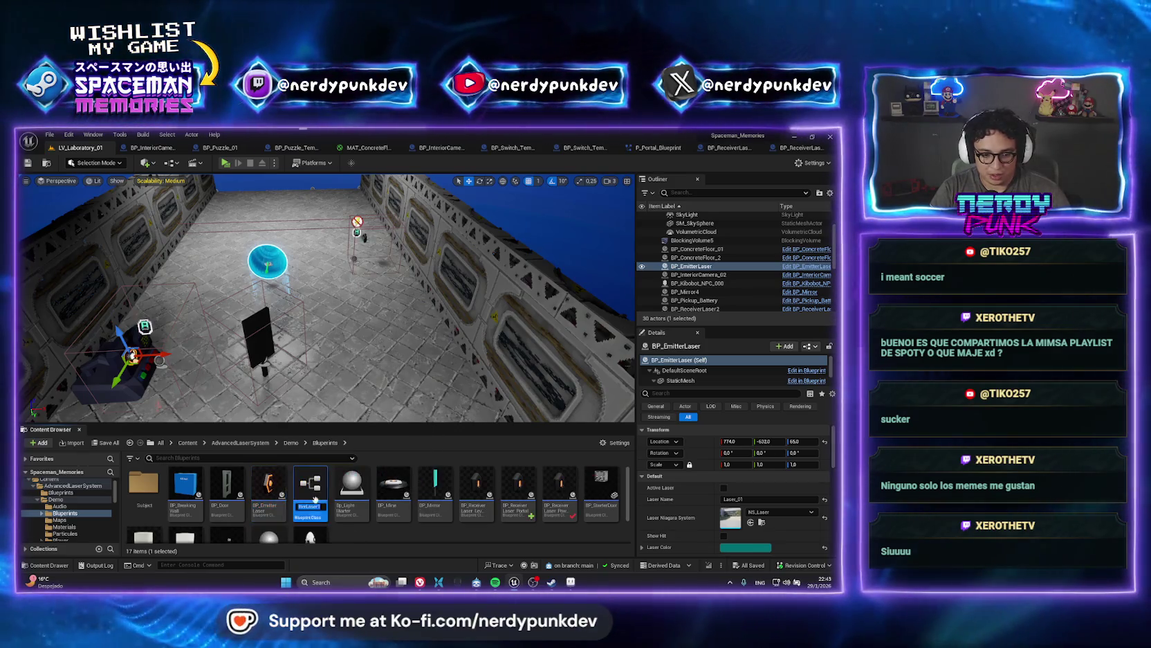
{"action": "key", "text": "BackSpace"}
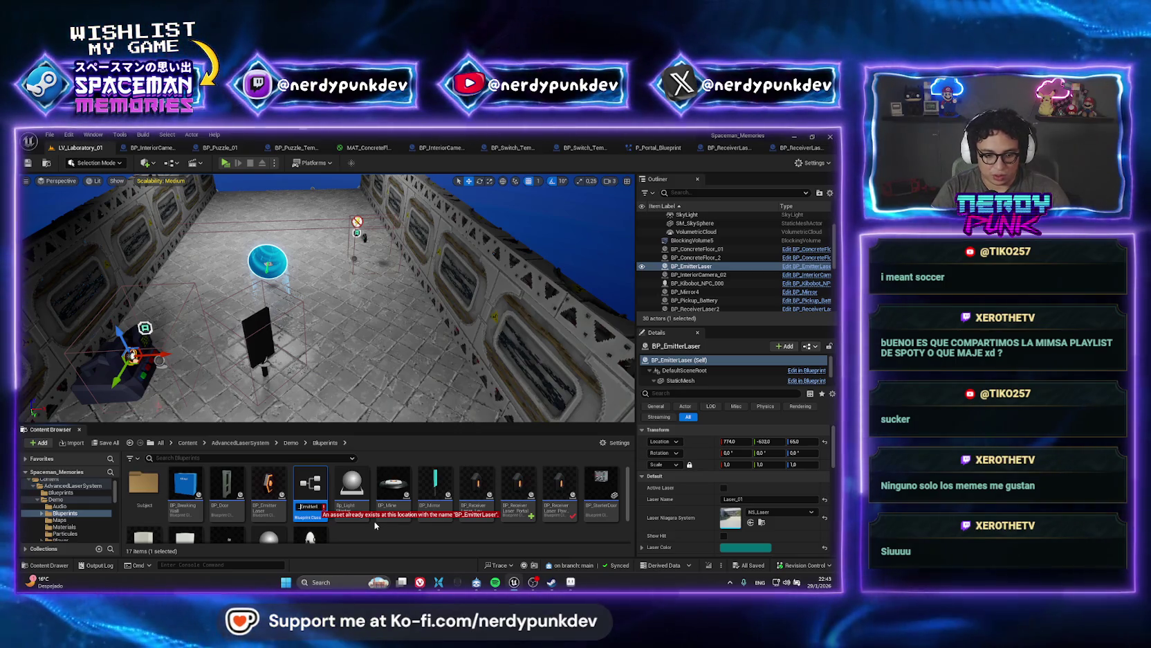
{"action": "key", "text": "Home"}
{"action": "key", "text": "Right"}
{"action": "key", "text": "Right"}
{"action": "key", "text": "Right"}
{"action": "type", "text": "Pertal_"}
{"action": "key", "text": "Return"}
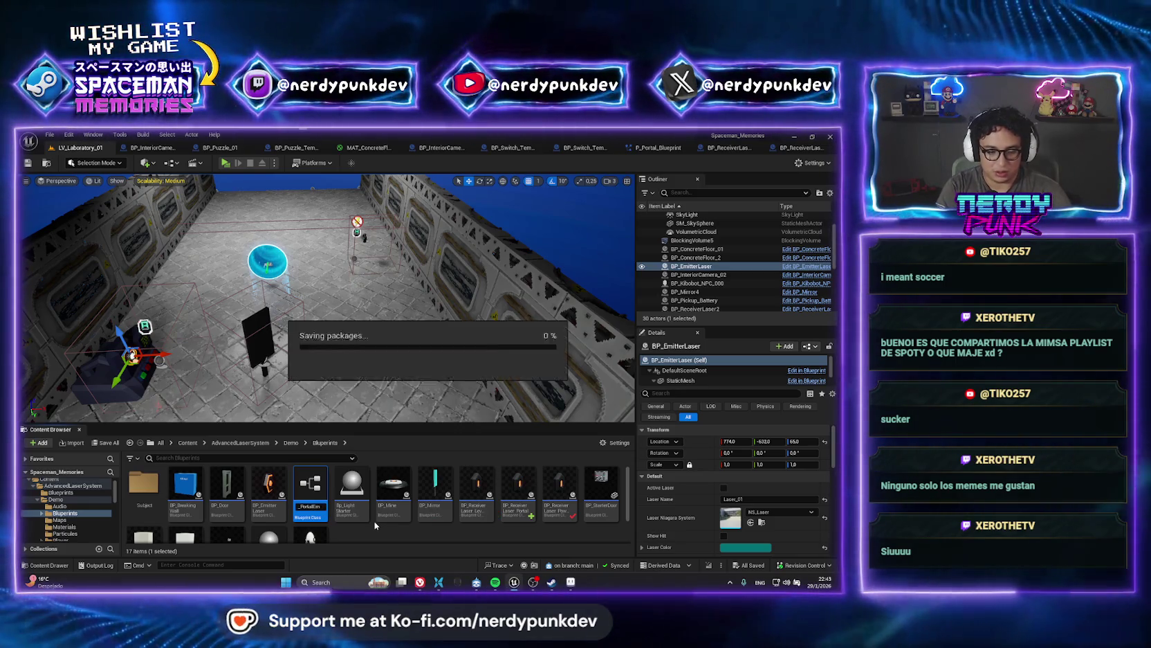
{"action": "double_click", "coordinate": [434, 490]}
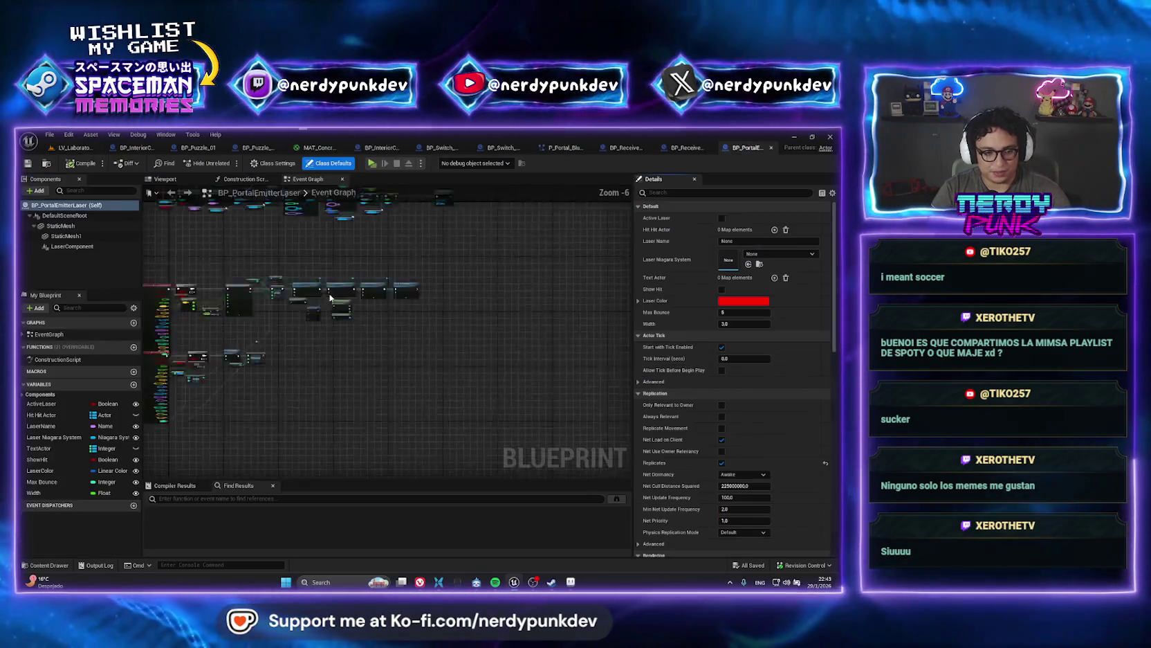
- Pan through the On Retrieved Laser Hit and On Lost Laser Hit chains, then return to the level
{"action": "mouse_move", "coordinate": [320, 347]}
{"action": "left_mouse_down"}
{"action": "mouse_move", "coordinate": [425, 283]}
{"action": "mouse_move", "coordinate": [318, 381]}
{"action": "mouse_move", "coordinate": [378, 443]}
{"action": "mouse_move", "coordinate": [271, 376]}
{"action": "left_mouse_up"}
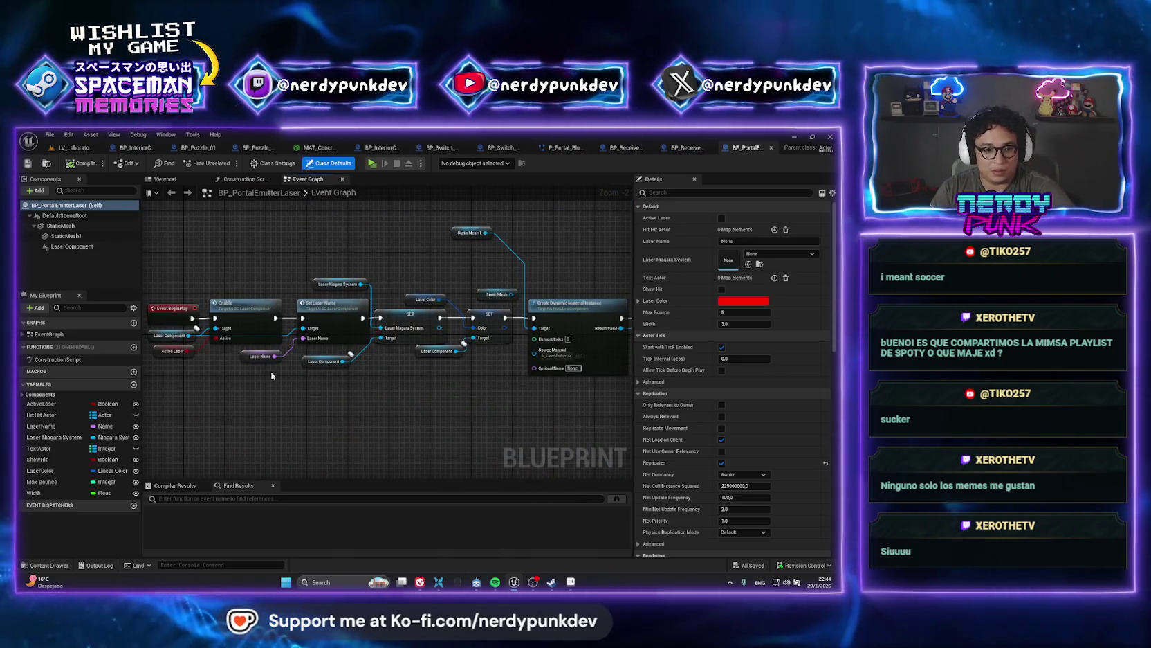
{"action": "mouse_move", "coordinate": [429, 393]}
{"action": "left_mouse_down"}
{"action": "mouse_move", "coordinate": [256, 334]}
{"action": "mouse_move", "coordinate": [537, 189]}
{"action": "left_mouse_up"}
{"action": "scroll", "coordinate": [339, 267], "scroll_direction": "down", "scroll_amount": 1}
{"action": "mouse_move", "coordinate": [339, 267]}
{"action": "left_mouse_down"}
{"action": "mouse_move", "coordinate": [369, 354]}
{"action": "mouse_move", "coordinate": [348, 396]}
{"action": "mouse_move", "coordinate": [360, 450]}
{"action": "mouse_move", "coordinate": [383, 376]}
{"action": "left_mouse_up"}
{"action": "scroll", "coordinate": [348, 397], "scroll_direction": "up", "scroll_amount": 1}
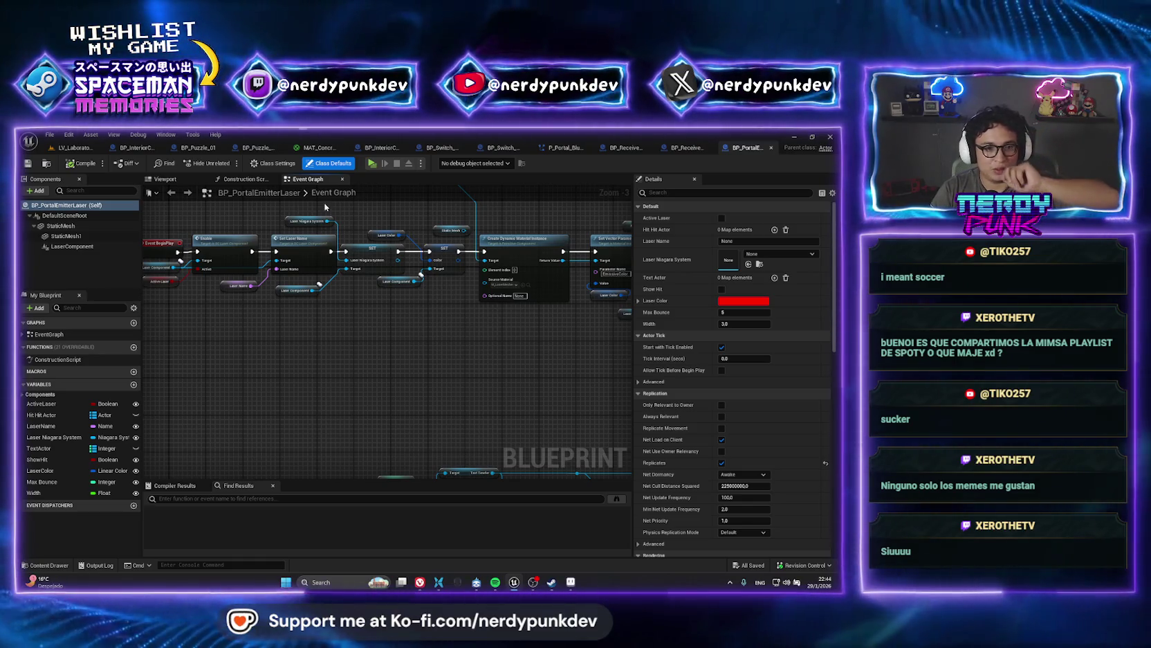
{"action": "left_click", "coordinate": [73, 147]}
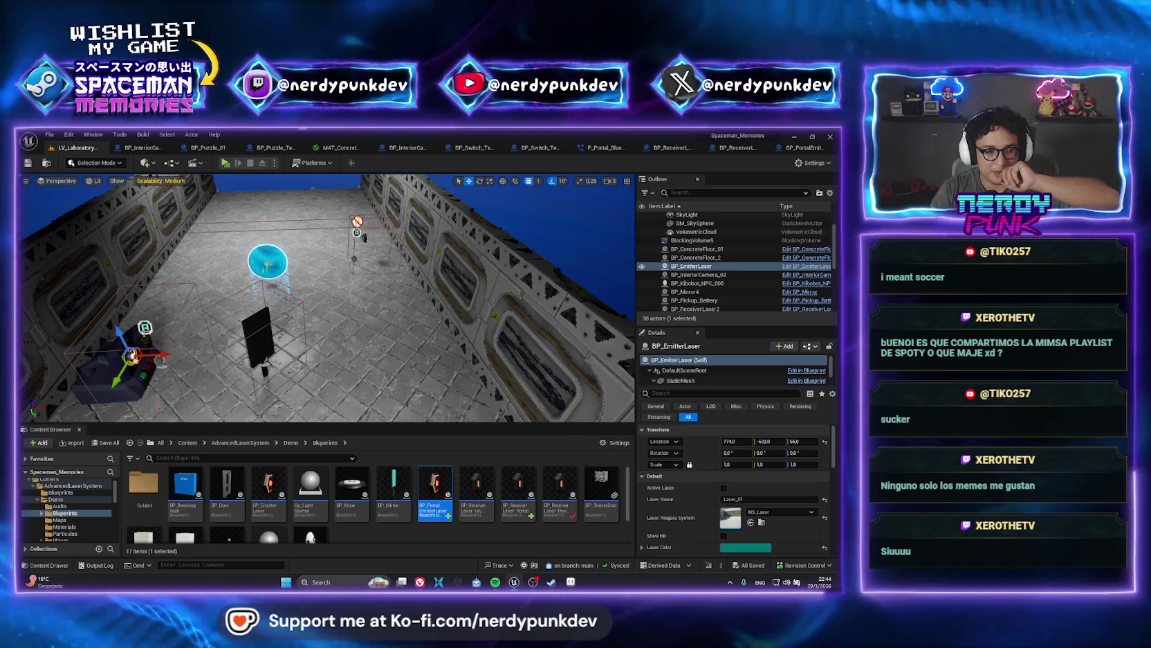
- Open the BP_Switch_Template_01 actor's blueprint and bring its force feedback nodes into view
{"action": "left_click", "coordinate": [145, 326]}
{"action": "right_click", "coordinate": [690, 267]}
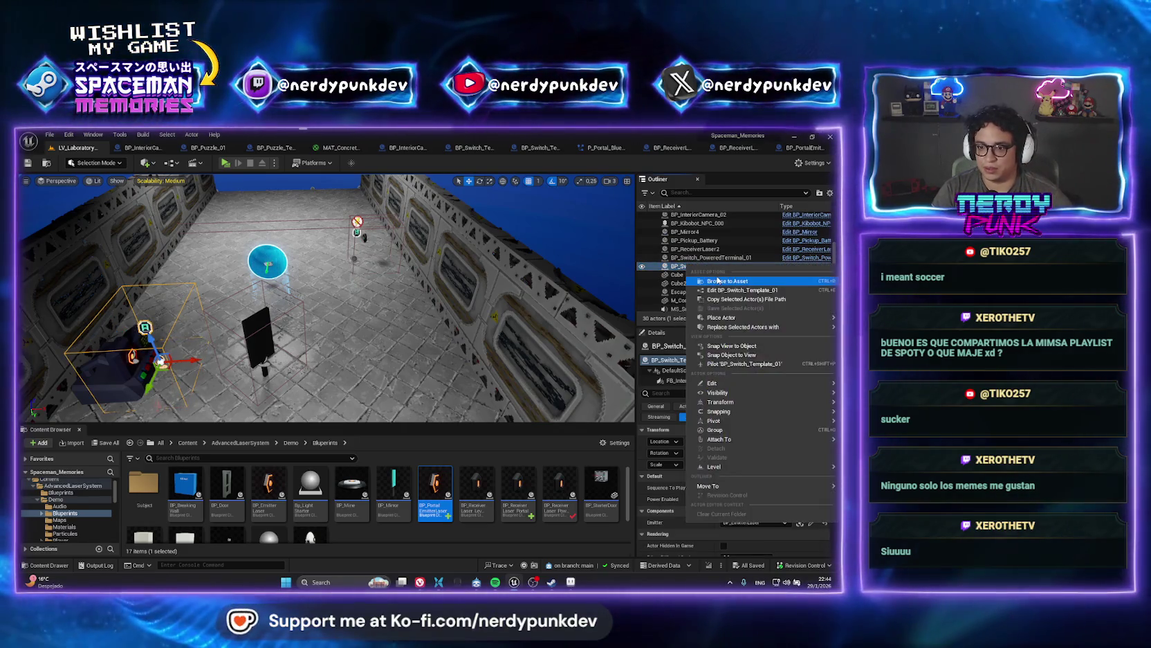
{"action": "left_click", "coordinate": [719, 280]}
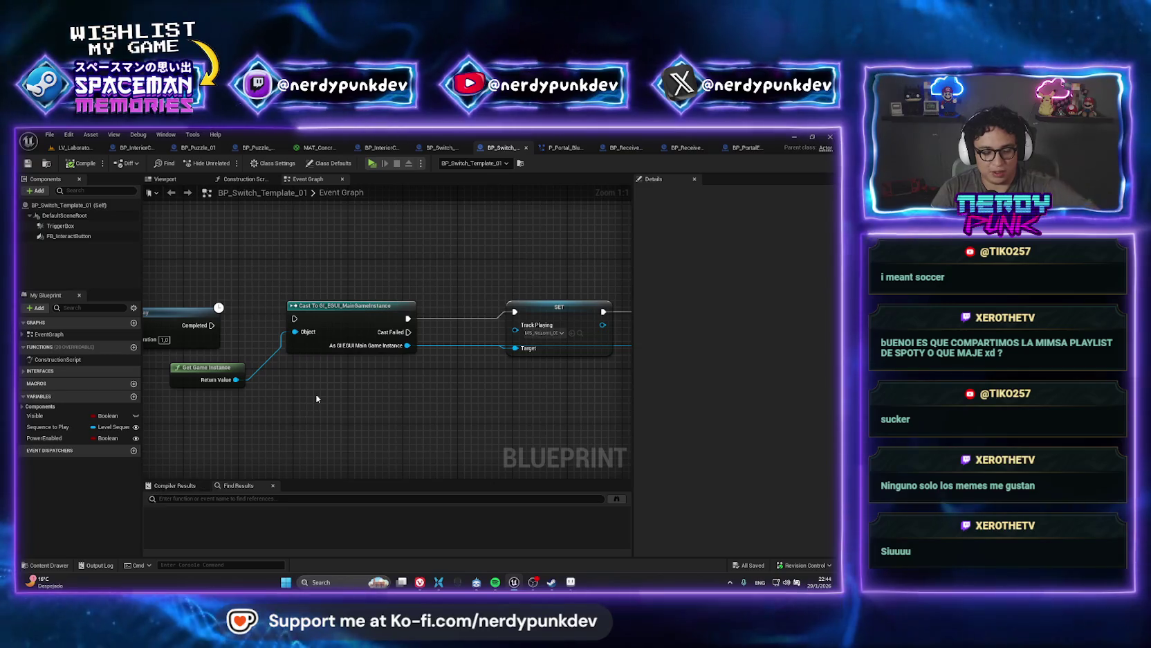
{"action": "scroll", "coordinate": [228, 318], "scroll_direction": "down", "scroll_amount": 5}
{"action": "scroll", "coordinate": [279, 333], "scroll_direction": "up", "scroll_amount": 3}
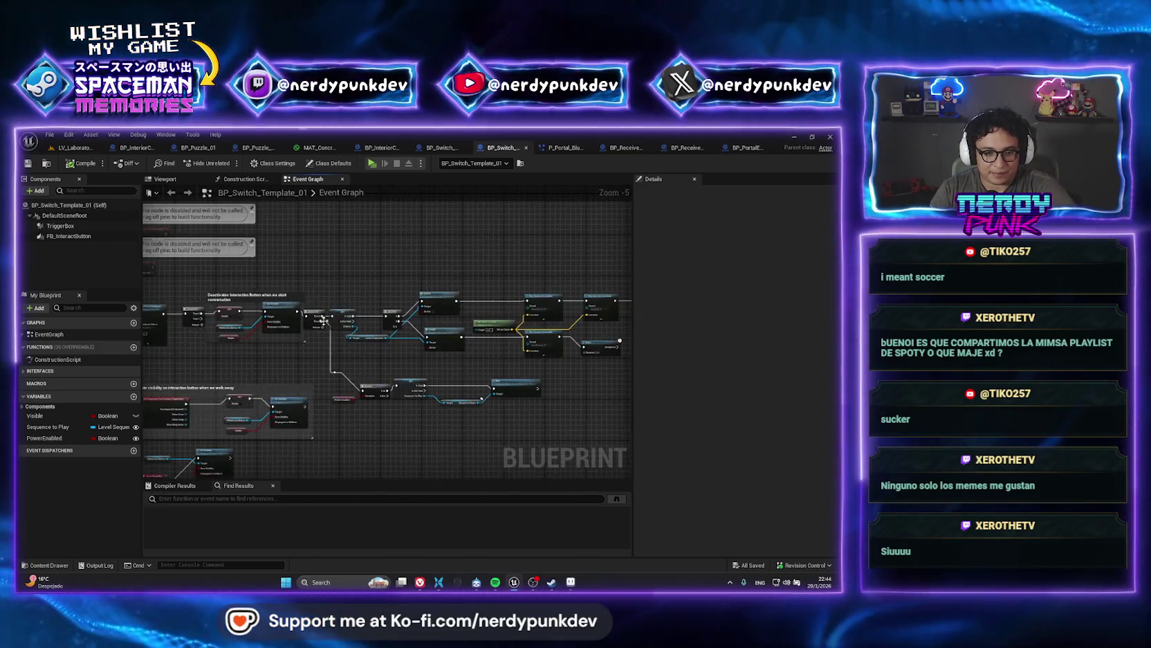
{"action": "mouse_move", "coordinate": [216, 387]}
{"action": "left_mouse_down"}
{"action": "mouse_move", "coordinate": [409, 400]}
{"action": "mouse_move", "coordinate": [484, 470]}
{"action": "mouse_move", "coordinate": [414, 407]}
{"action": "mouse_move", "coordinate": [567, 412]}
{"action": "mouse_move", "coordinate": [315, 377]}
{"action": "mouse_move", "coordinate": [376, 351]}
{"action": "left_mouse_up"}
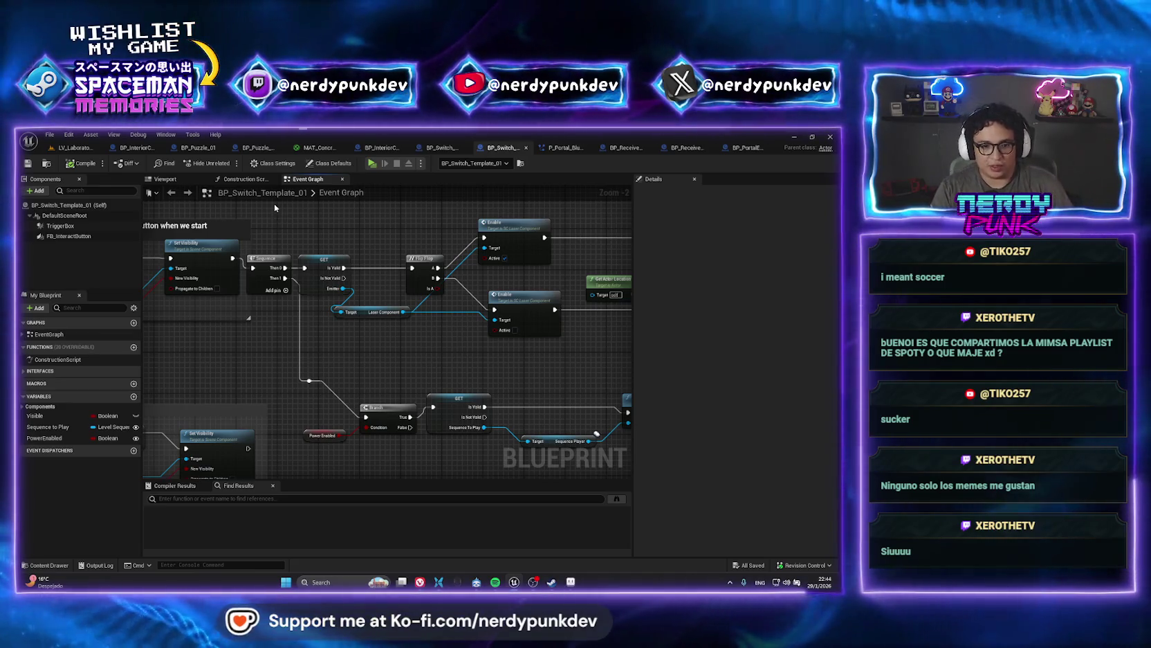
- Inspect the Laser Component getter, Sequence and Emitter GET nodes and the Emitter variable's type
{"action": "left_click", "coordinate": [364, 312]}
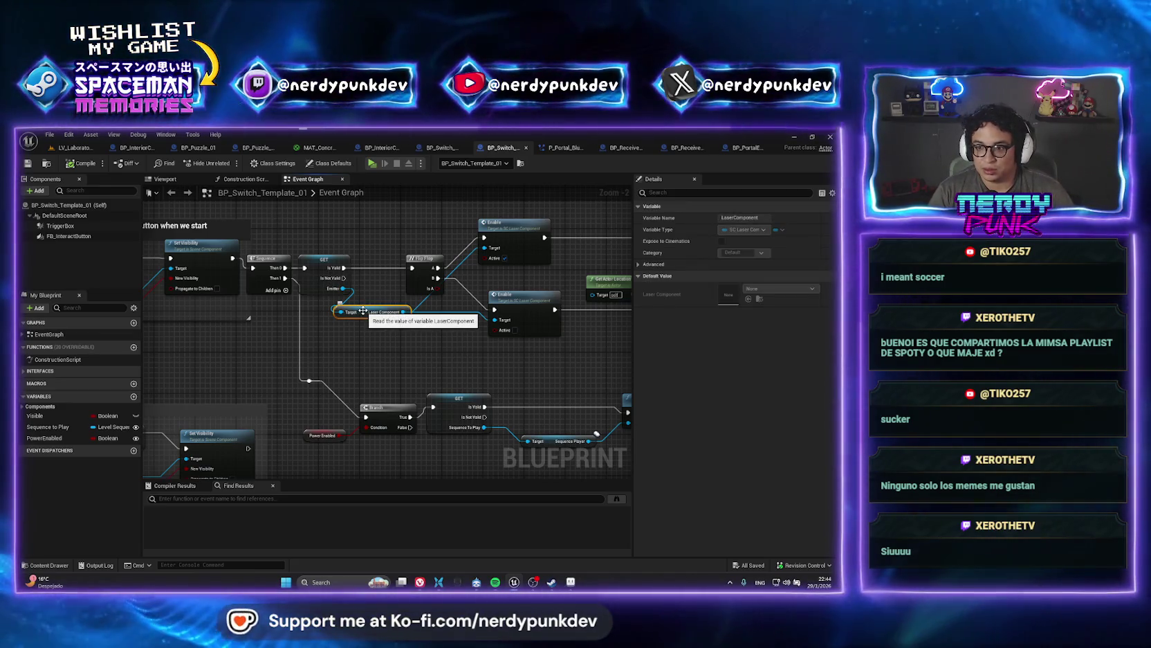
{"action": "left_click", "coordinate": [269, 266]}
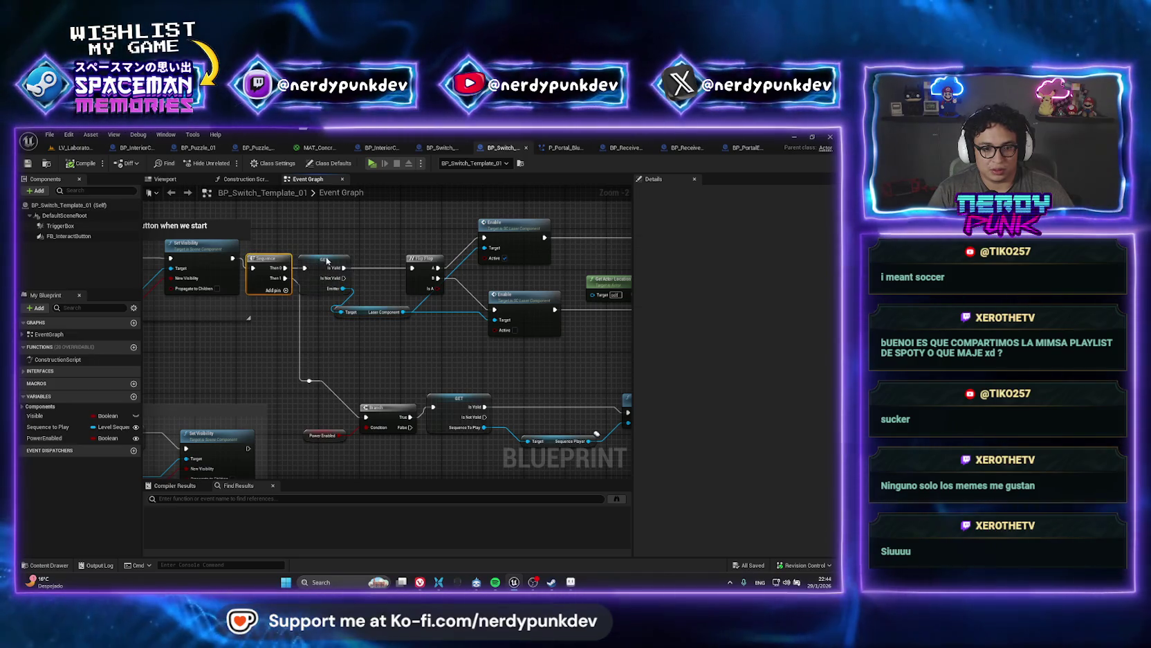
{"action": "left_click", "coordinate": [326, 260]}
{"action": "scroll", "coordinate": [305, 274], "scroll_direction": "up", "scroll_amount": 2}
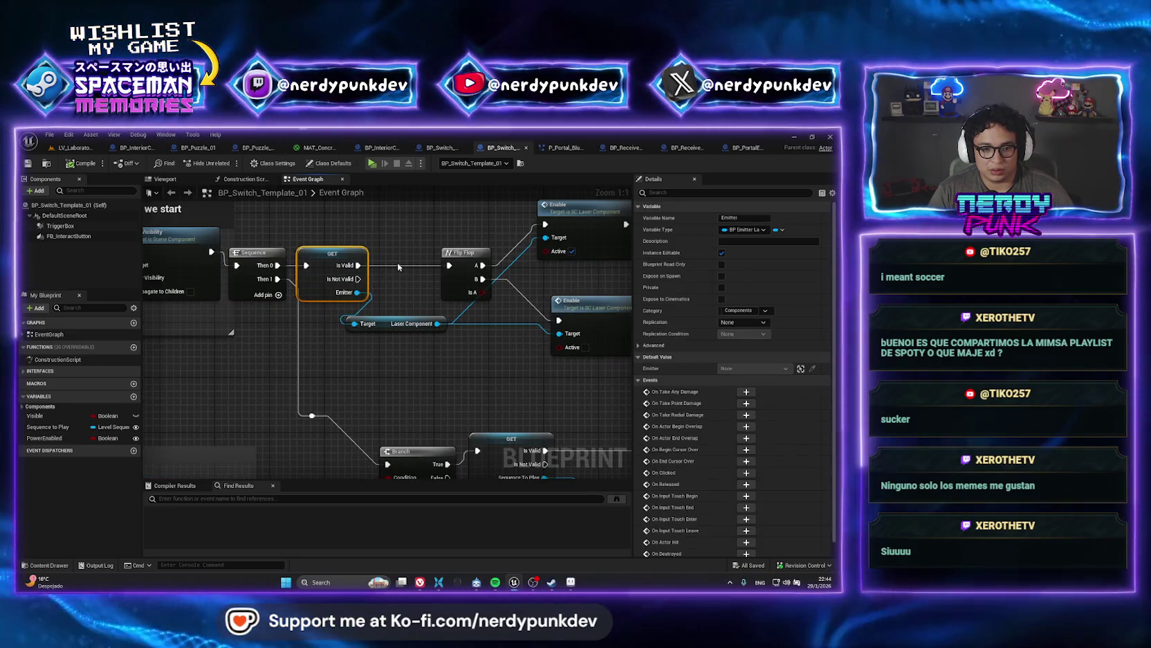
{"action": "left_click", "coordinate": [42, 406]}
{"action": "left_click", "coordinate": [60, 442]}
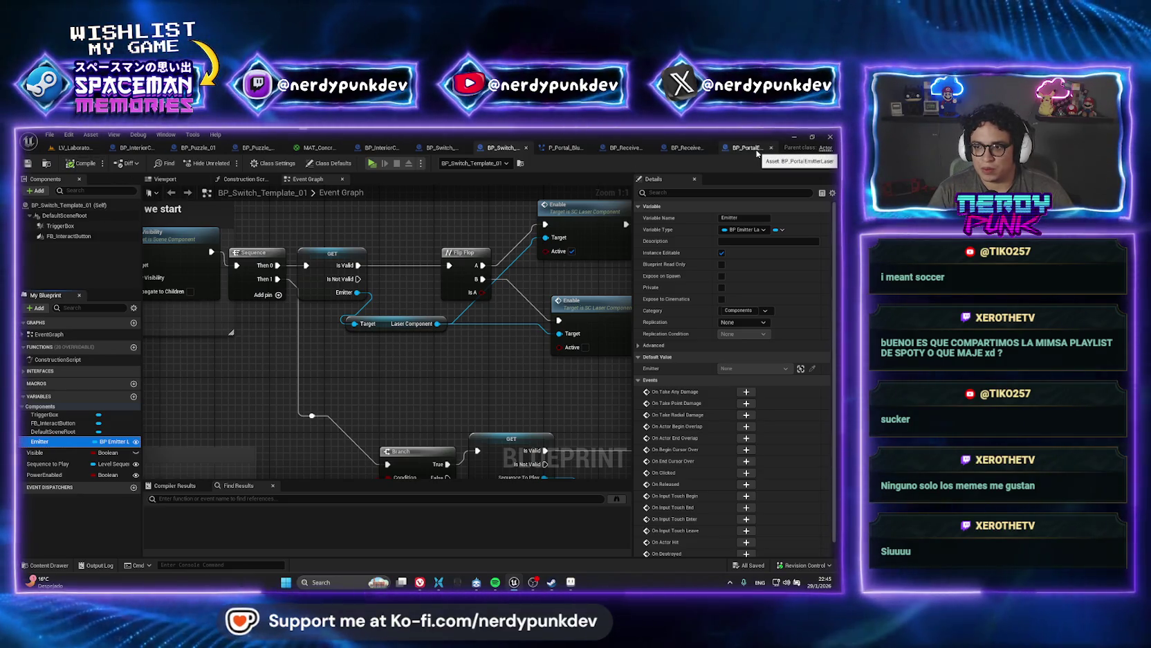
{"action": "left_click", "coordinate": [748, 147]}
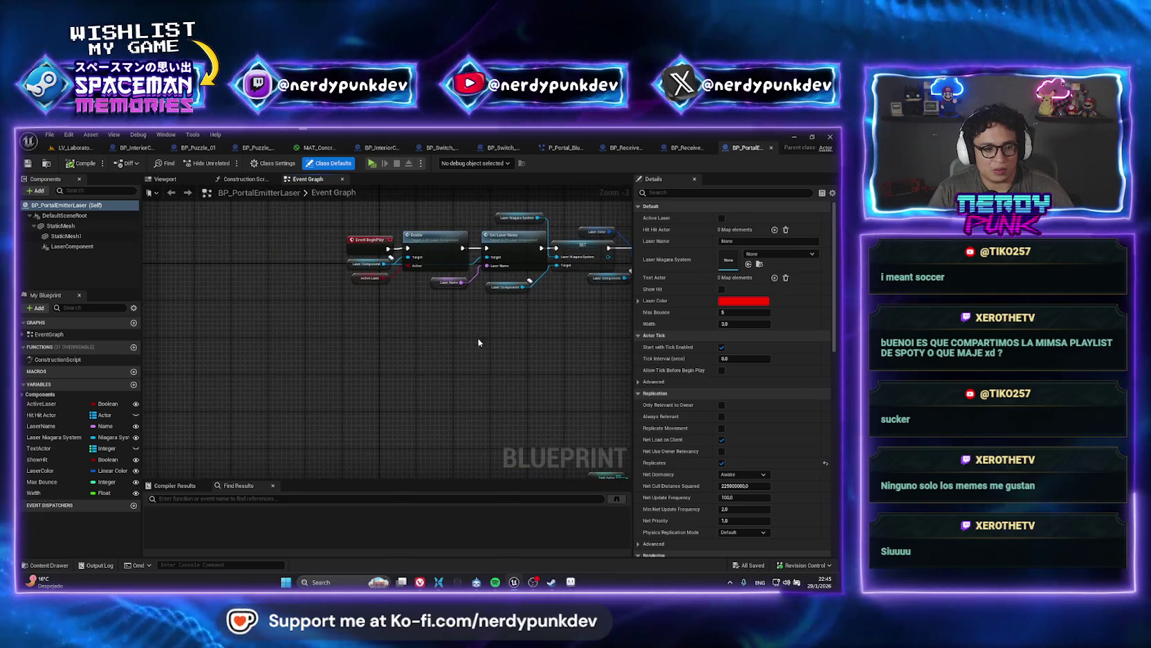
- Back in LV_Laboratory_01, select the BP_EmitterLaser actor and launch a Standalone playtest
{"action": "left_click", "coordinate": [90, 148]}
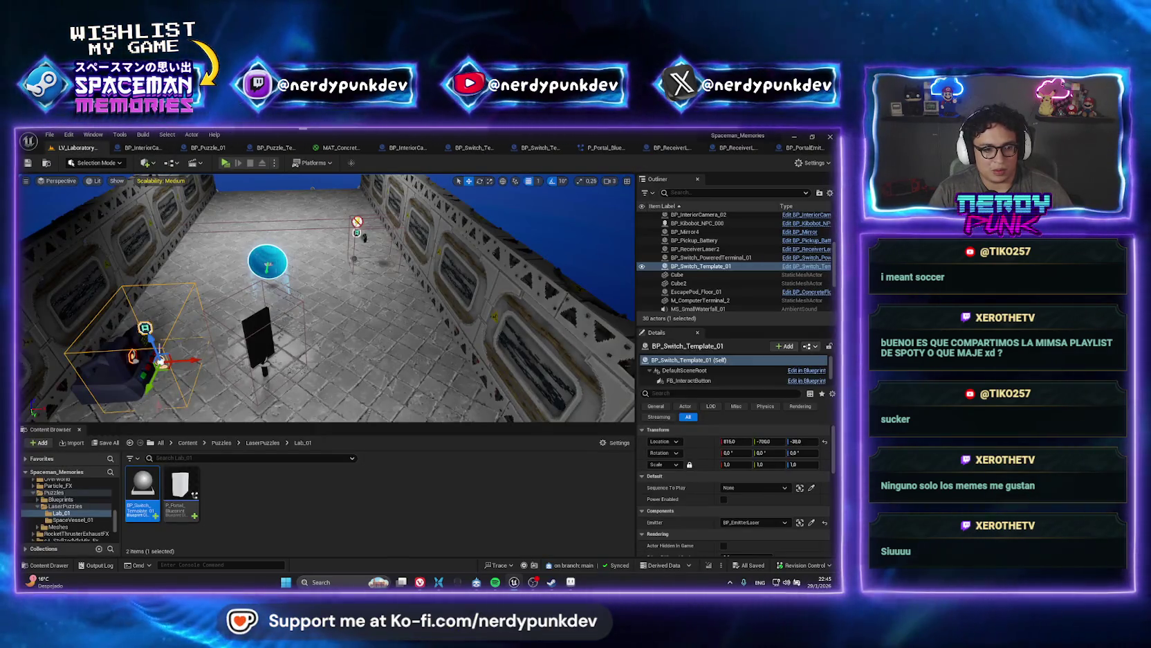
{"action": "left_click", "coordinate": [132, 356]}
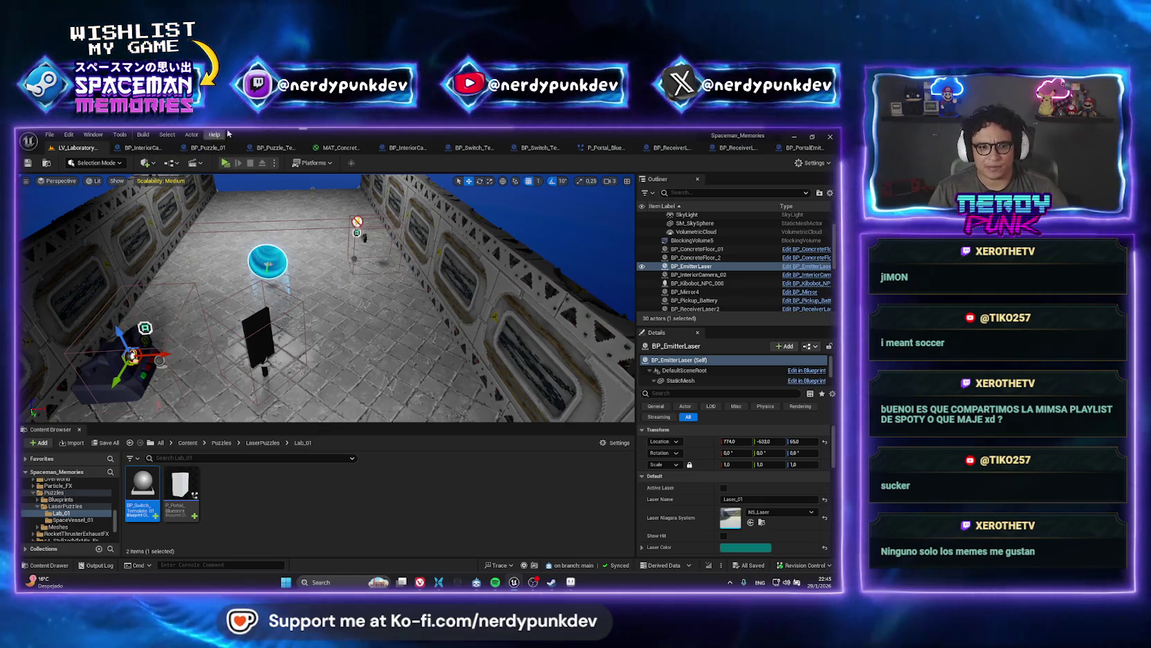
{"action": "left_click", "coordinate": [225, 163]}
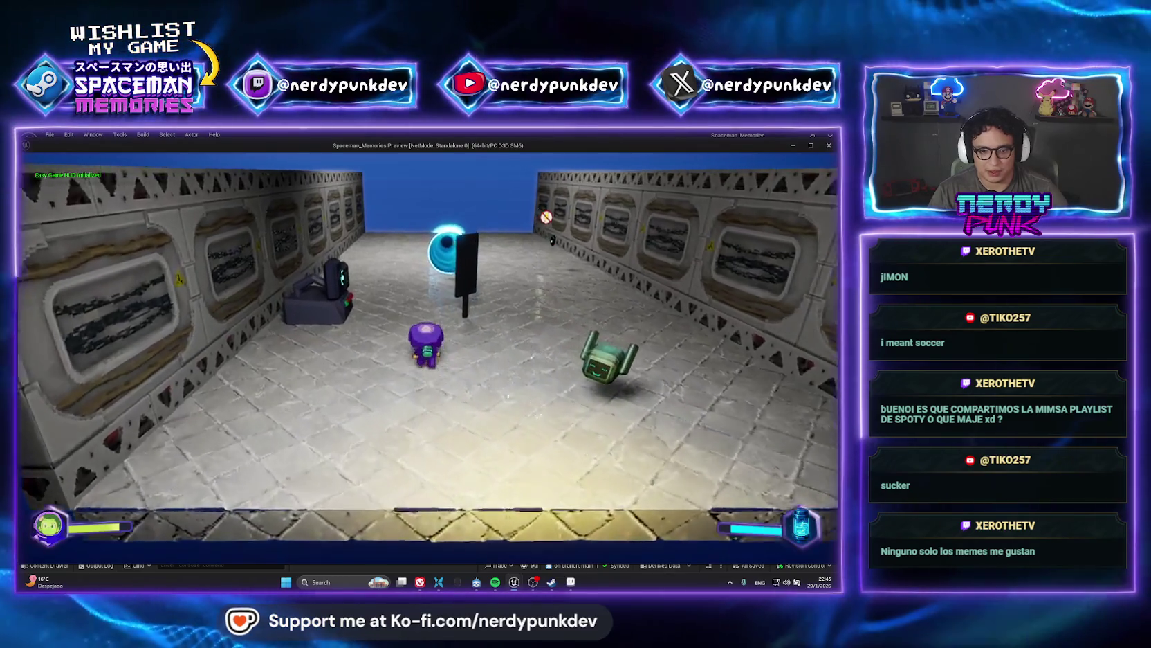
{"action": "key", "text": "a"}
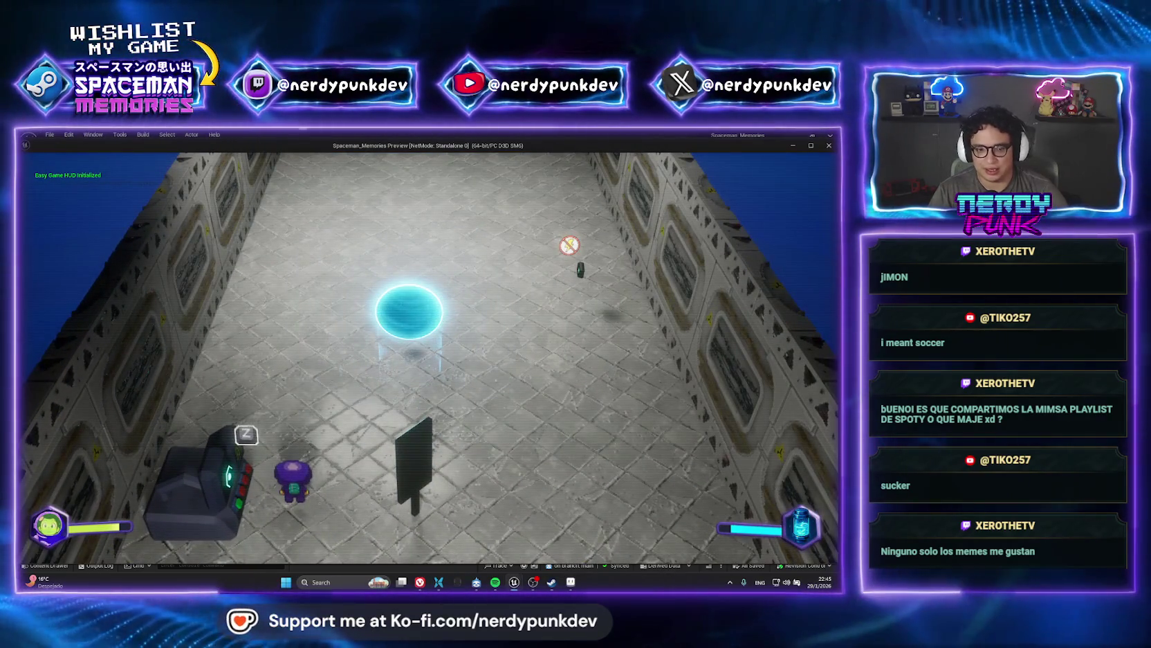
{"action": "key", "text": "z"}
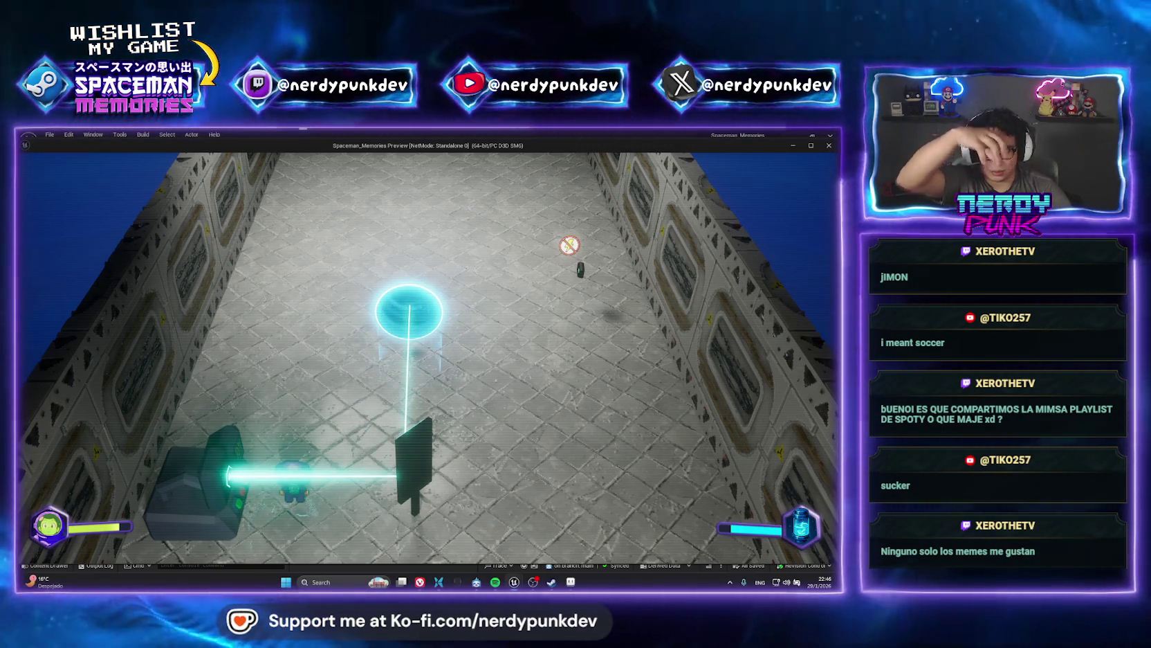
{"action": "key", "text": "Escape"}
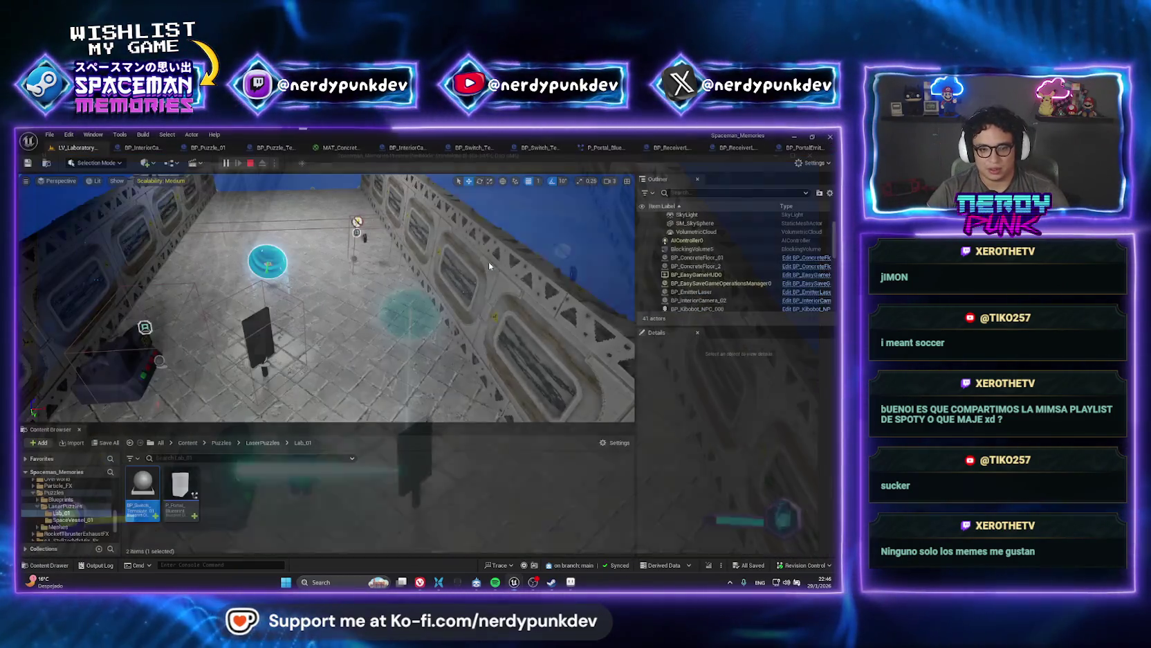
- Delete BP_ReceiverLaser2 from the level and browse to BP_EmitterLaser's asset in the Content Browser
{"action": "left_click", "coordinate": [365, 237]}
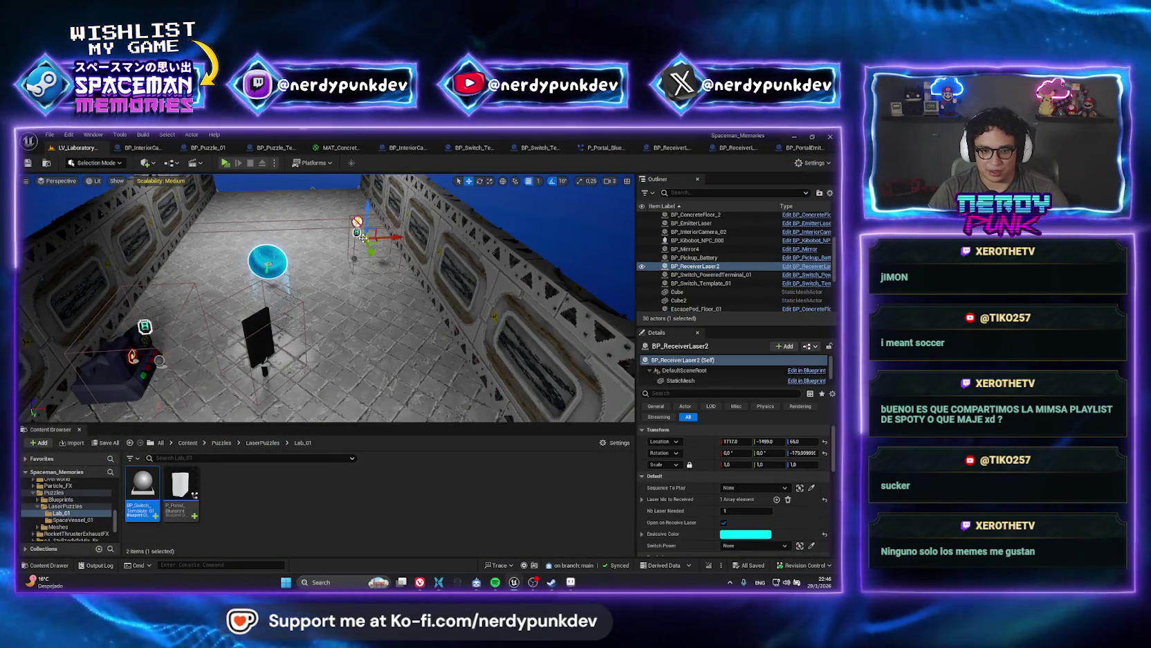
{"action": "key", "text": "Delete"}
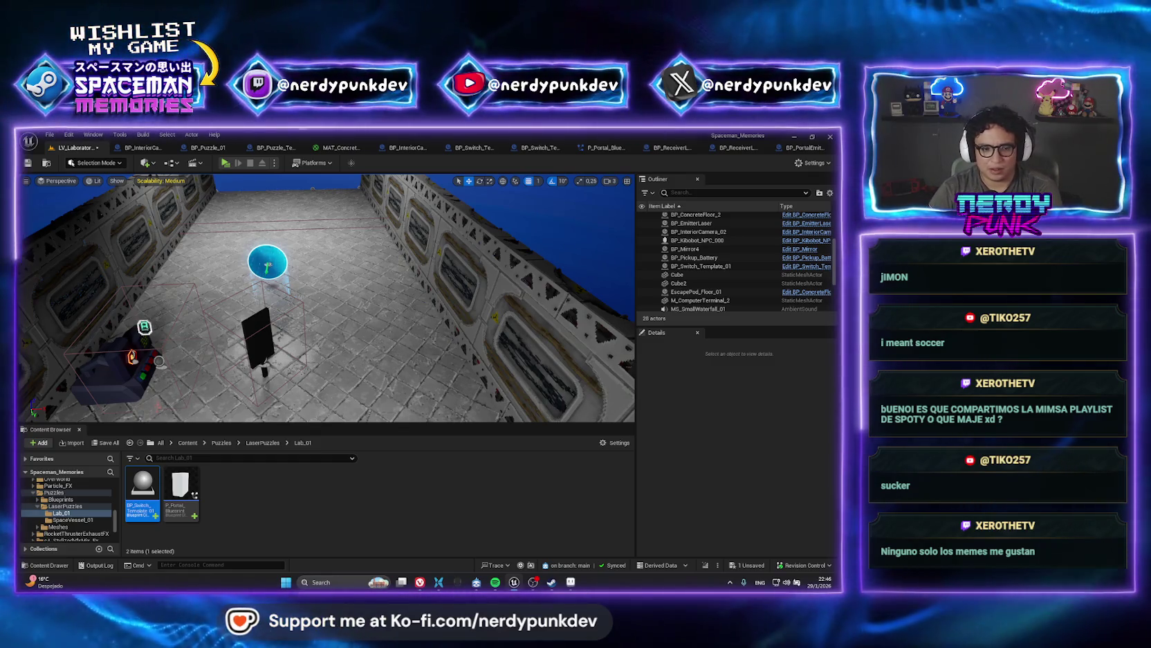
{"action": "left_click", "coordinate": [131, 356]}
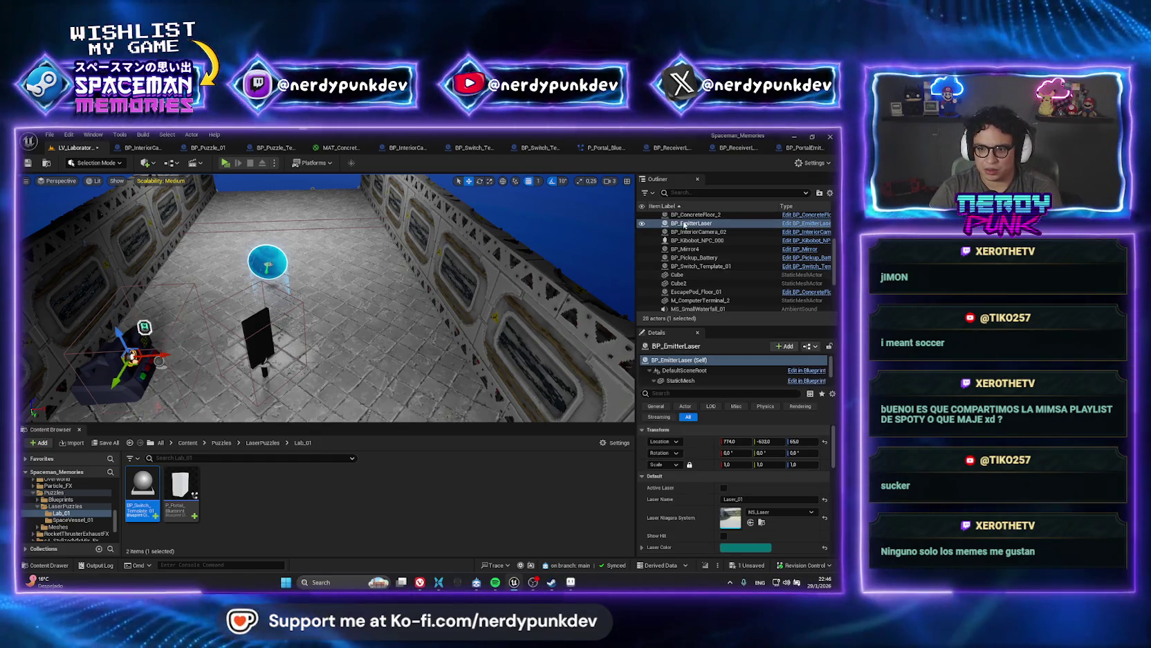
{"action": "right_click", "coordinate": [682, 223]}
{"action": "left_click", "coordinate": [720, 241]}
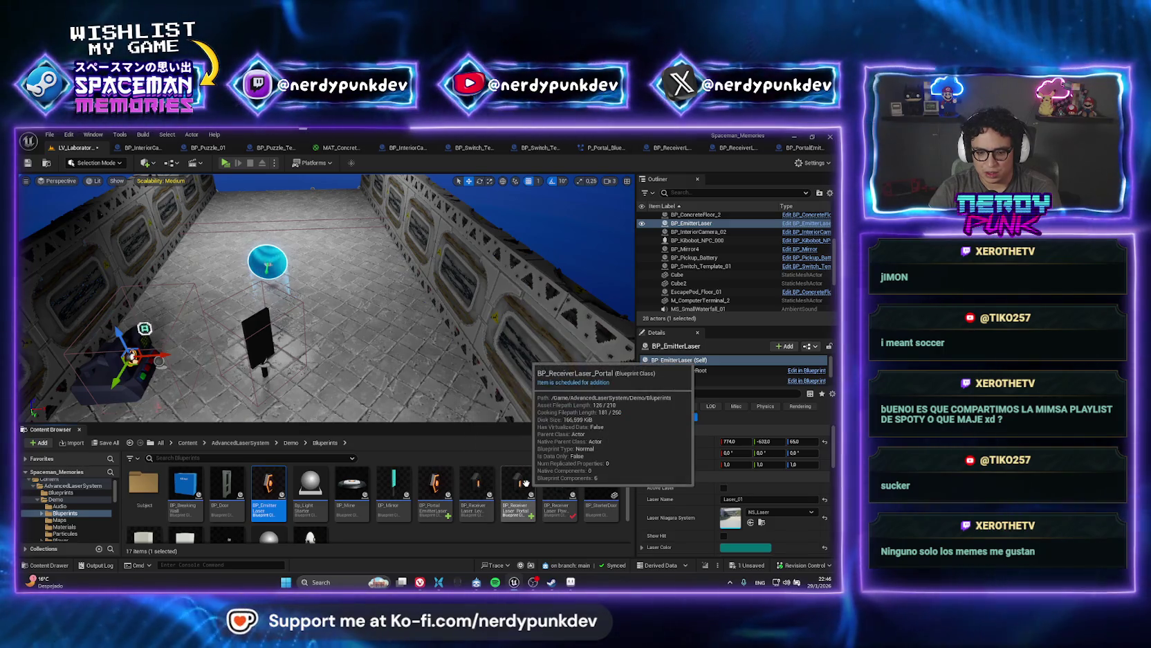
- Open BP_PortalEmitterLaser, then browse from P_Portal_Blueprint to open BP_ReceiverLaser_Portal
{"action": "double_click", "coordinate": [434, 484]}
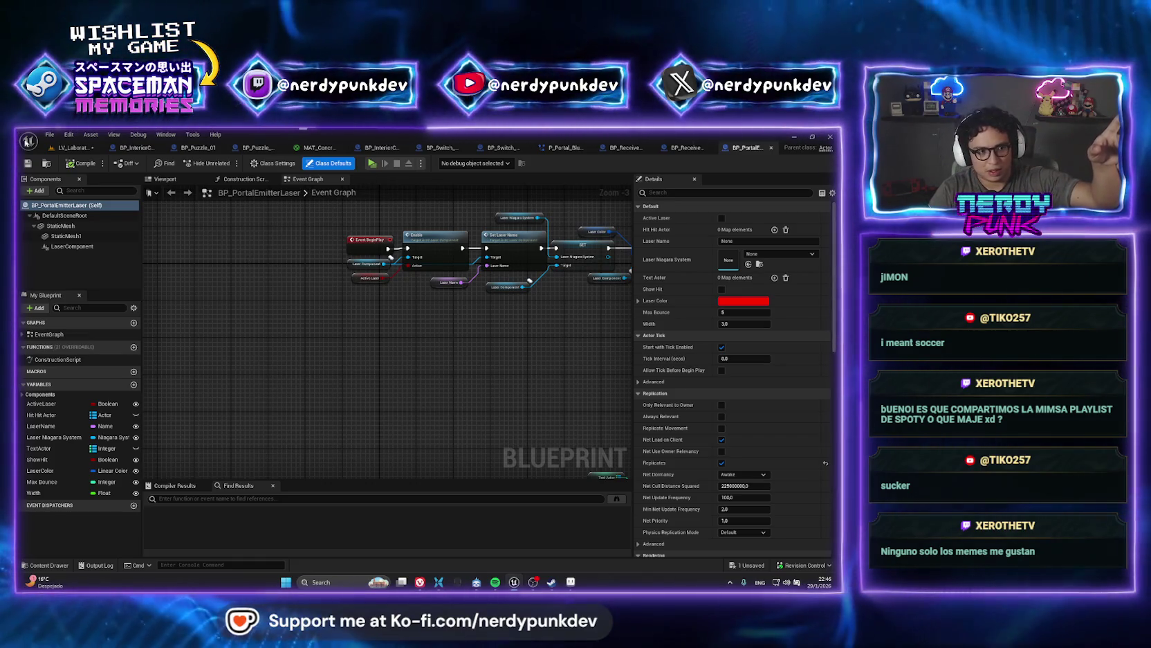
{"action": "left_click", "coordinate": [72, 147]}
{"action": "left_click", "coordinate": [268, 261]}
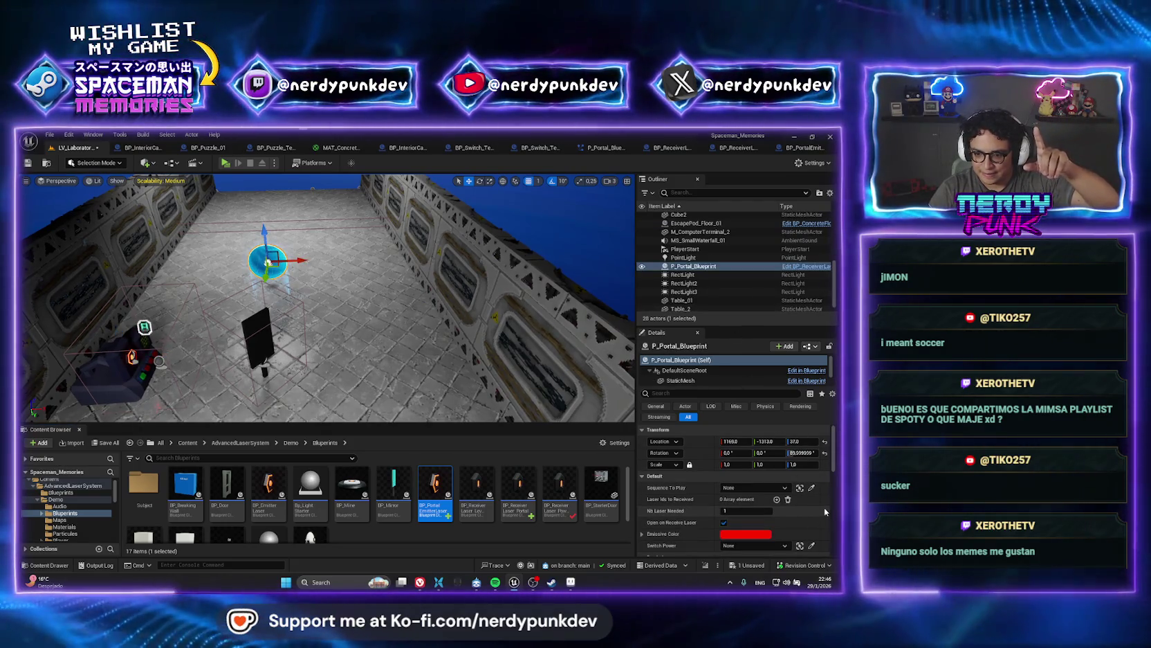
{"action": "scroll", "coordinate": [826, 512], "scroll_direction": "down", "scroll_amount": 3}
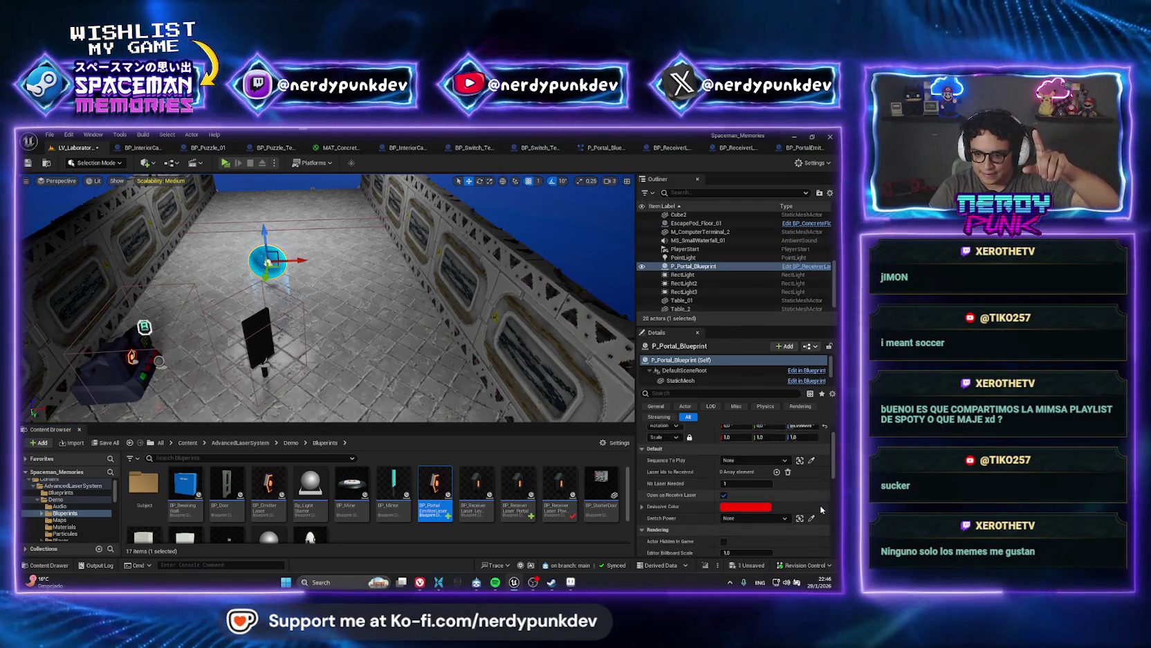
{"action": "right_click", "coordinate": [694, 267]}
{"action": "left_click", "coordinate": [703, 287]}
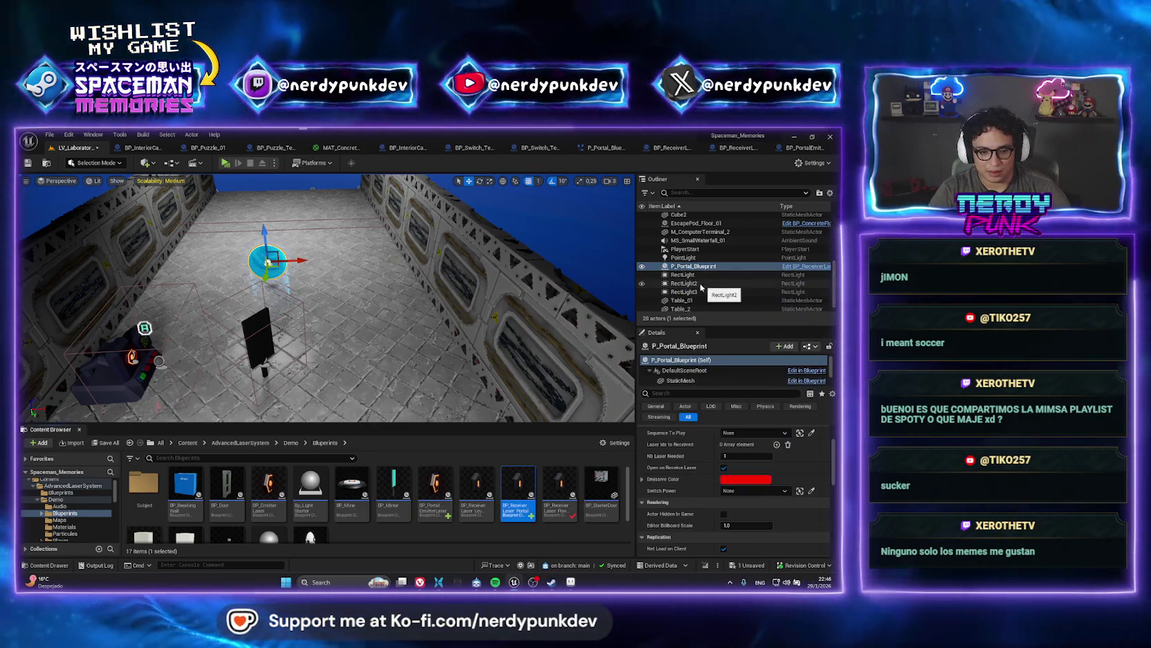
{"action": "double_click", "coordinate": [511, 492]}
{"action": "scroll", "coordinate": [320, 339], "scroll_direction": "down", "scroll_amount": 1}
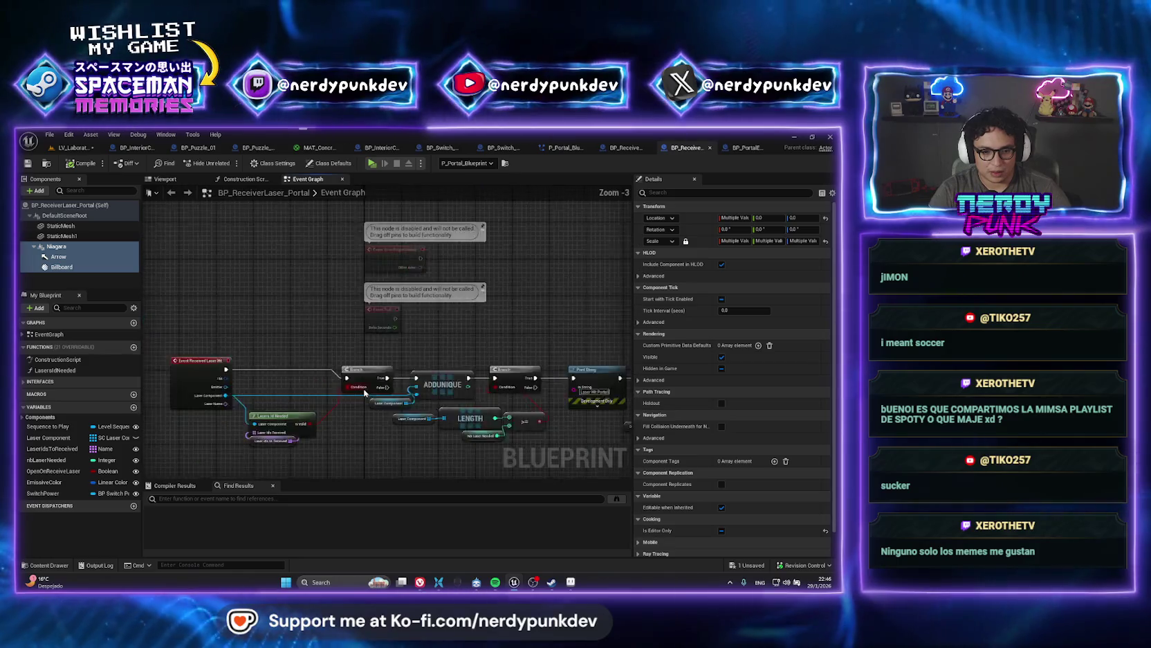
- Delete the Switch Power getter, GET, SET and Set Visibility nodes, leaving Print String, Branch and Do Once
{"action": "left_click_drag", "start_coordinate": [434, 326], "coordinate": [187, 320]}
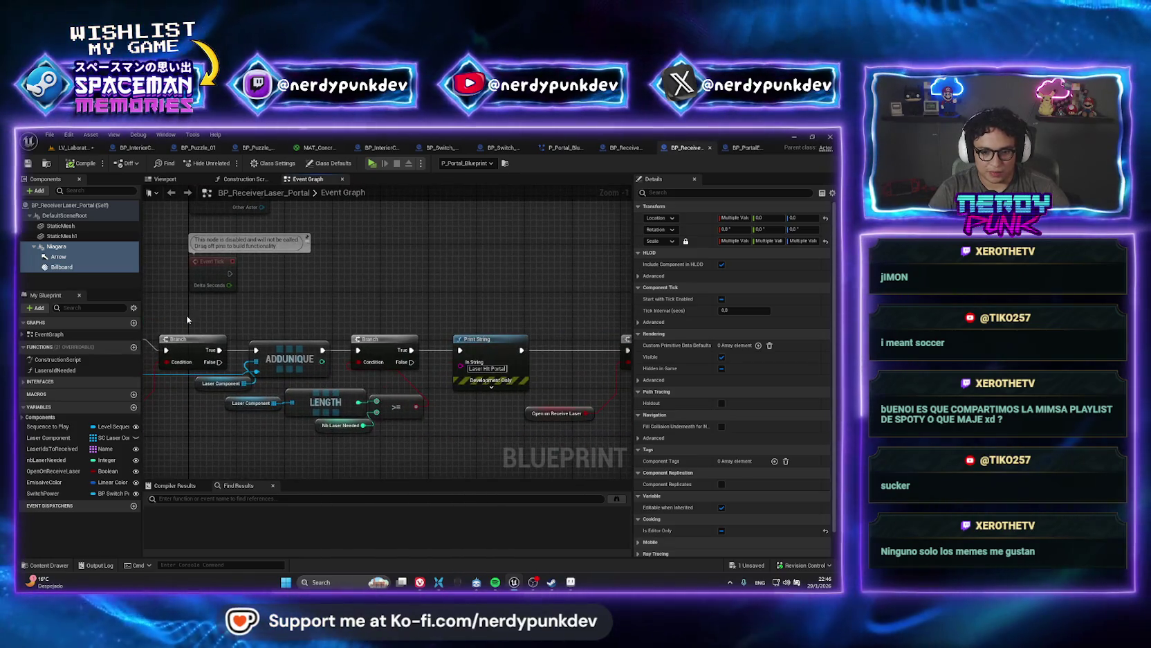
{"action": "left_click_drag", "start_coordinate": [531, 320], "coordinate": [328, 319]}
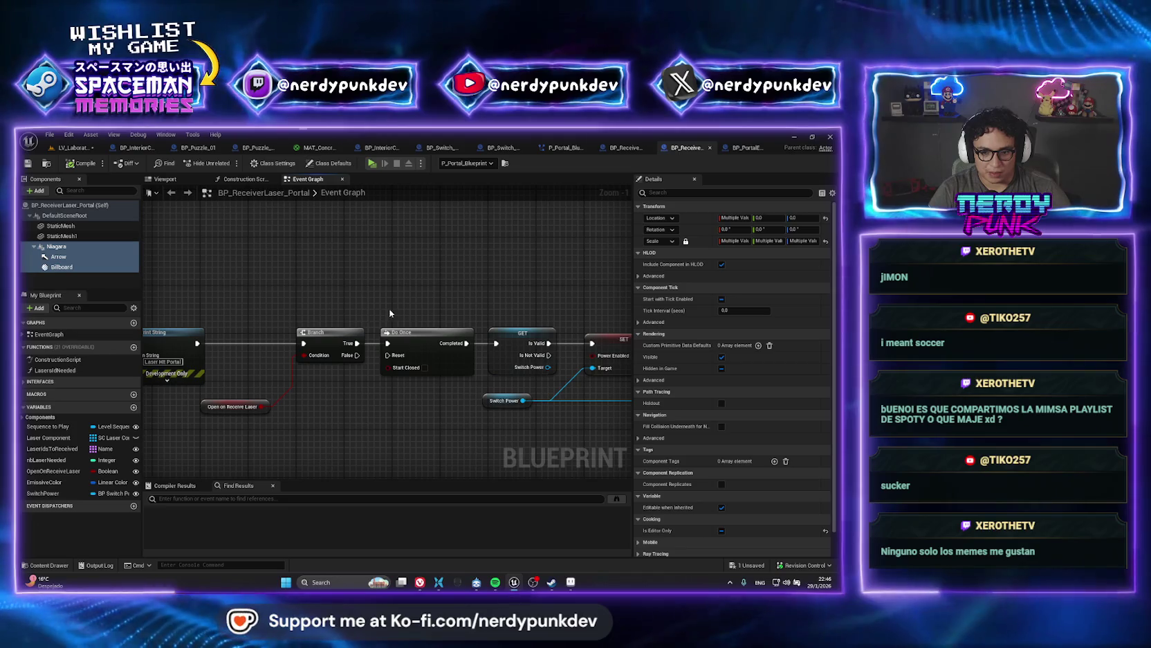
{"action": "left_click_drag", "start_coordinate": [467, 308], "coordinate": [263, 304]}
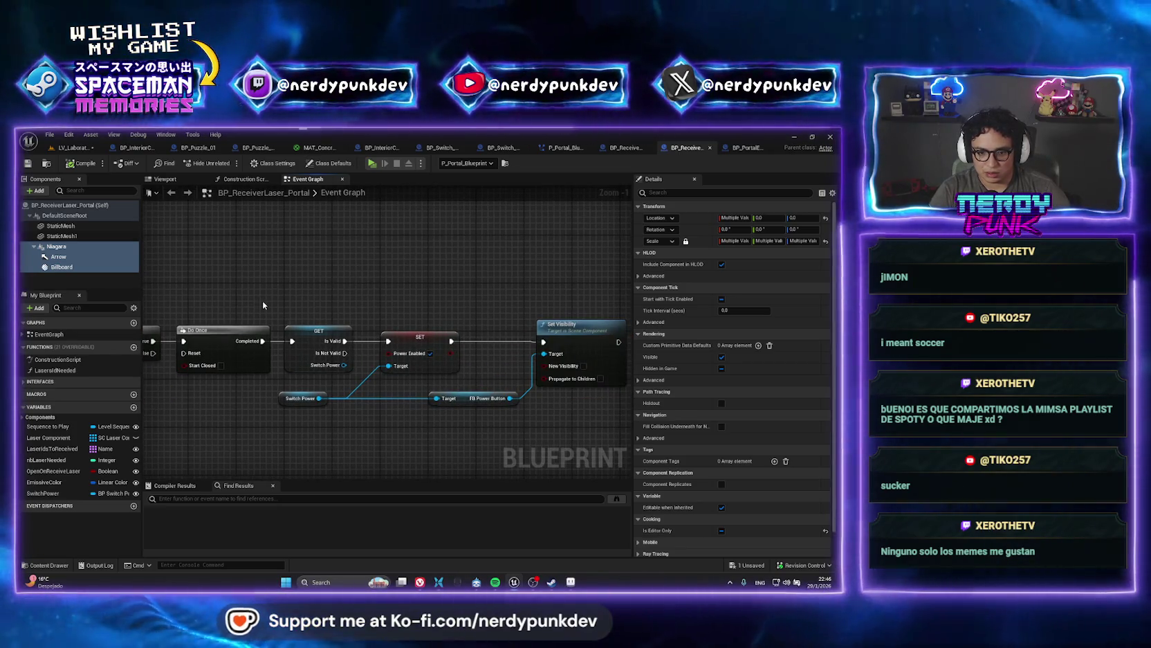
{"action": "left_click", "coordinate": [283, 397]}
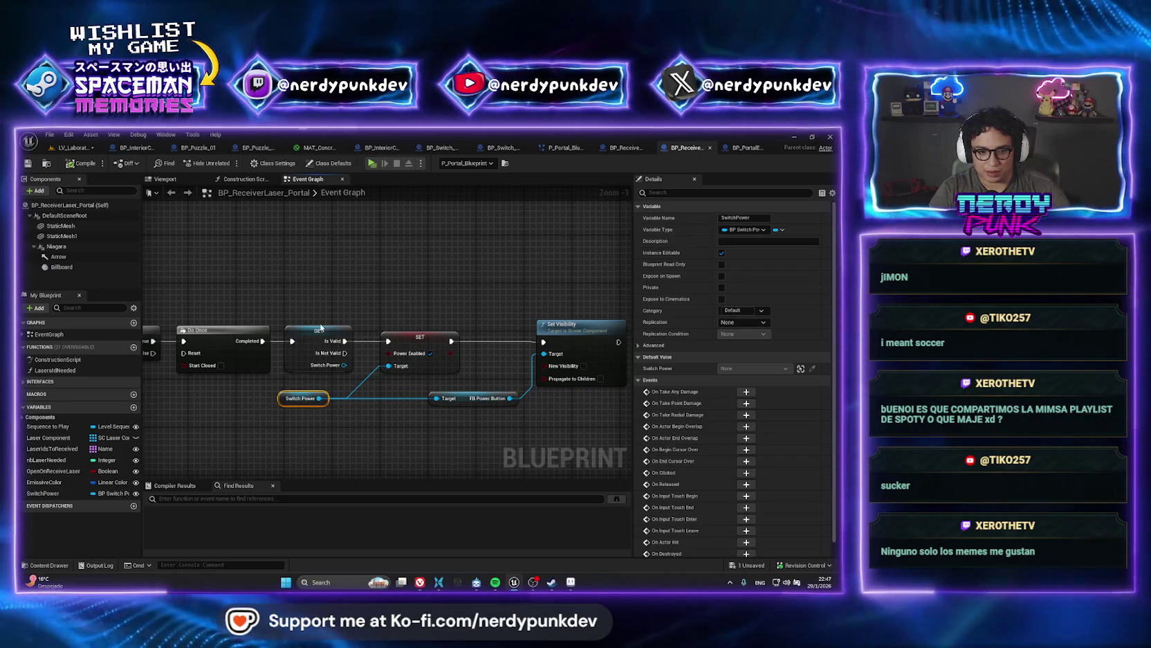
{"action": "mouse_move", "coordinate": [301, 317]}
{"action": "left_mouse_down"}
{"action": "mouse_move", "coordinate": [450, 430]}
{"action": "mouse_move", "coordinate": [560, 417]}
{"action": "left_mouse_up"}
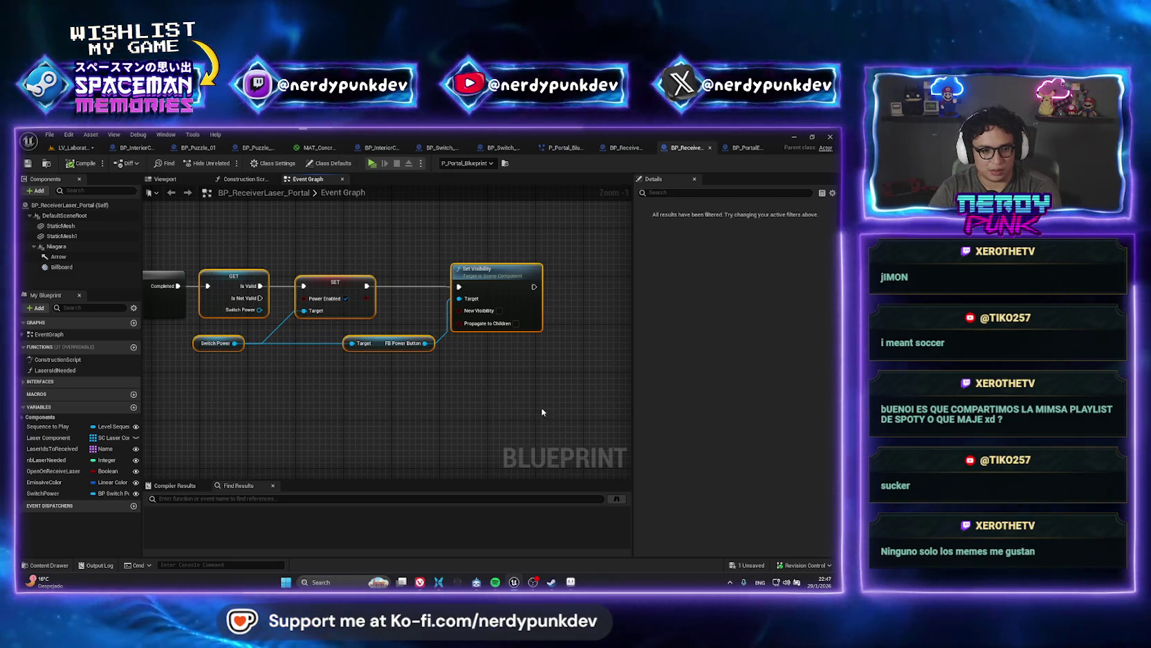
{"action": "key", "text": "Delete"}
{"action": "left_click_drag", "start_coordinate": [294, 317], "coordinate": [559, 385]}
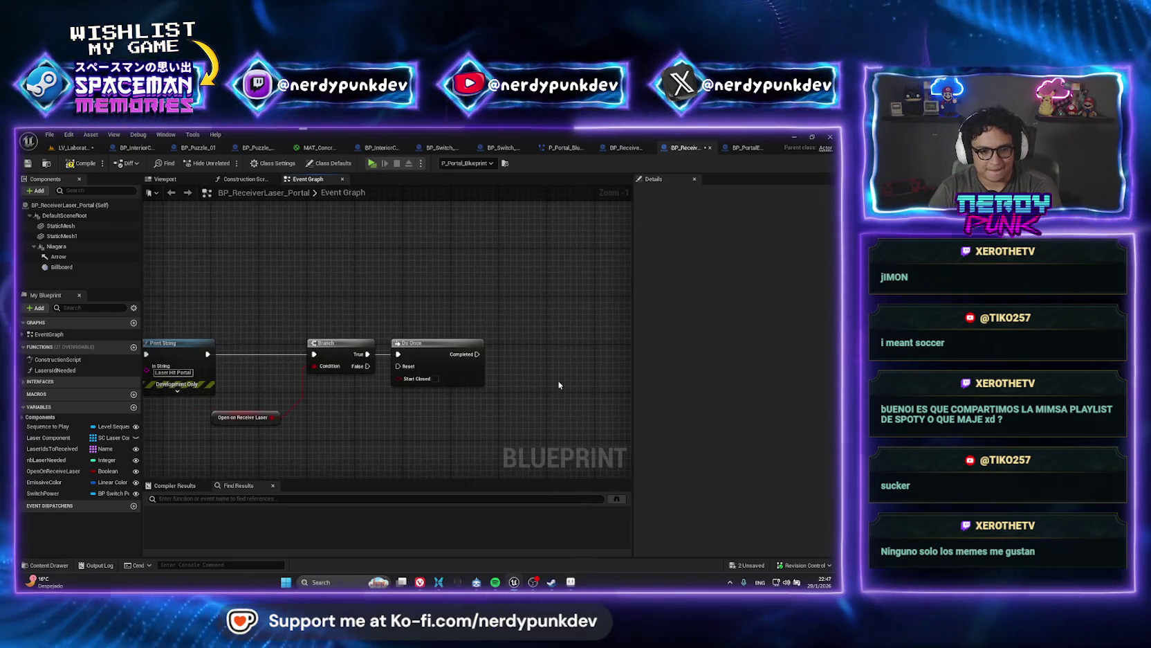
{"action": "left_click", "coordinate": [458, 377]}
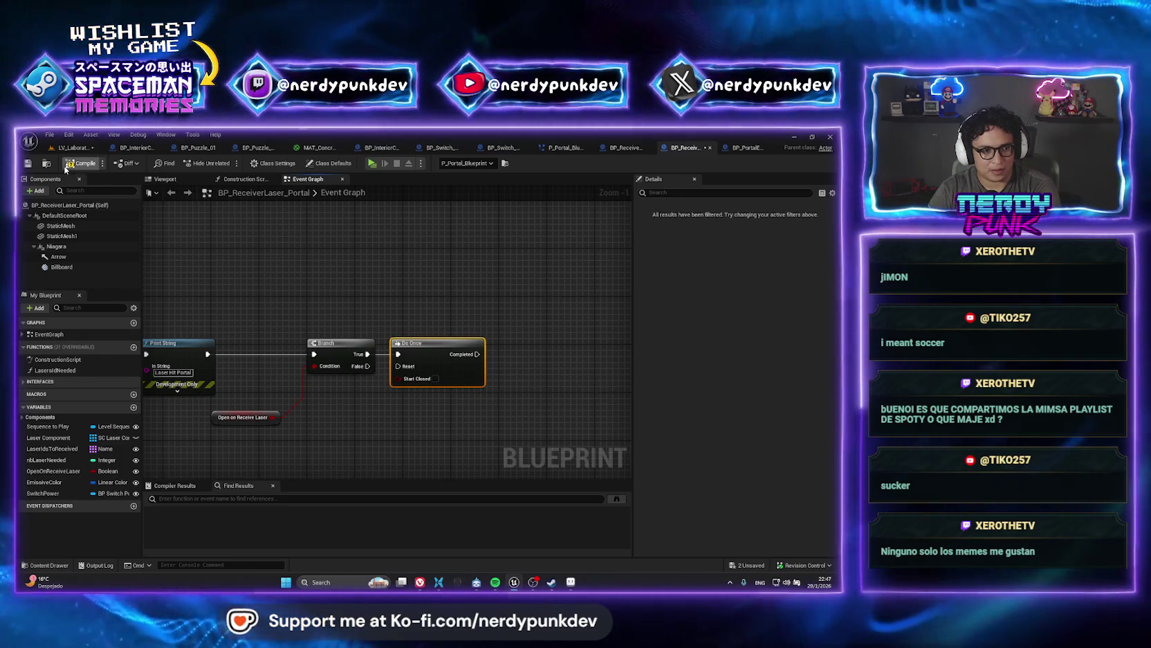
{"action": "left_click", "coordinate": [429, 299]}
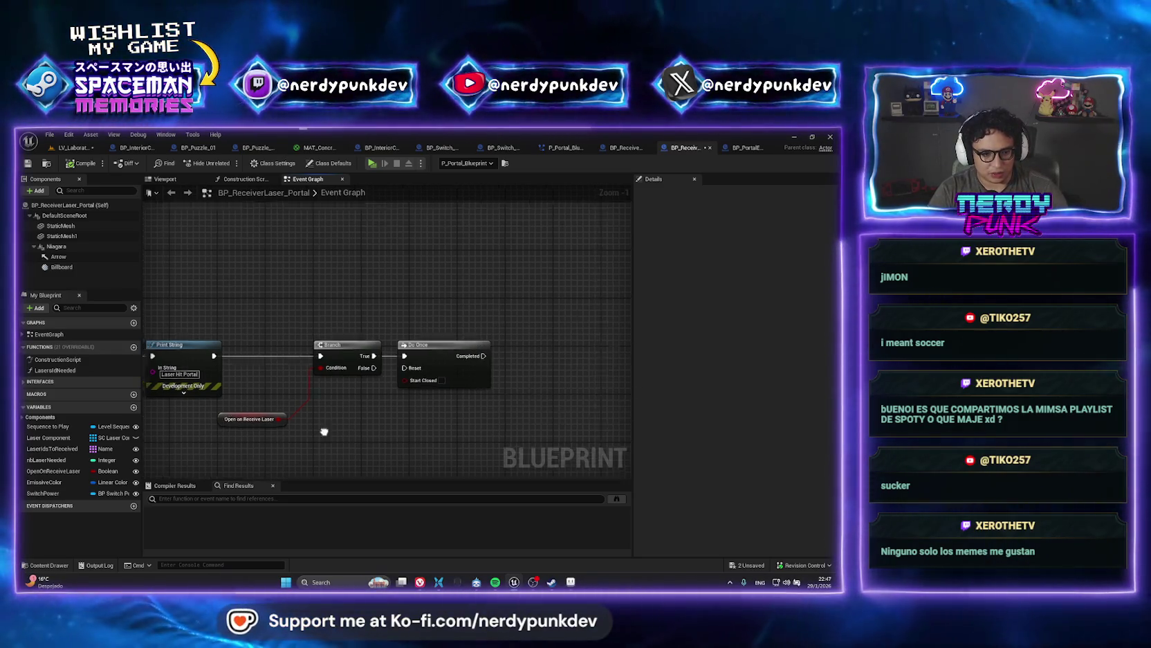
{"action": "scroll", "coordinate": [553, 393], "scroll_direction": "down", "scroll_amount": 3}
{"action": "scroll", "coordinate": [553, 394], "scroll_direction": "up", "scroll_amount": 4}
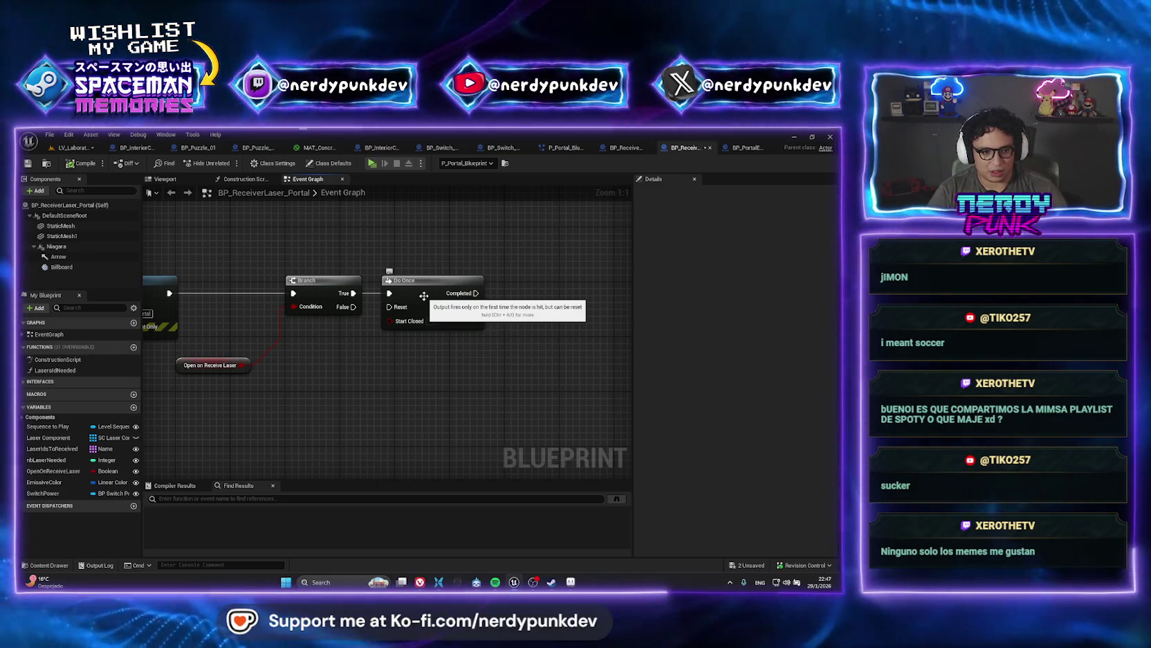
{"action": "left_click_drag", "start_coordinate": [524, 345], "coordinate": [286, 360]}
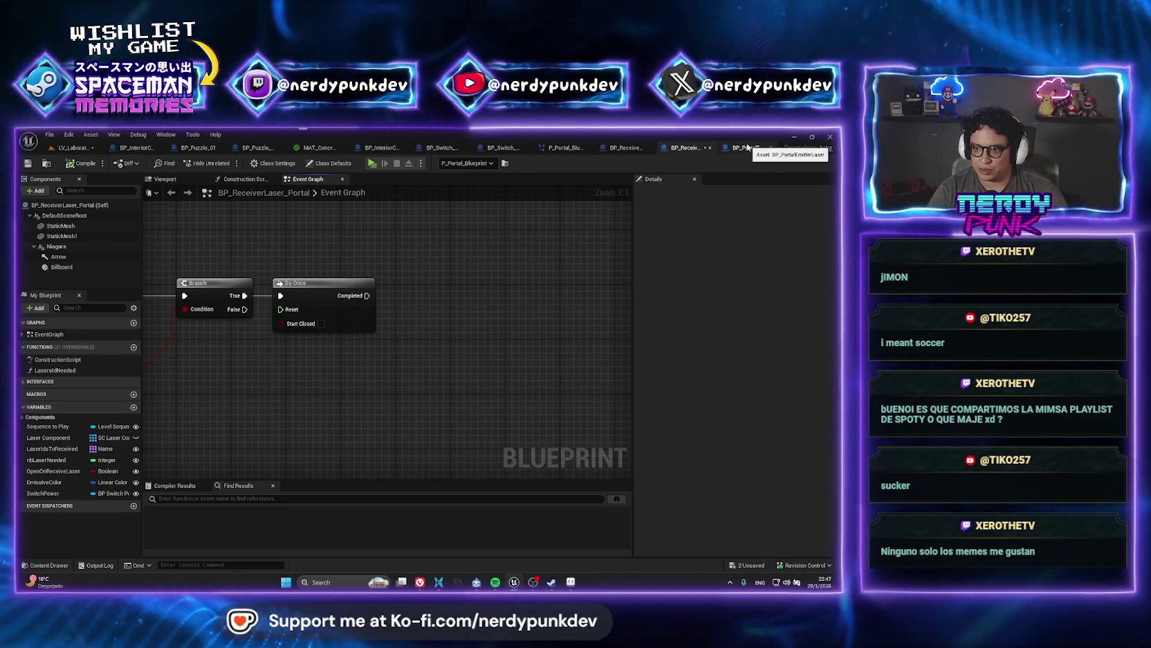
- Add a PortalEmitterLaser variable of type BP Portal Emitter Laser
{"action": "left_click", "coordinate": [135, 407]}
{"action": "type", "text": "P"}
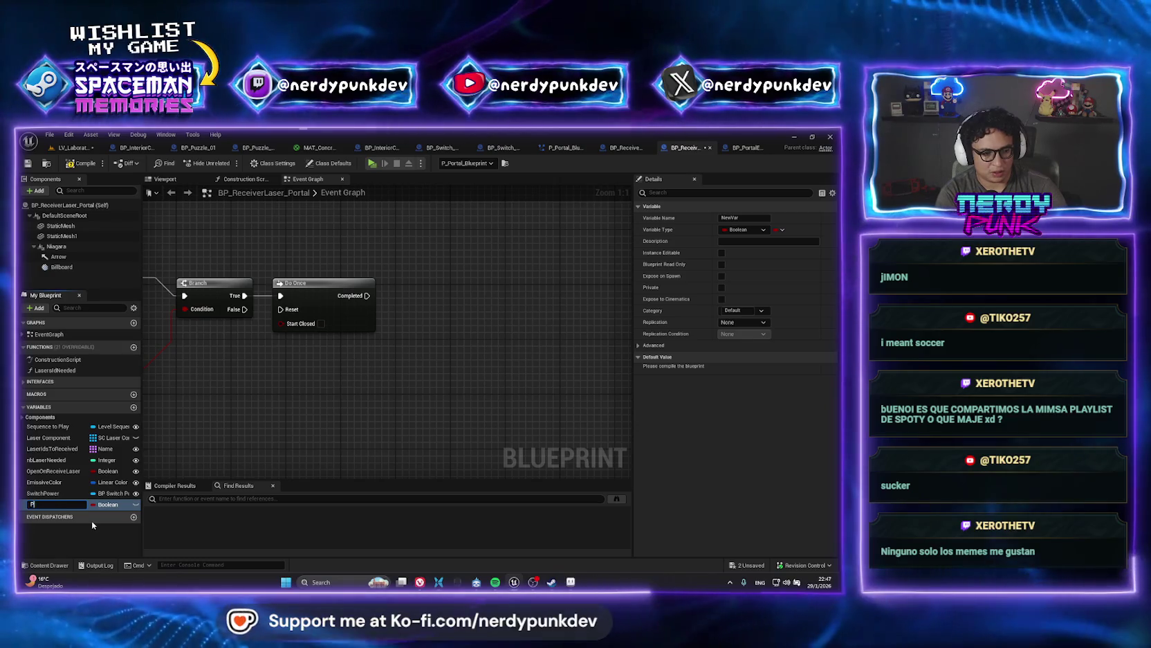
{"action": "type", "text": "ortalEmitterLaser"}
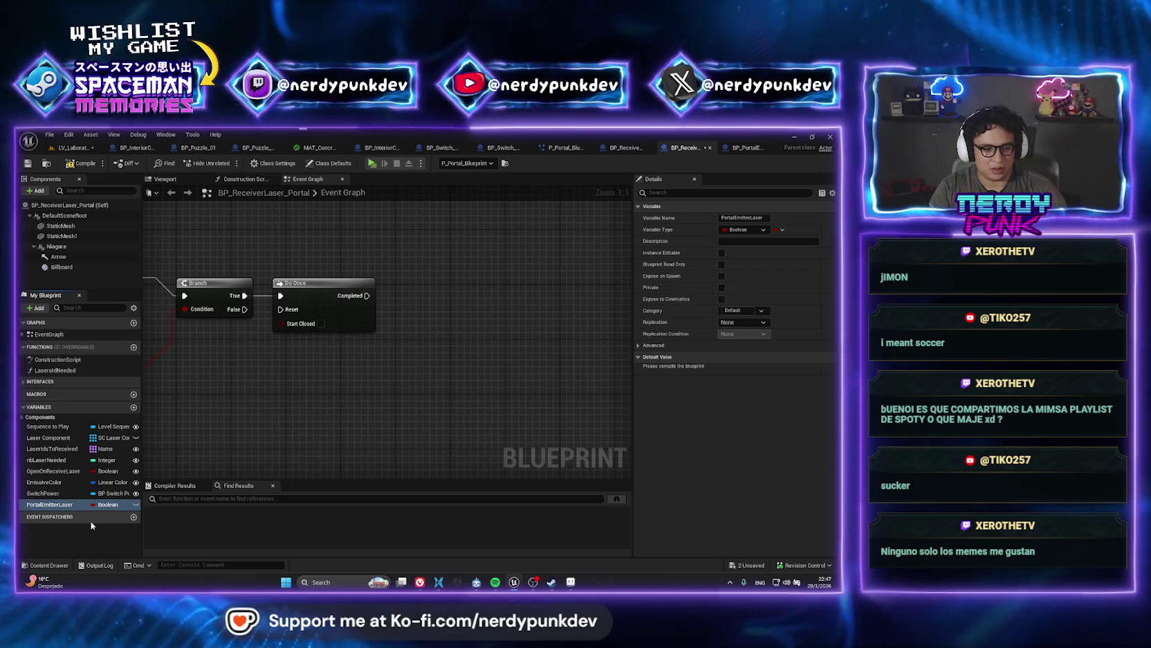
{"action": "key", "text": "Return"}
{"action": "left_click", "coordinate": [111, 504]}
{"action": "type", "text": "bpo"}
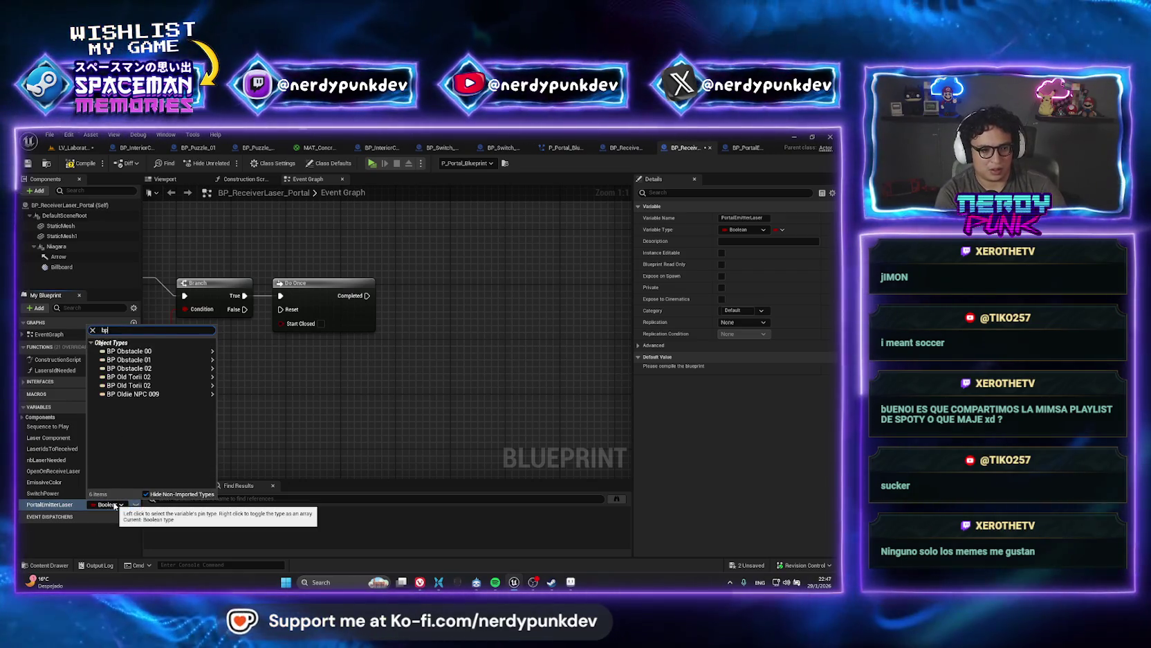
{"action": "key", "text": "BackSpace"}
{"action": "type", "text": "_po"}
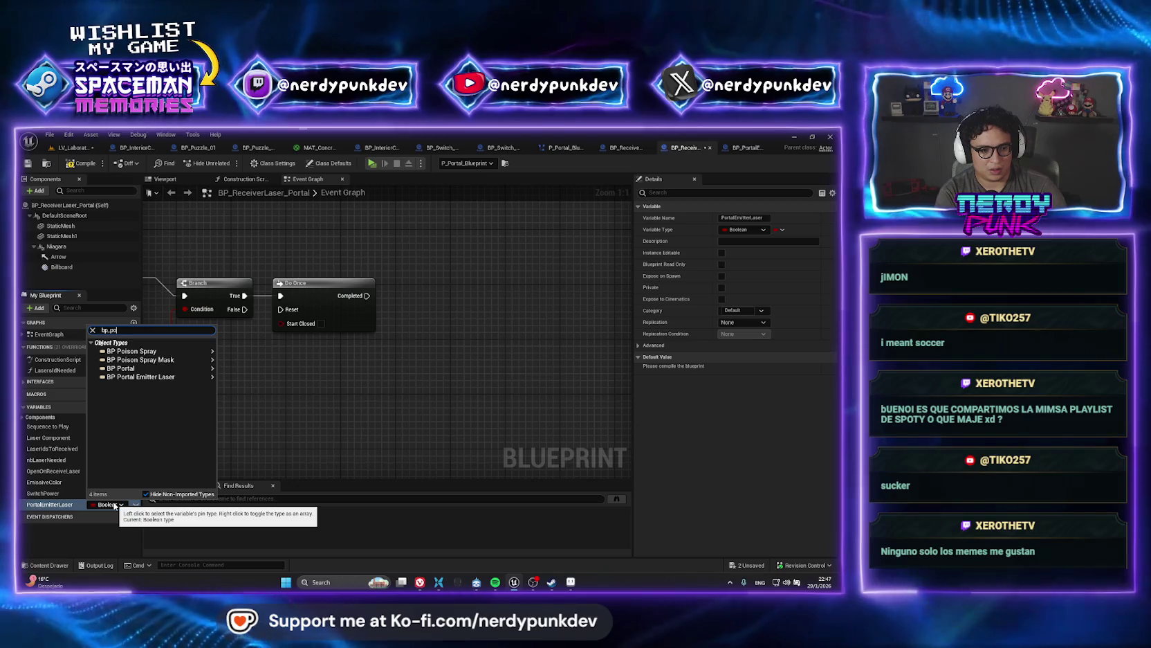
{"action": "mouse_move", "coordinate": [141, 376]}
{"action": "left_click", "coordinate": [249, 373]}
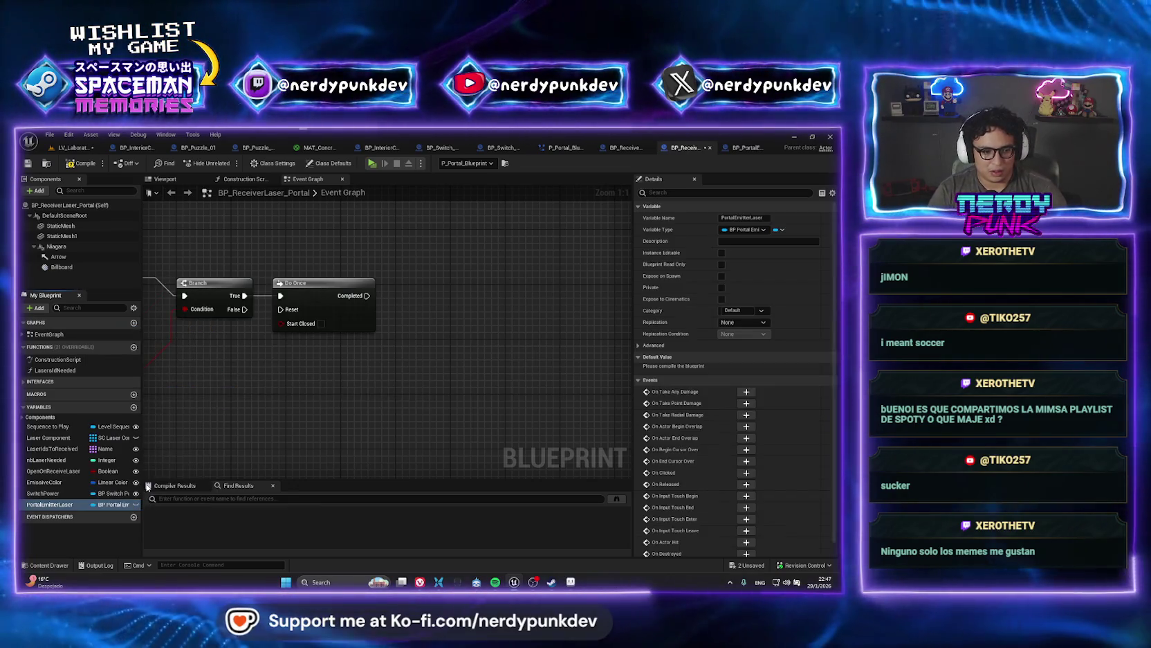
- Compile, make PortalEmitterLaser Instance Editable, and place a getter for it in the graph
{"action": "left_click", "coordinate": [81, 163]}
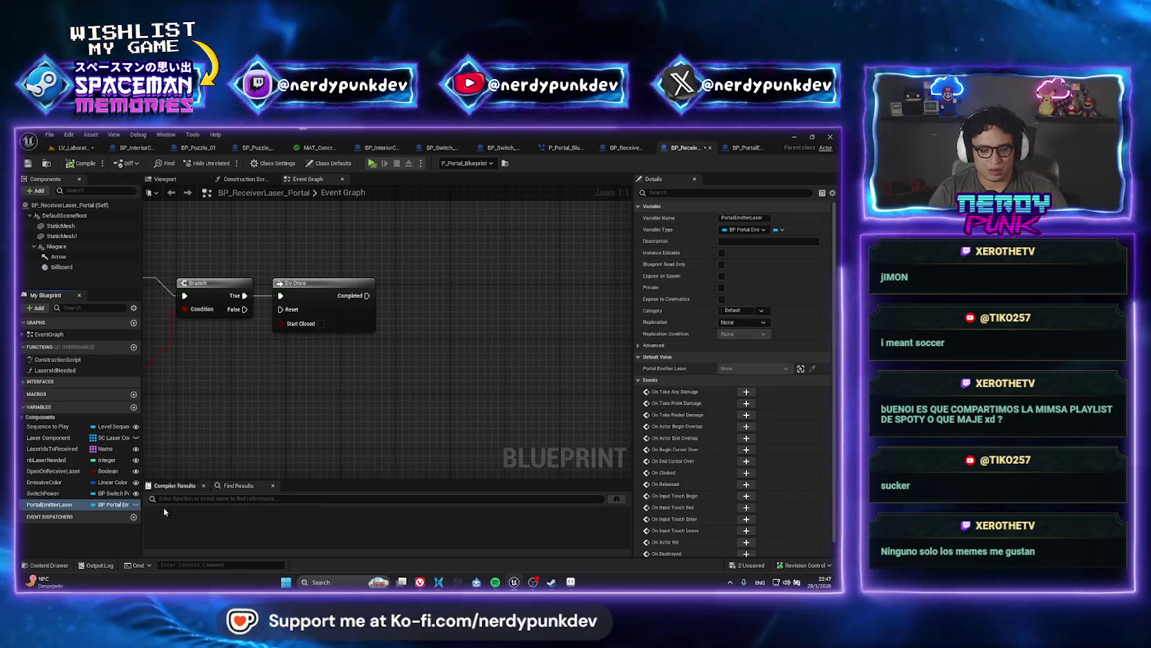
{"action": "left_click", "coordinate": [721, 253]}
{"action": "mouse_move", "coordinate": [49, 505]}
{"action": "left_mouse_down"}
{"action": "mouse_move", "coordinate": [451, 322]}
{"action": "mouse_move", "coordinate": [423, 319]}
{"action": "left_mouse_up"}
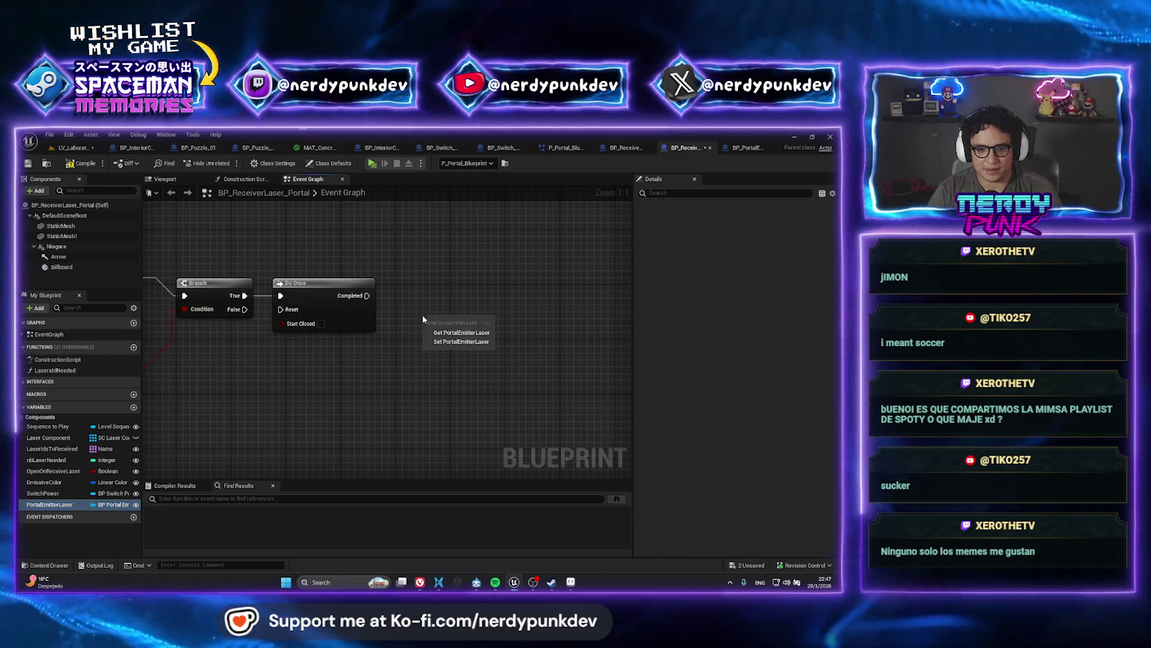
{"action": "left_click", "coordinate": [464, 332]}
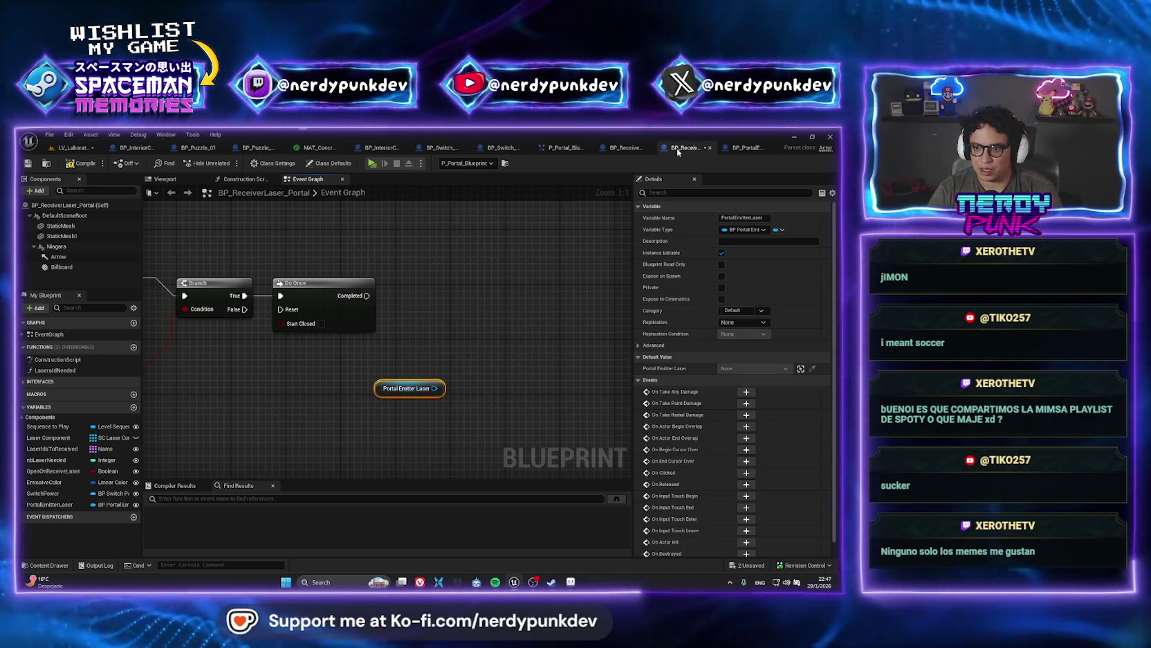
{"action": "left_click", "coordinate": [755, 147]}
{"action": "scroll", "coordinate": [358, 240], "scroll_direction": "down", "scroll_amount": 3}
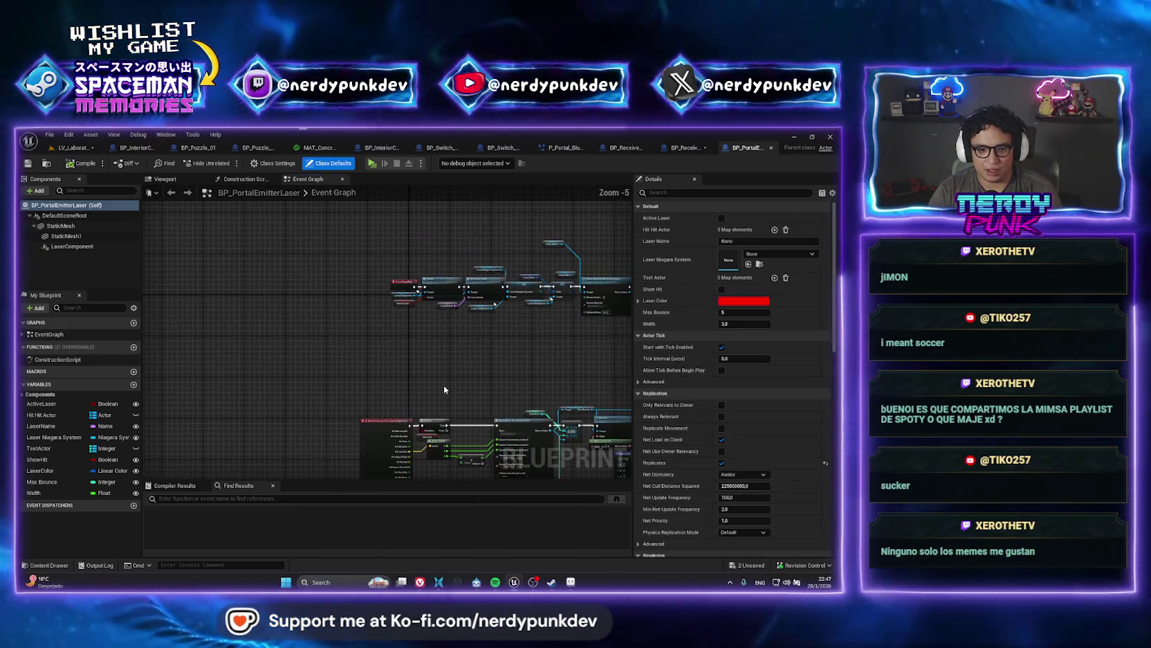
- Zoom around BP_PortalEmitterLaser's Event Graph, then go back to the LV_Laboratory_01 level editor
{"action": "scroll", "coordinate": [445, 385], "scroll_direction": "up", "scroll_amount": 6}
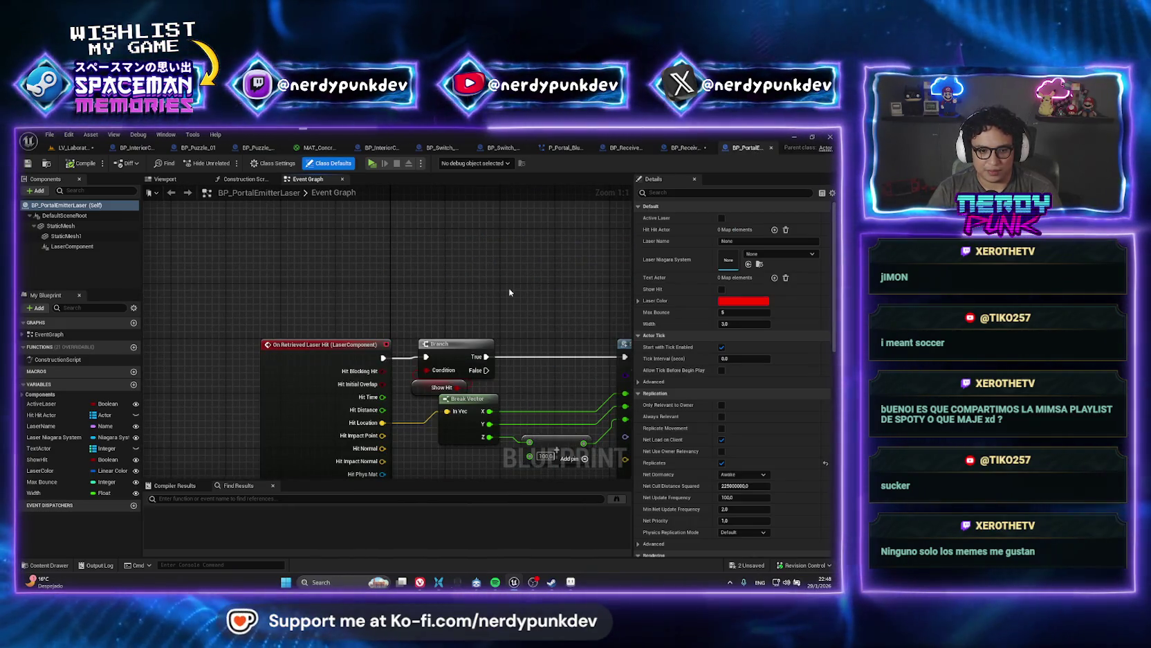
{"action": "scroll", "coordinate": [509, 290], "scroll_direction": "down", "scroll_amount": 5}
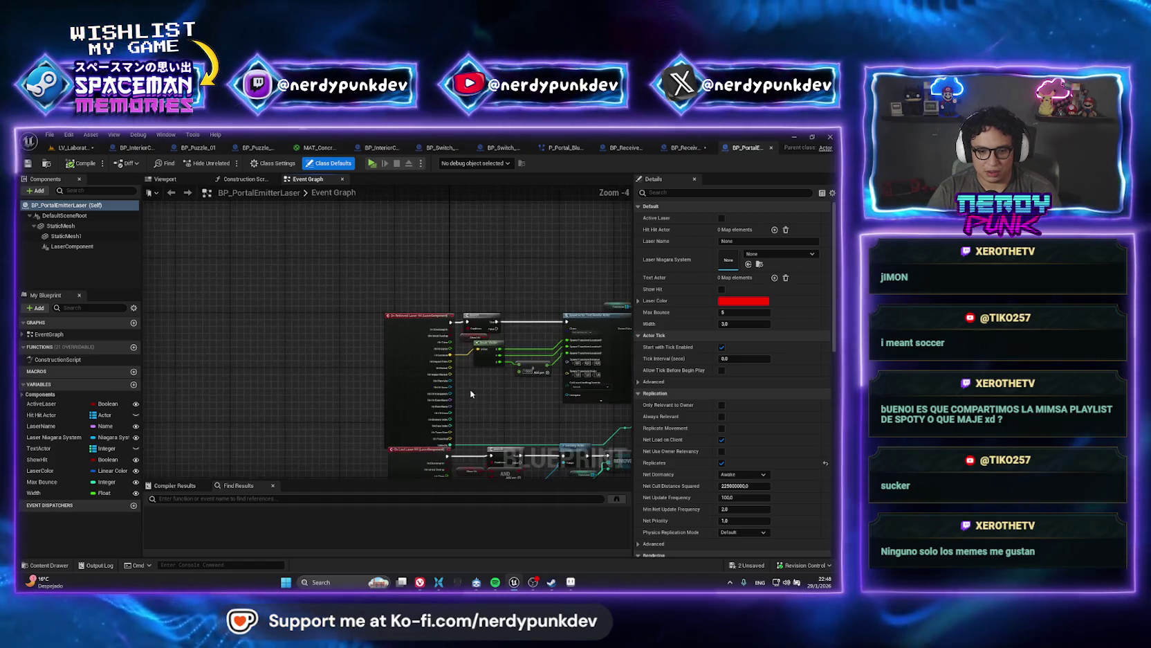
{"action": "scroll", "coordinate": [217, 345], "scroll_direction": "up", "scroll_amount": 3}
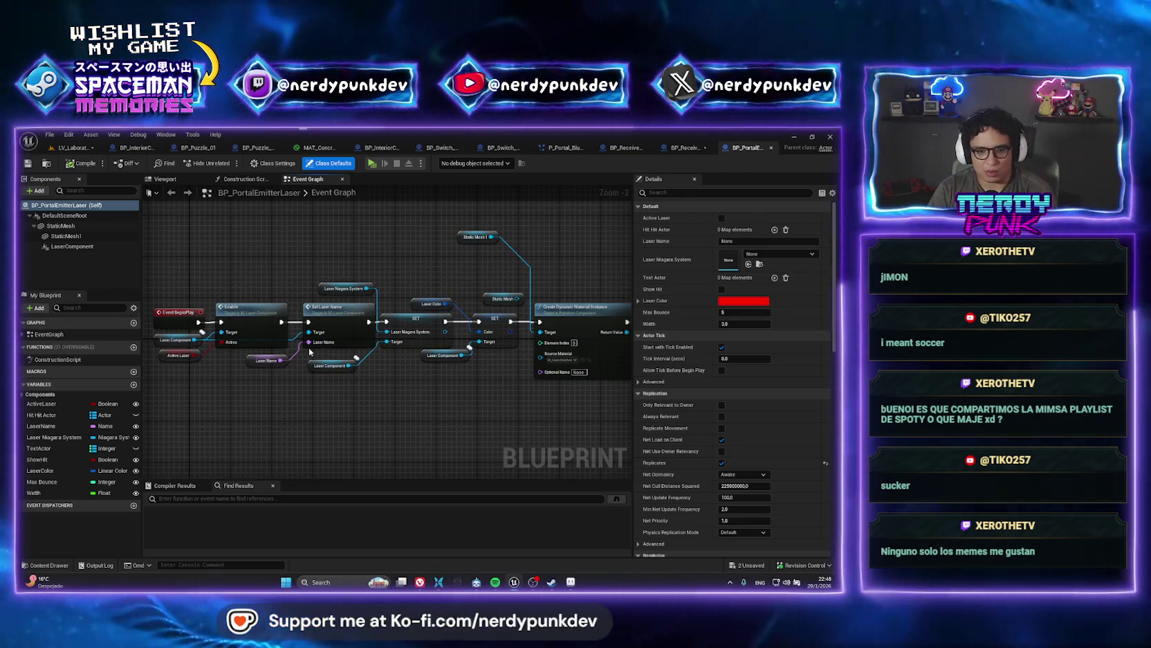
{"action": "left_click", "coordinate": [73, 148]}
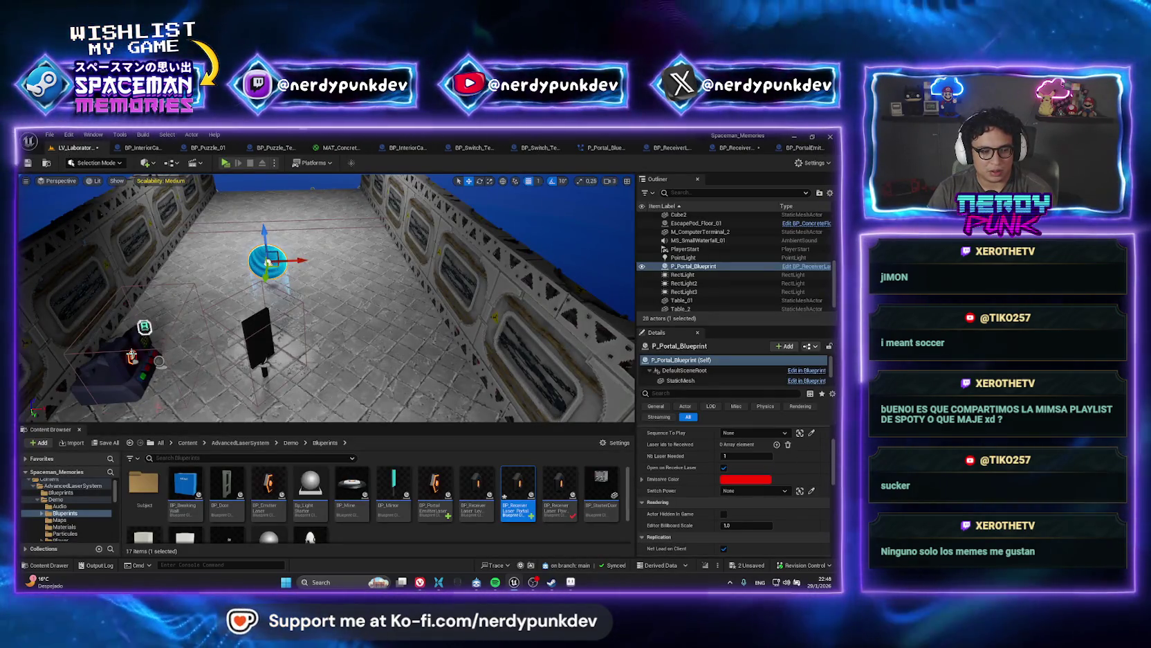
- Browse from the BP_Switch_Template_01 actor to its Blueprint and inspect its Emitter validation nodes
{"action": "left_click", "coordinate": [145, 327]}
{"action": "right_click", "coordinate": [700, 266]}
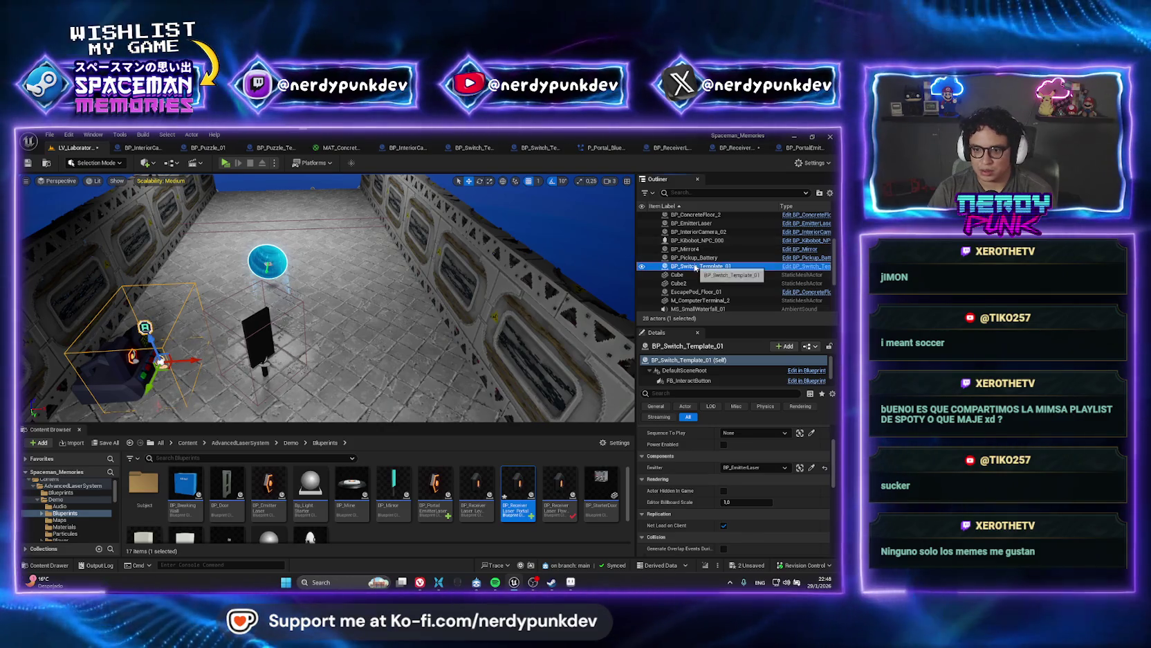
{"action": "left_click", "coordinate": [719, 283]}
{"action": "double_click", "coordinate": [143, 492]}
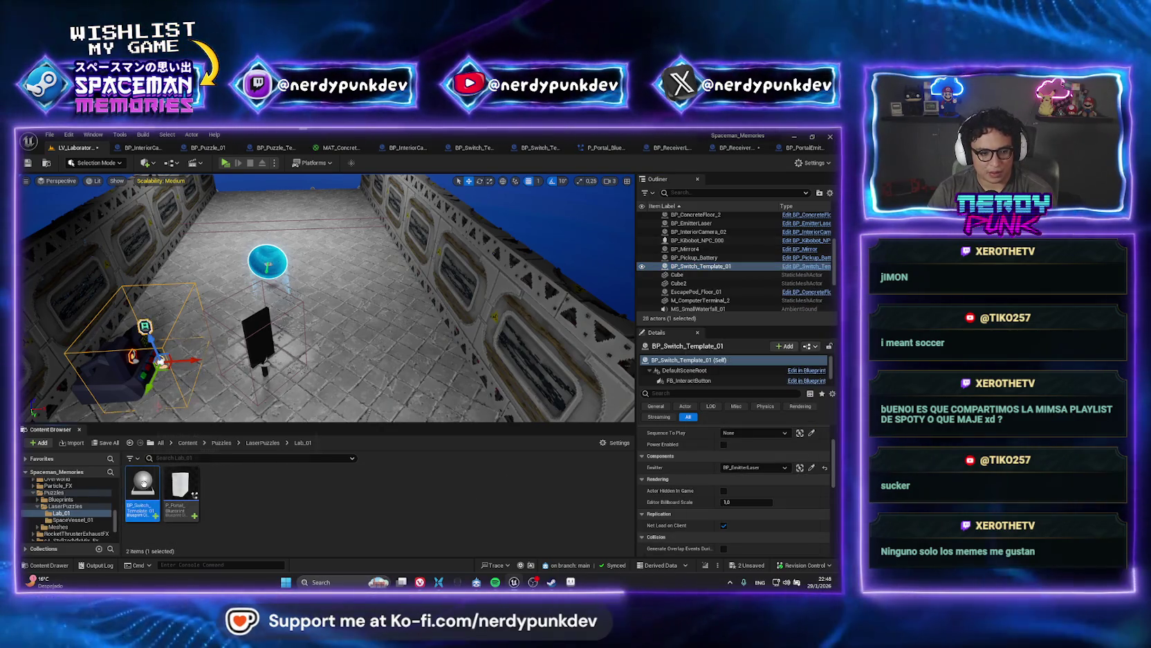
{"action": "scroll", "coordinate": [336, 383], "scroll_direction": "down", "scroll_amount": 1}
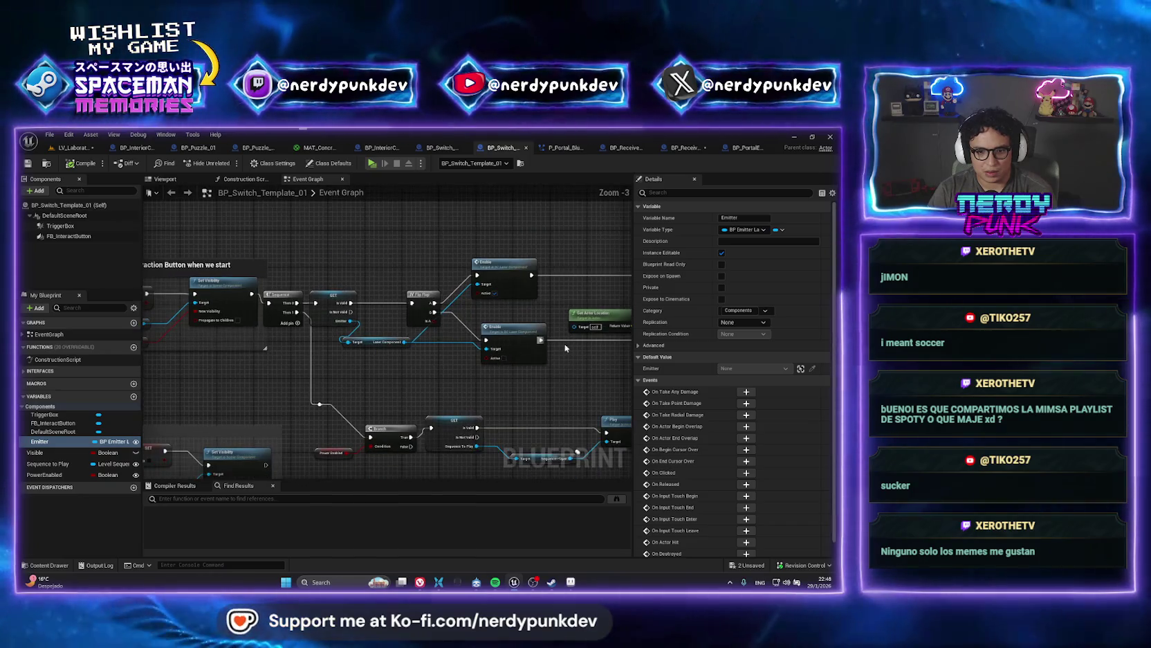
{"action": "scroll", "coordinate": [417, 357], "scroll_direction": "up", "scroll_amount": 3}
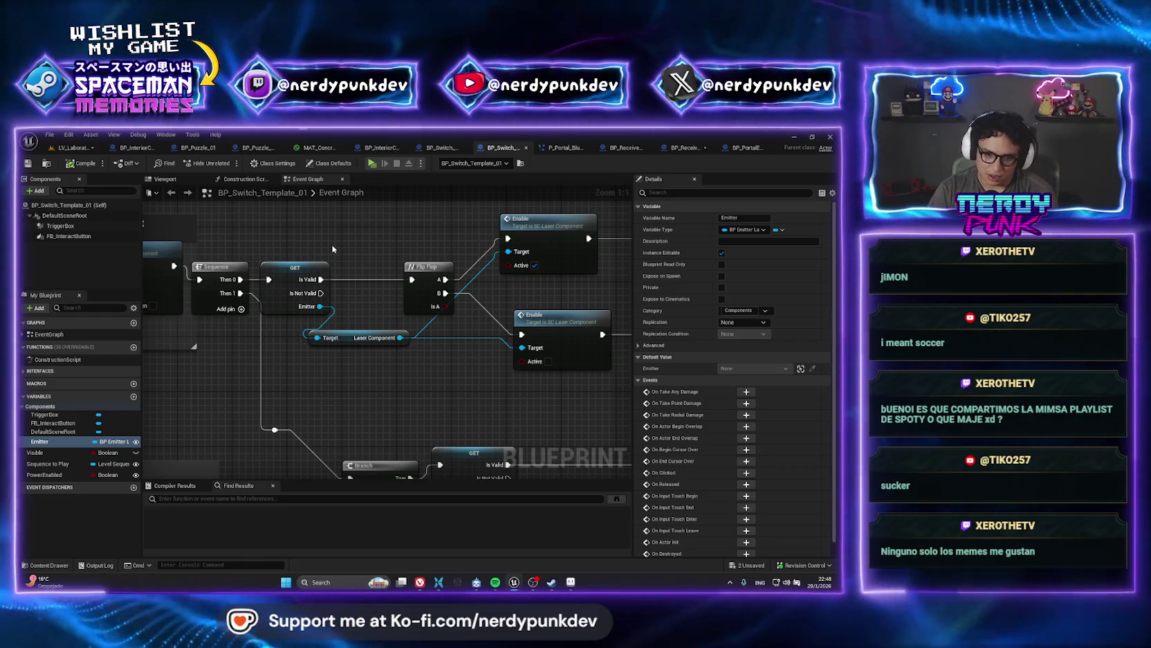
{"action": "scroll", "coordinate": [364, 259], "scroll_direction": "down", "scroll_amount": 1}
{"action": "scroll", "coordinate": [294, 290], "scroll_direction": "down", "scroll_amount": 1}
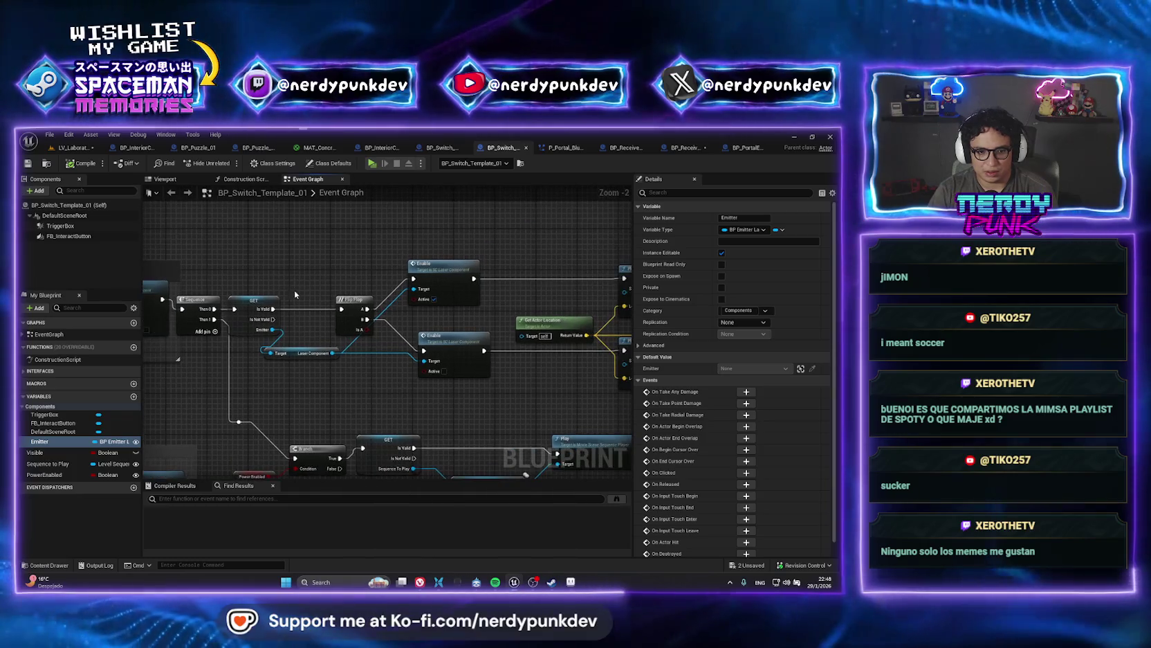
{"action": "mouse_move", "coordinate": [293, 289]}
{"action": "left_mouse_down"}
{"action": "mouse_move", "coordinate": [360, 311]}
{"action": "mouse_move", "coordinate": [609, 332]}
{"action": "mouse_move", "coordinate": [399, 337]}
{"action": "mouse_move", "coordinate": [182, 371]}
{"action": "mouse_move", "coordinate": [364, 376]}
{"action": "mouse_move", "coordinate": [194, 346]}
{"action": "mouse_move", "coordinate": [304, 332]}
{"action": "mouse_move", "coordinate": [339, 400]}
{"action": "mouse_move", "coordinate": [279, 399]}
{"action": "left_mouse_up"}
- Drag the Portal Emitter Laser getter down-left in BP_ReceiverLaser_Portal's Event Graph
{"action": "left_click", "coordinate": [749, 147]}
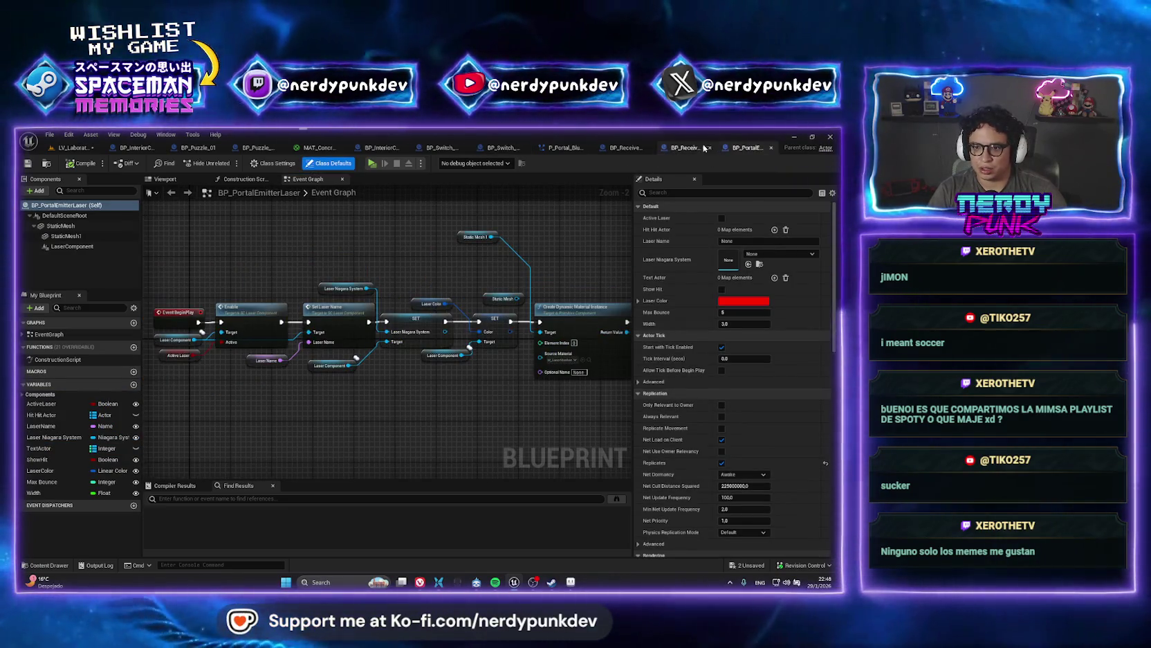
{"action": "left_click", "coordinate": [685, 148]}
{"action": "left_click_drag", "start_coordinate": [409, 388], "coordinate": [348, 450]}
{"action": "left_click", "coordinate": [457, 351]}
{"action": "scroll", "coordinate": [458, 351], "scroll_direction": "down", "scroll_amount": 5}
{"action": "scroll", "coordinate": [569, 336], "scroll_direction": "up", "scroll_amount": 5}
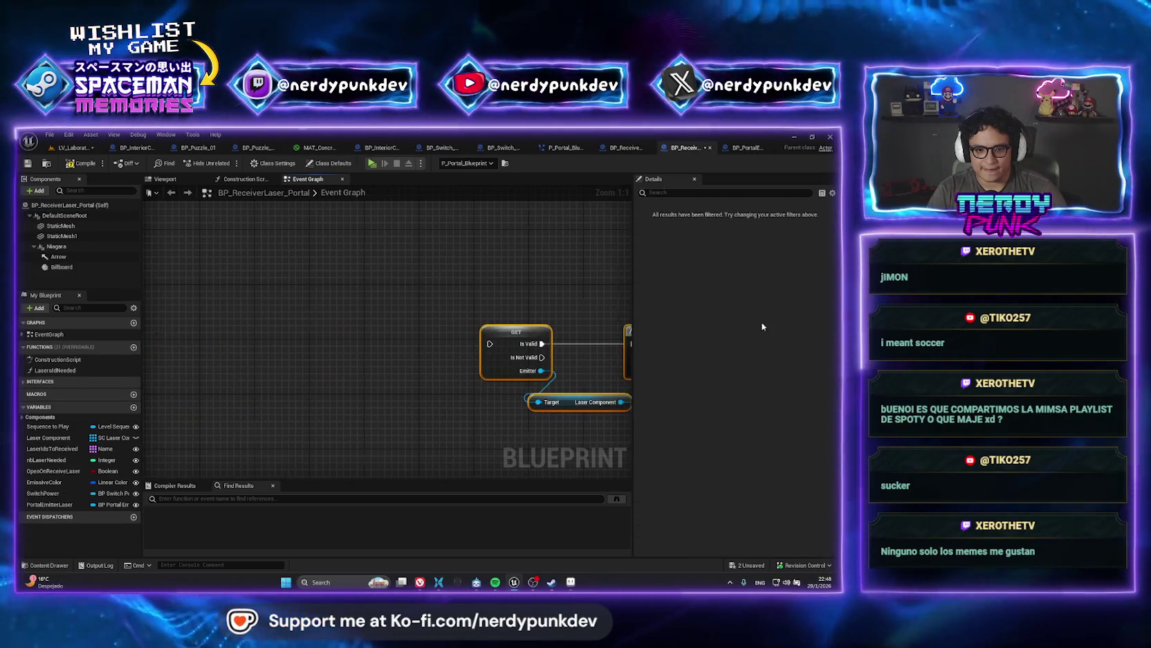
- Place a PortalEmitterLaser getter beside the Flip Flop and convert it to a validated get
{"action": "mouse_move", "coordinate": [597, 326]}
{"action": "left_mouse_down"}
{"action": "mouse_move", "coordinate": [255, 277]}
{"action": "mouse_move", "coordinate": [288, 284]}
{"action": "mouse_move", "coordinate": [365, 240]}
{"action": "left_mouse_up"}
{"action": "left_click", "coordinate": [281, 258]}
{"action": "left_click", "coordinate": [50, 504]}
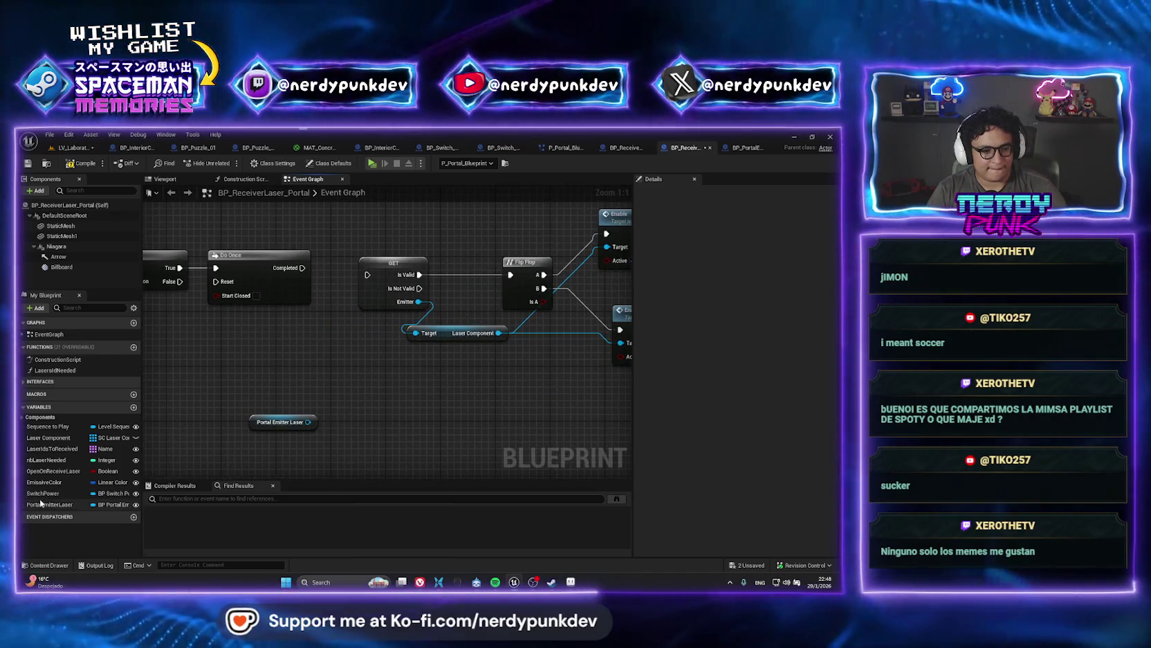
{"action": "left_click_drag", "start_coordinate": [317, 355], "coordinate": [318, 356]}
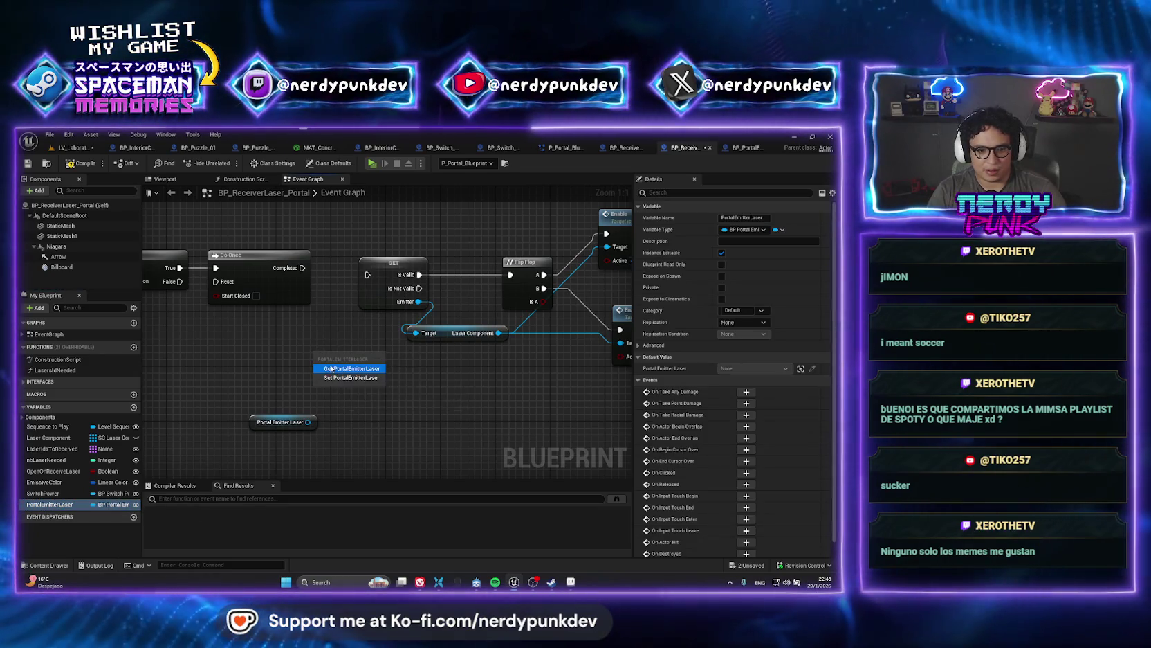
{"action": "left_click", "coordinate": [333, 369]}
{"action": "right_click", "coordinate": [337, 356]}
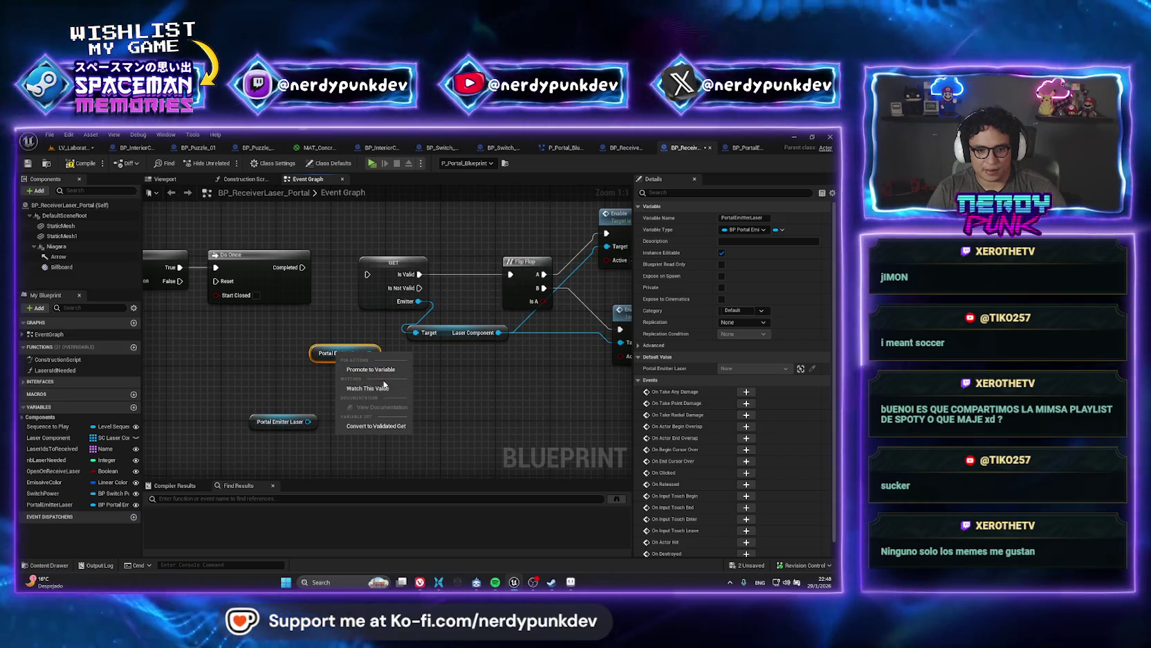
{"action": "left_click", "coordinate": [370, 425]}
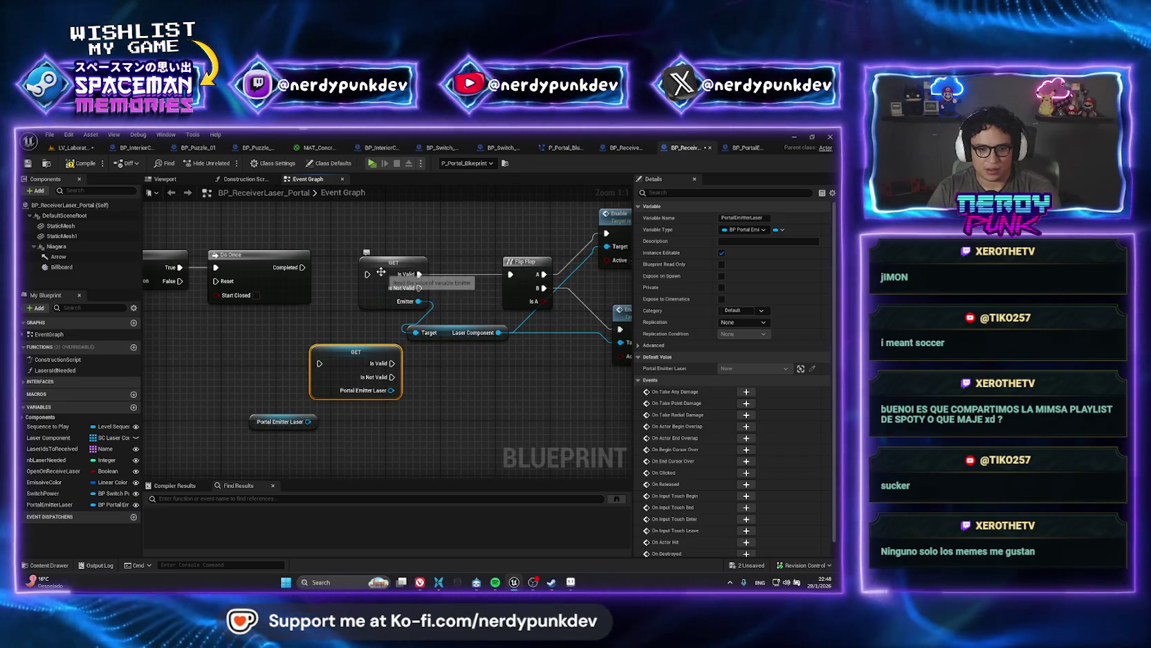
- Search 'laser component' from the Portal Emitter Laser output pin, then close the search
{"action": "left_click_drag", "start_coordinate": [390, 390], "coordinate": [447, 429]}
{"action": "type", "text": "las"}
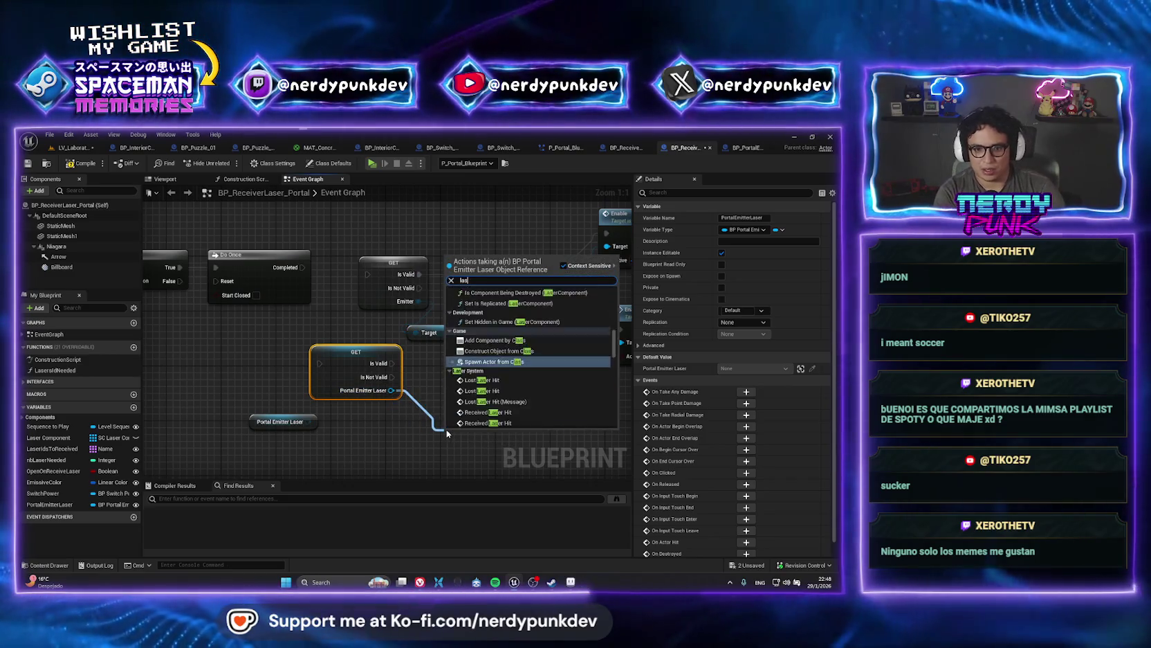
{"action": "type", "text": "er compo"}
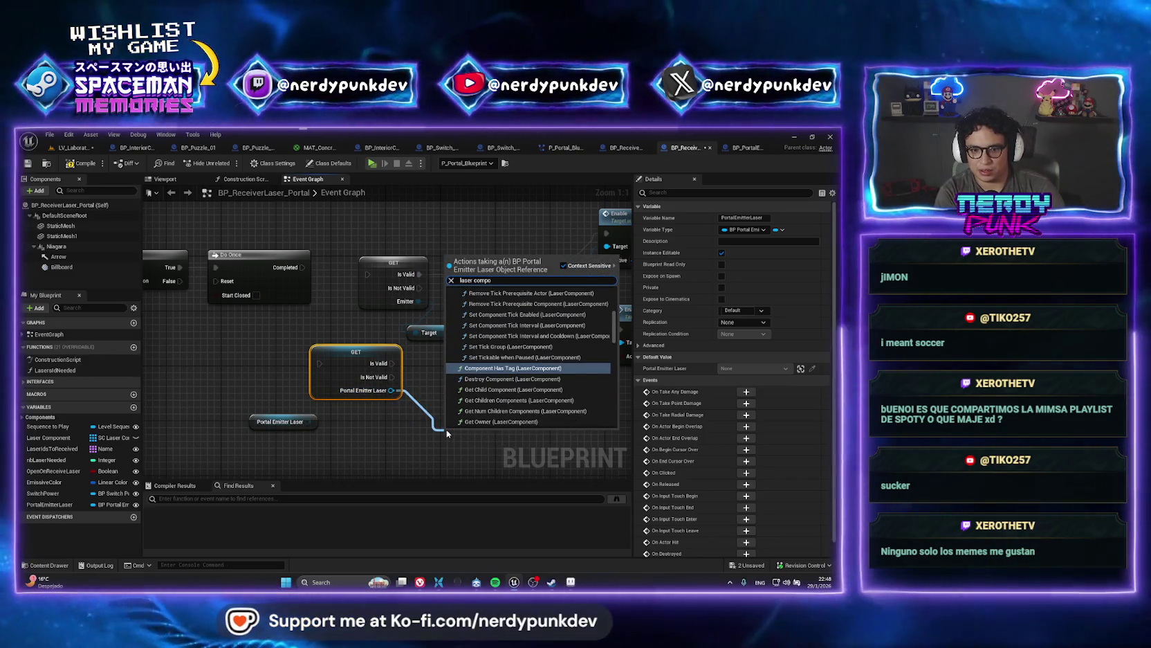
{"action": "type", "text": "nent"}
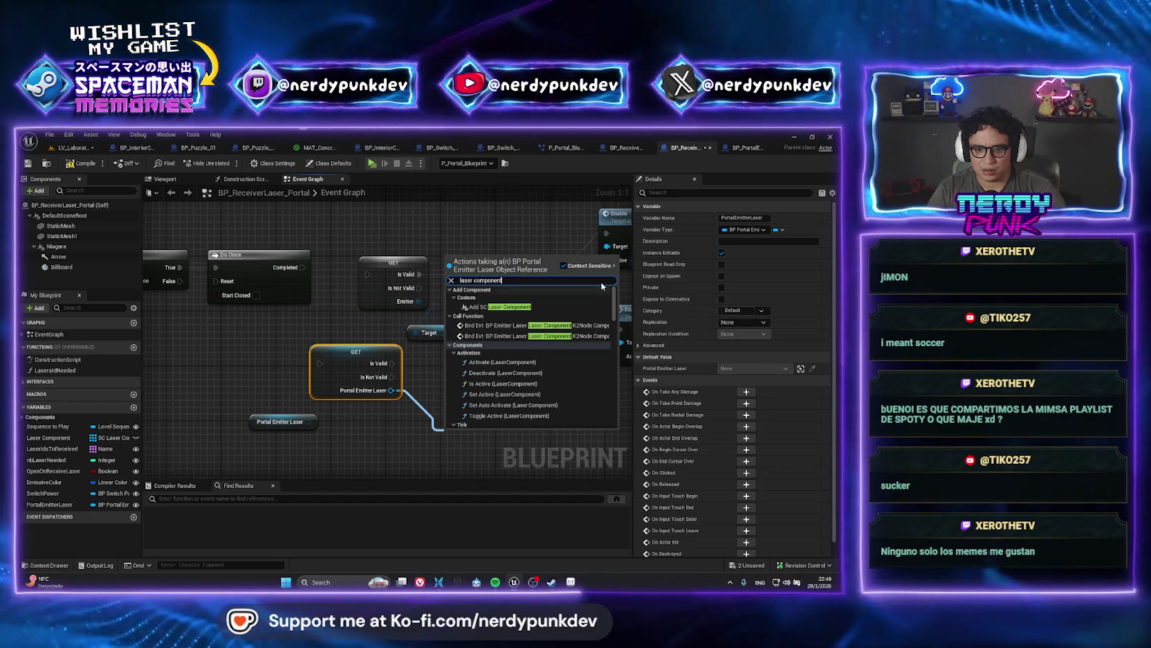
{"action": "left_click", "coordinate": [521, 222]}
{"action": "left_click_drag", "start_coordinate": [526, 231], "coordinate": [470, 246]}
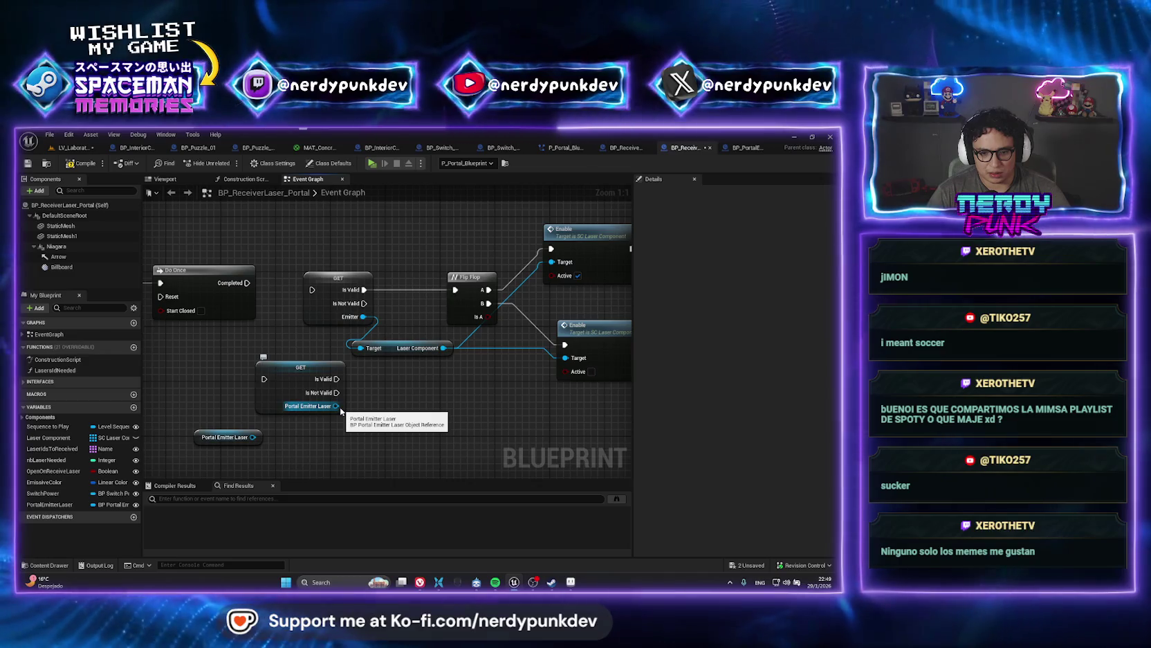
{"action": "left_click_drag", "start_coordinate": [337, 406], "coordinate": [362, 430]}
{"action": "type", "text": "l"}
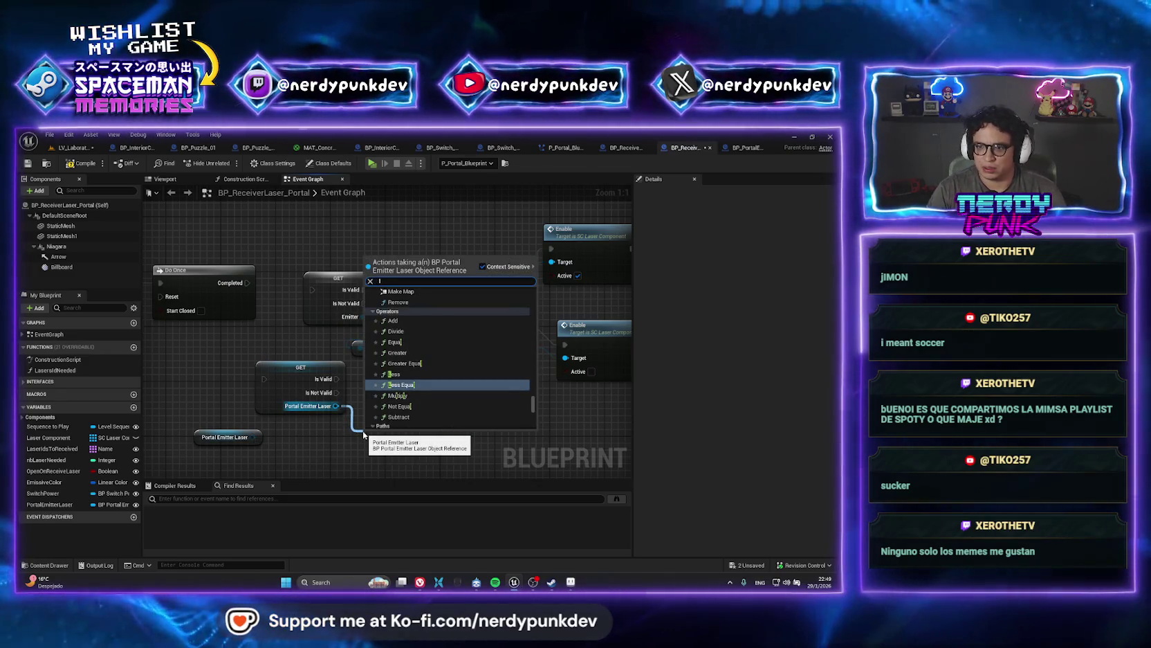
{"action": "type", "text": "aser"}
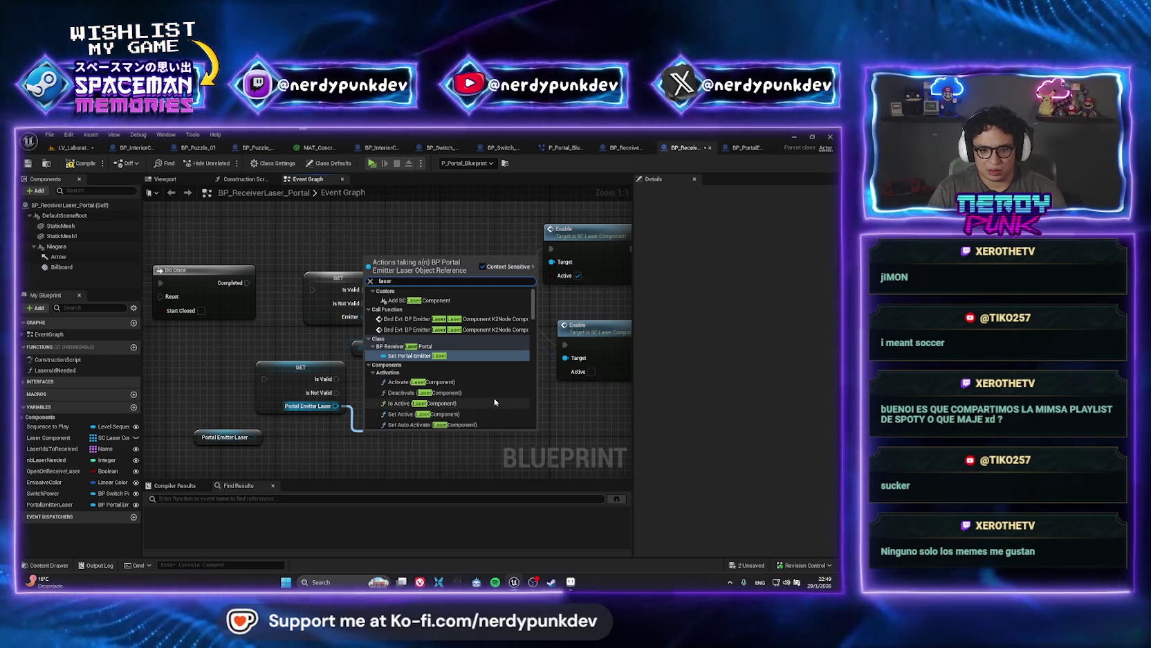
{"action": "left_click", "coordinate": [567, 433]}
{"action": "left_click_drag", "start_coordinate": [335, 406], "coordinate": [407, 418]}
{"action": "type", "text": "klas"}
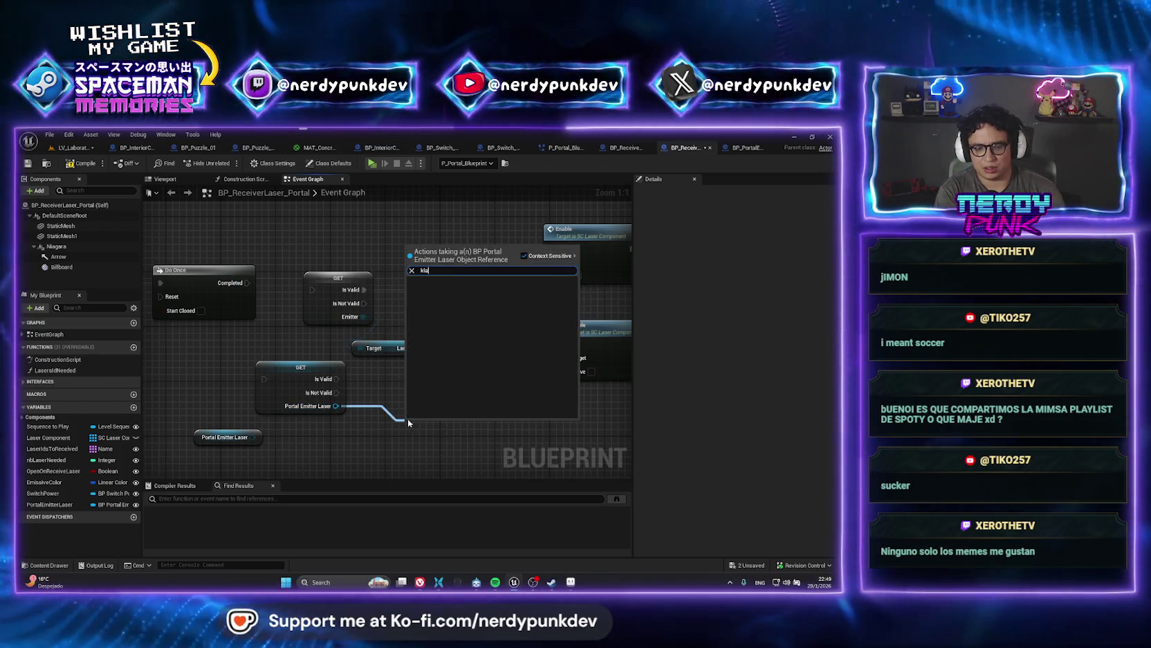
{"action": "key", "text": "BackSpace"}
{"action": "key", "text": "BackSpace"}
{"action": "key", "text": "BackSpace"}
{"action": "type", "text": "laser component"}
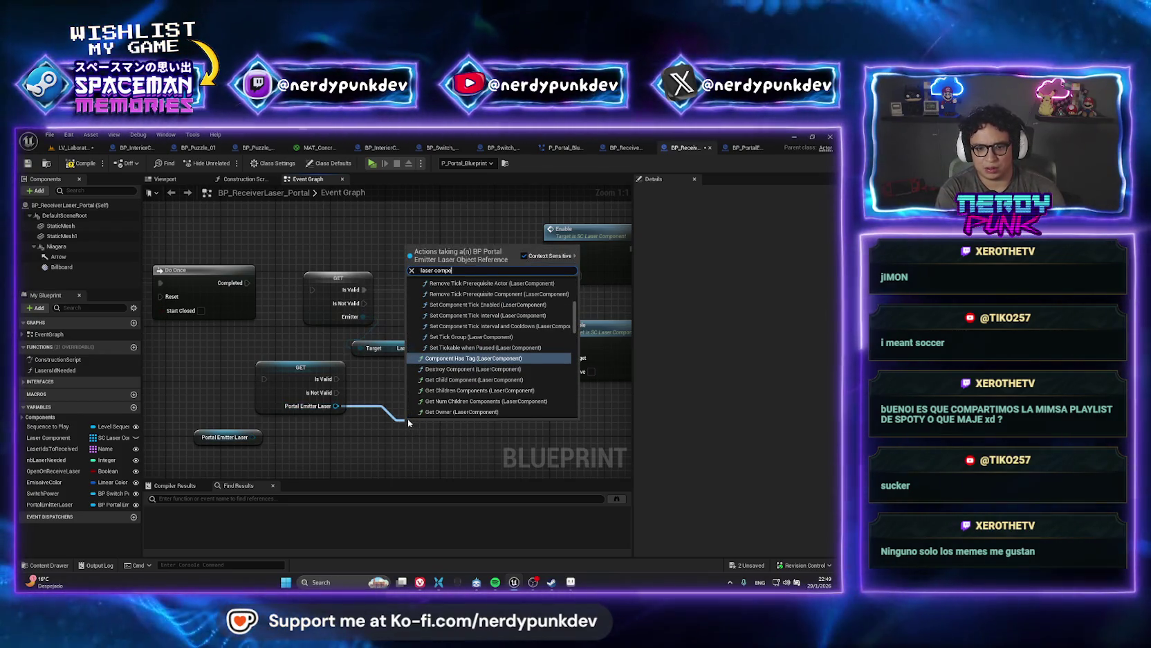
{"action": "scroll", "coordinate": [566, 346], "scroll_direction": "down", "scroll_amount": 5}
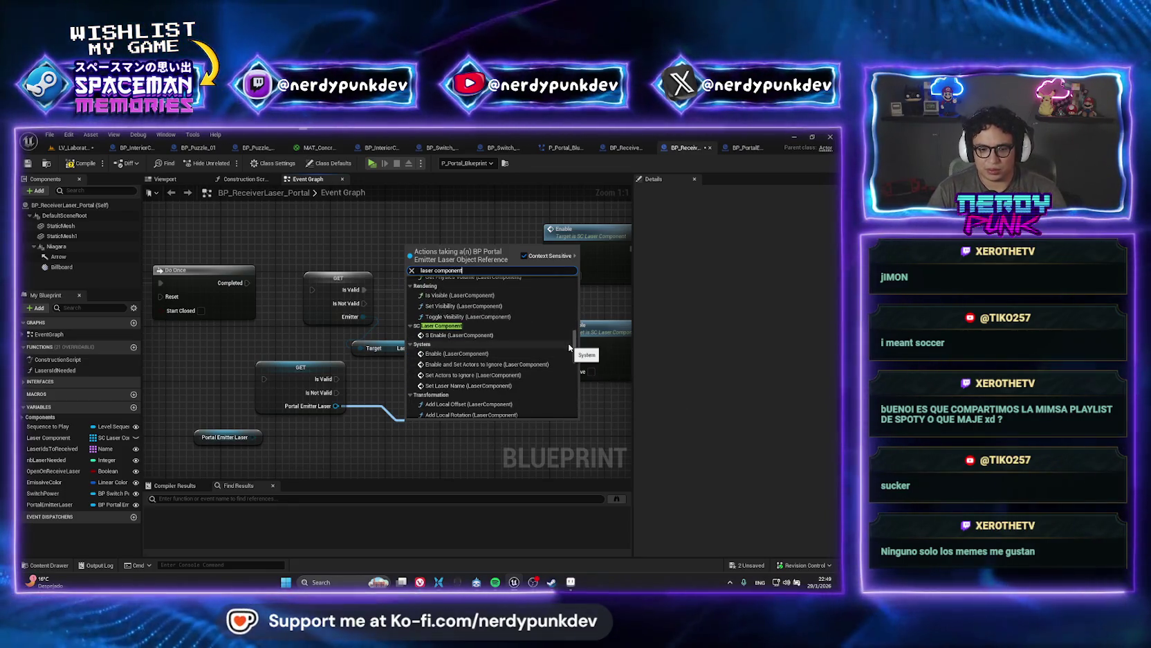
{"action": "left_click_drag", "start_coordinate": [575, 335], "coordinate": [580, 429]}
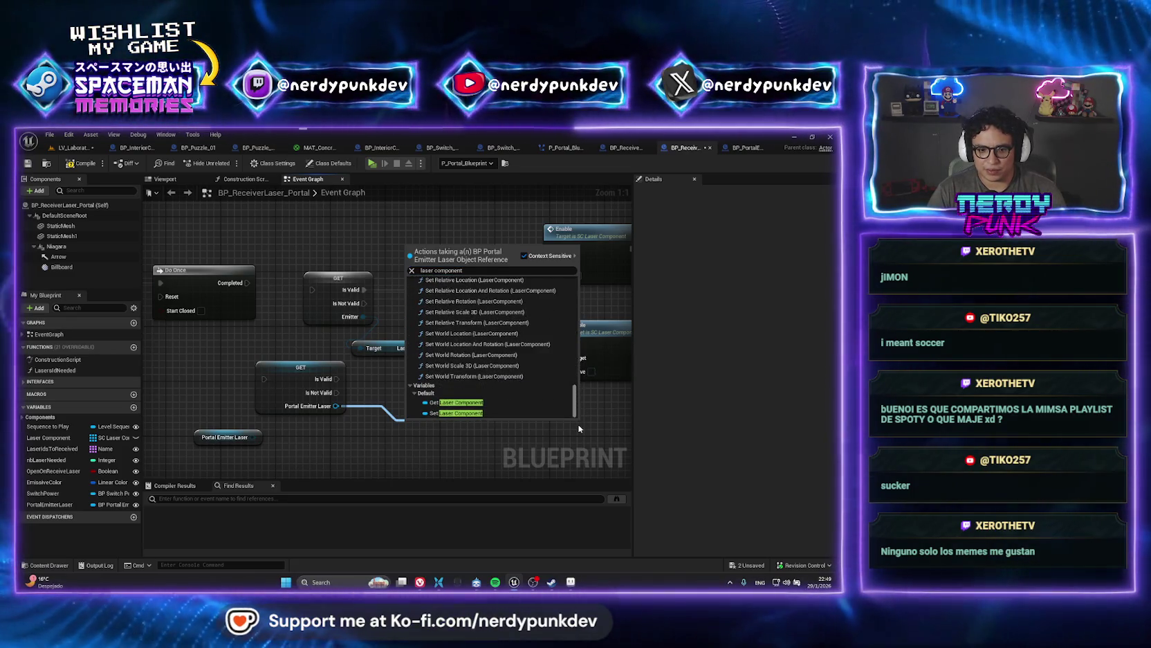
{"action": "left_click", "coordinate": [521, 404]}
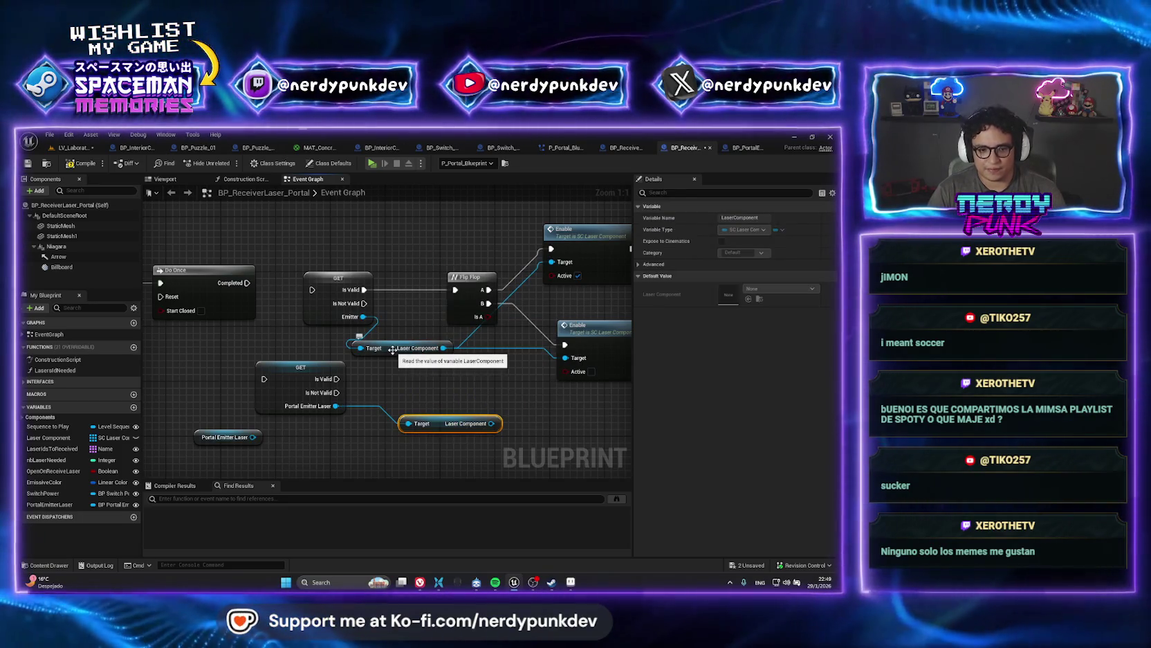
{"action": "left_click", "coordinate": [342, 283]}
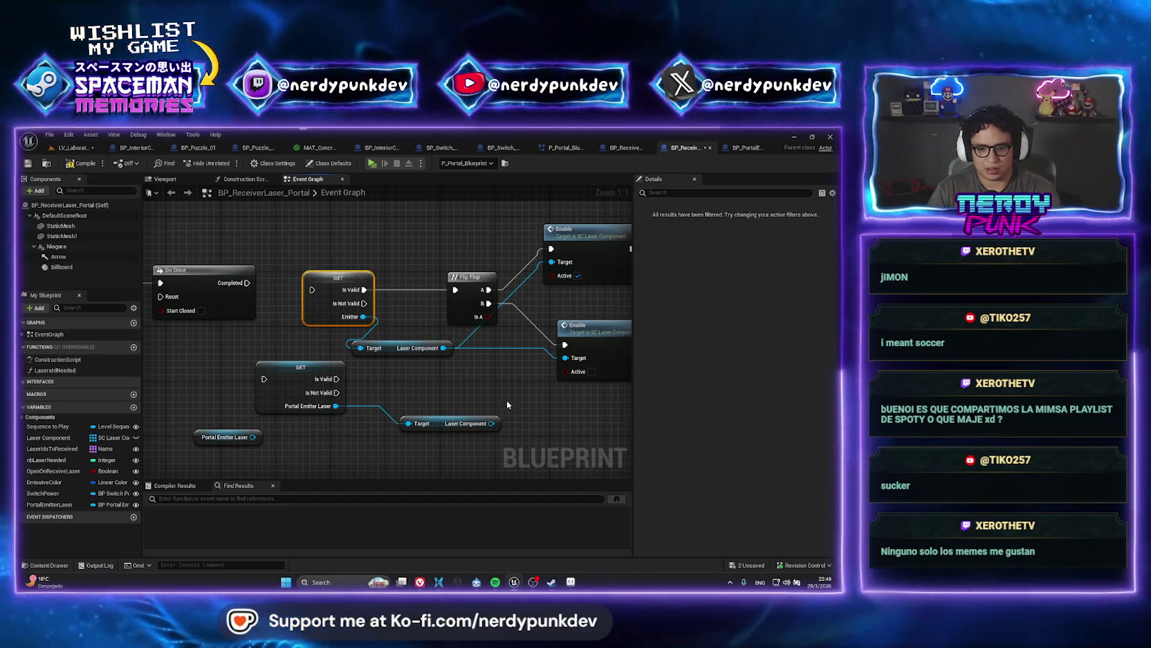
{"action": "key", "text": "Delete"}
{"action": "left_click", "coordinate": [413, 349]}
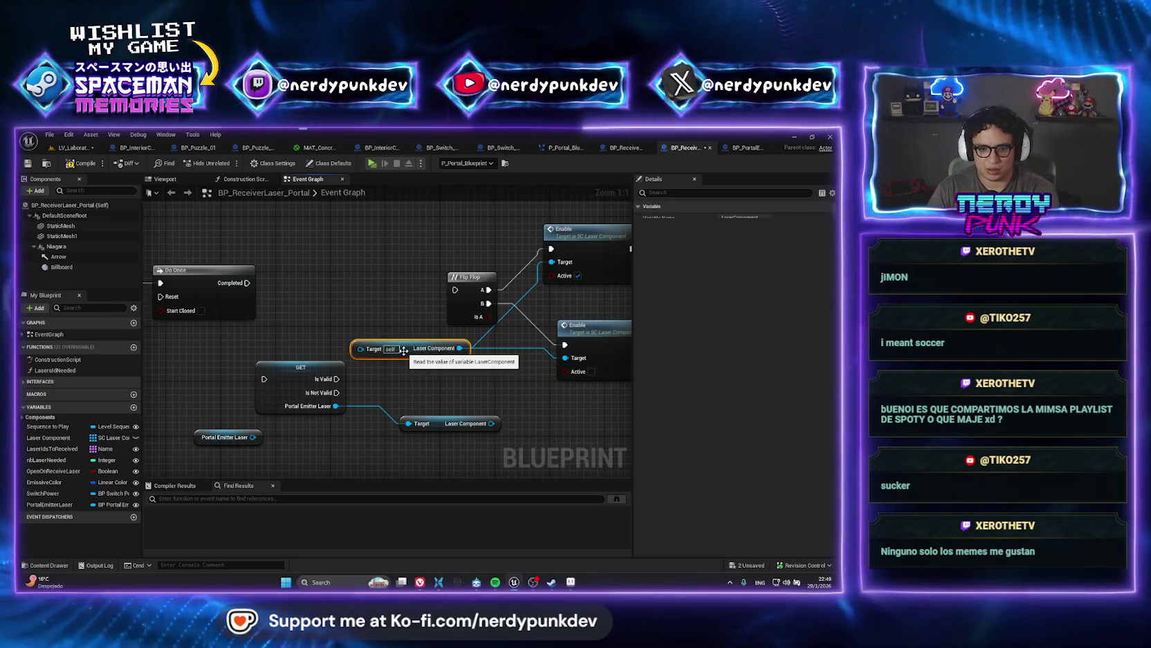
{"action": "key", "text": "Delete"}
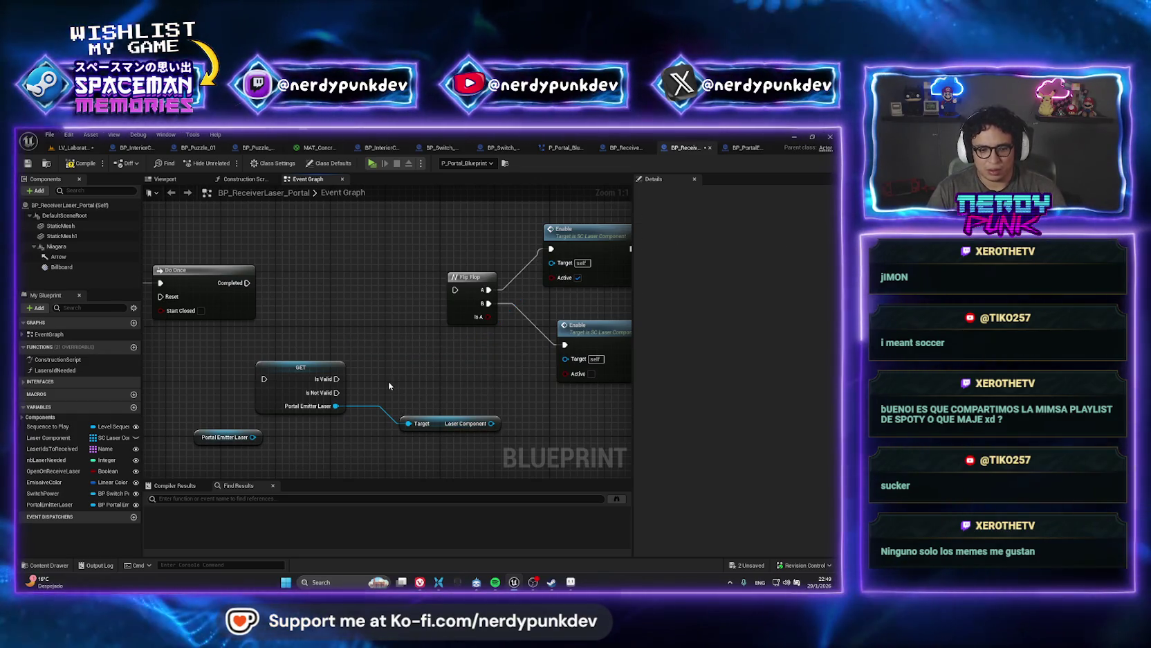
{"action": "key", "text": "ctrl+z"}
{"action": "key", "text": "ctrl+z"}
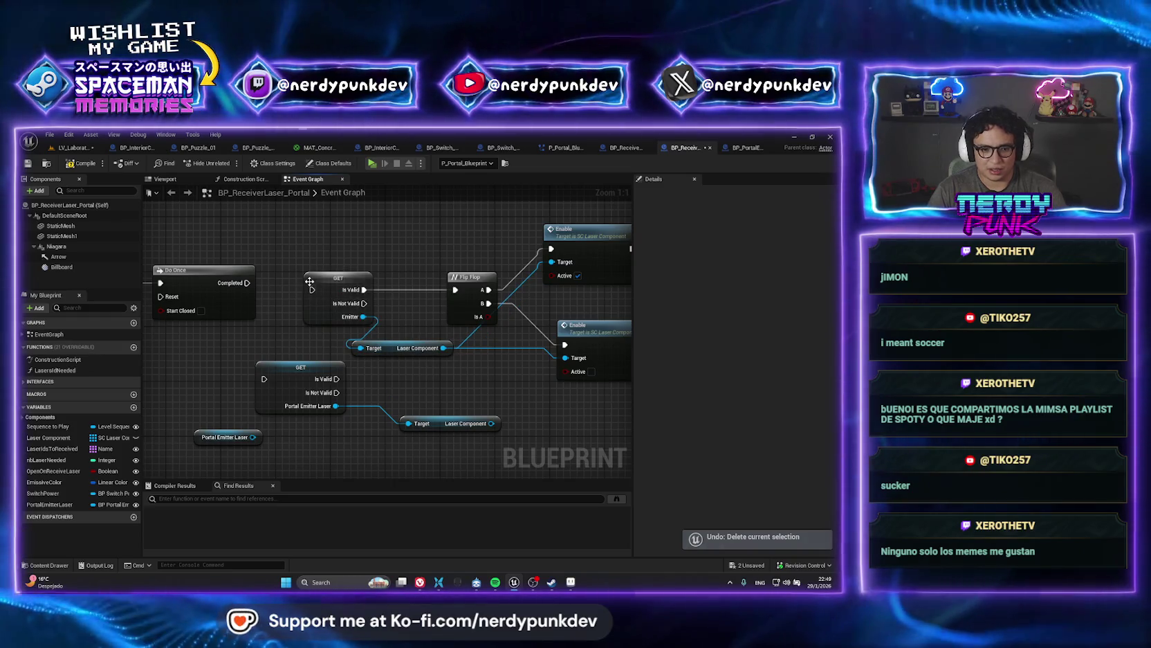
- Delete the old Emitter check and Laser Component nodes, and add a Laser Component node from the emitter
{"action": "left_click", "coordinate": [310, 280]}
{"action": "key", "text": "Delete"}
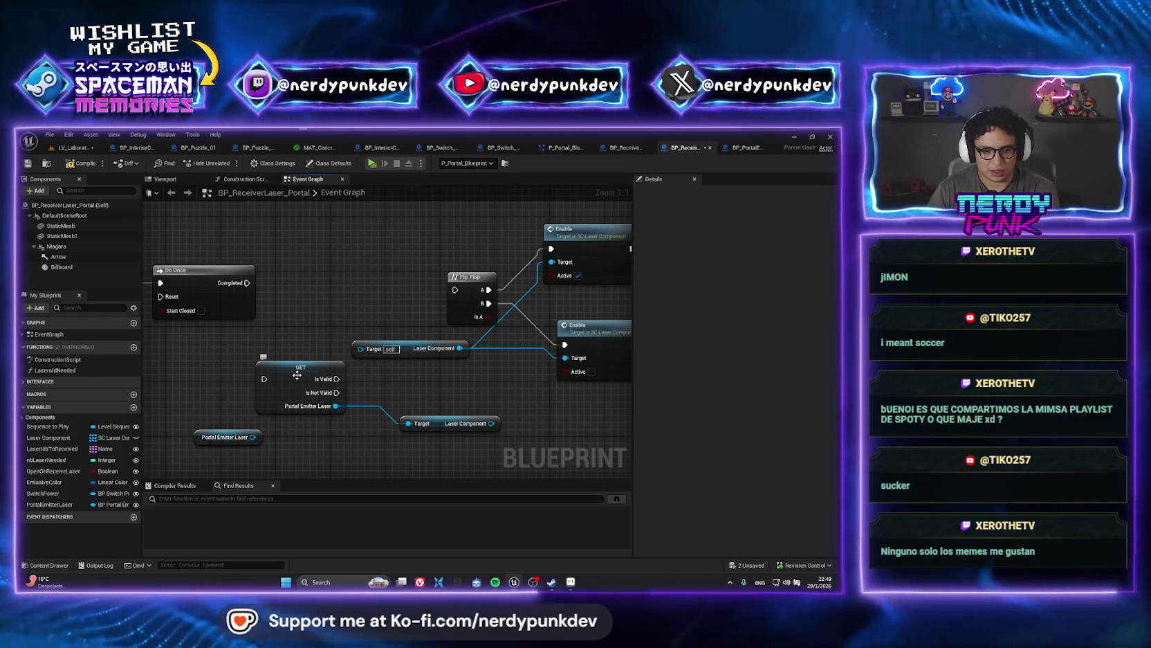
{"action": "left_click", "coordinate": [297, 375]}
{"action": "left_click", "coordinate": [424, 426]}
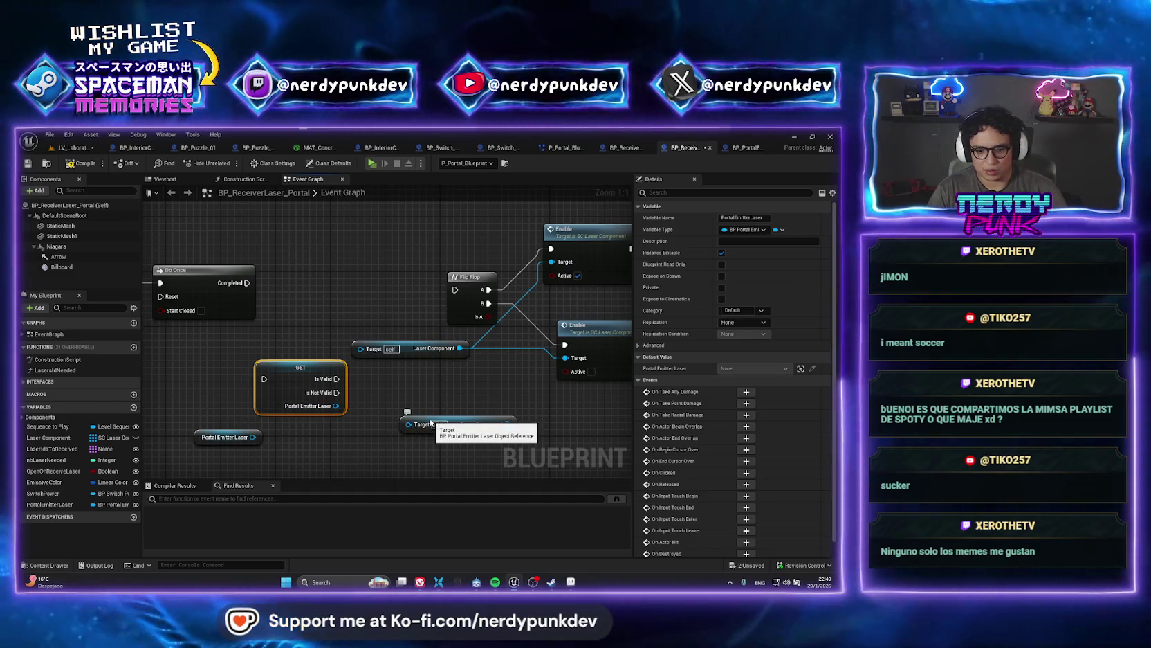
{"action": "key", "text": "Delete"}
{"action": "mouse_move", "coordinate": [337, 400]}
{"action": "left_mouse_down"}
{"action": "mouse_move", "coordinate": [367, 342]}
{"action": "mouse_move", "coordinate": [372, 382]}
{"action": "mouse_move", "coordinate": [418, 427]}
{"action": "left_mouse_up"}
{"action": "left_click", "coordinate": [422, 340]}
{"action": "key", "text": "Delete"}
{"action": "type", "text": "laser component"}
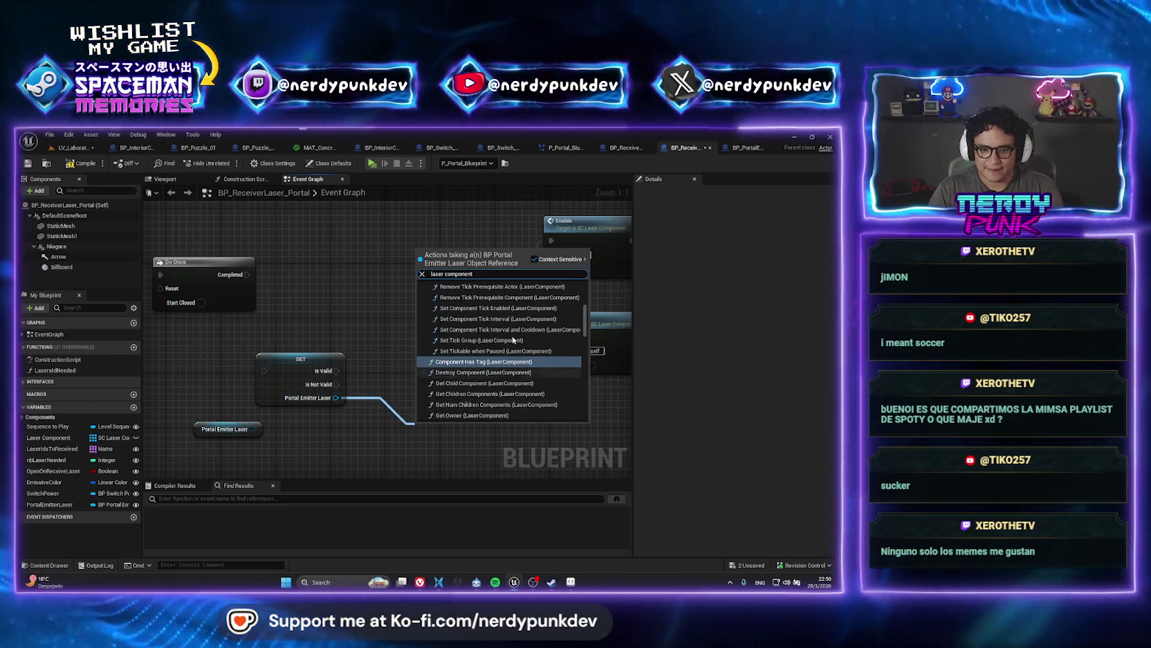
{"action": "scroll", "coordinate": [585, 415], "scroll_direction": "down", "scroll_amount": 10}
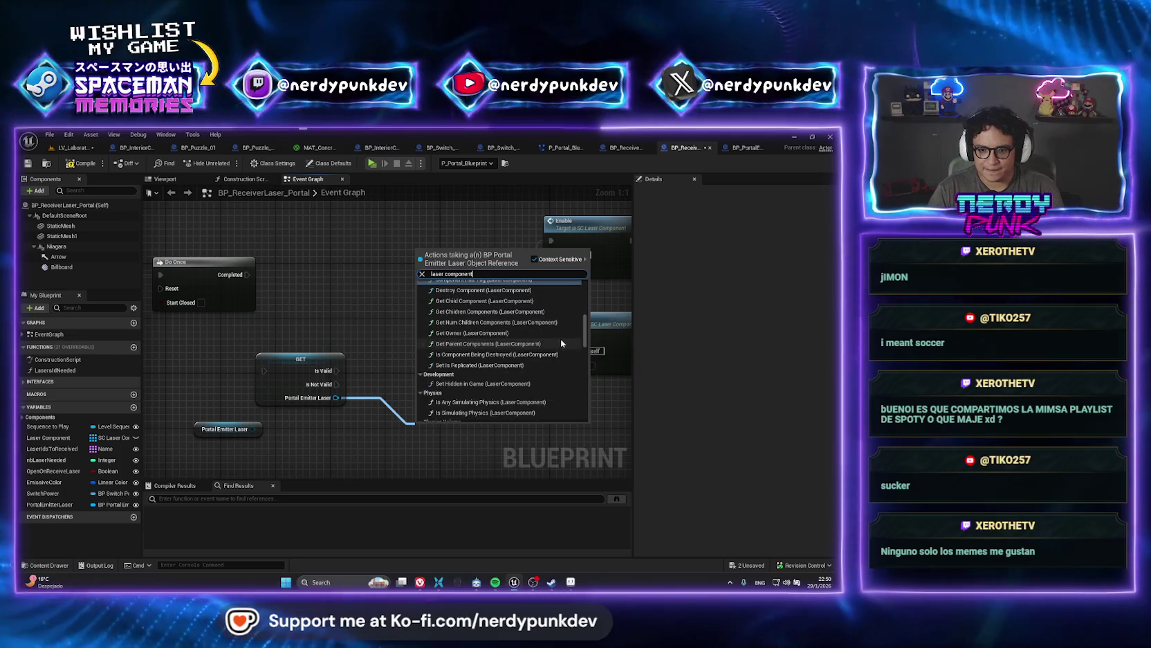
{"action": "left_click", "coordinate": [503, 407]}
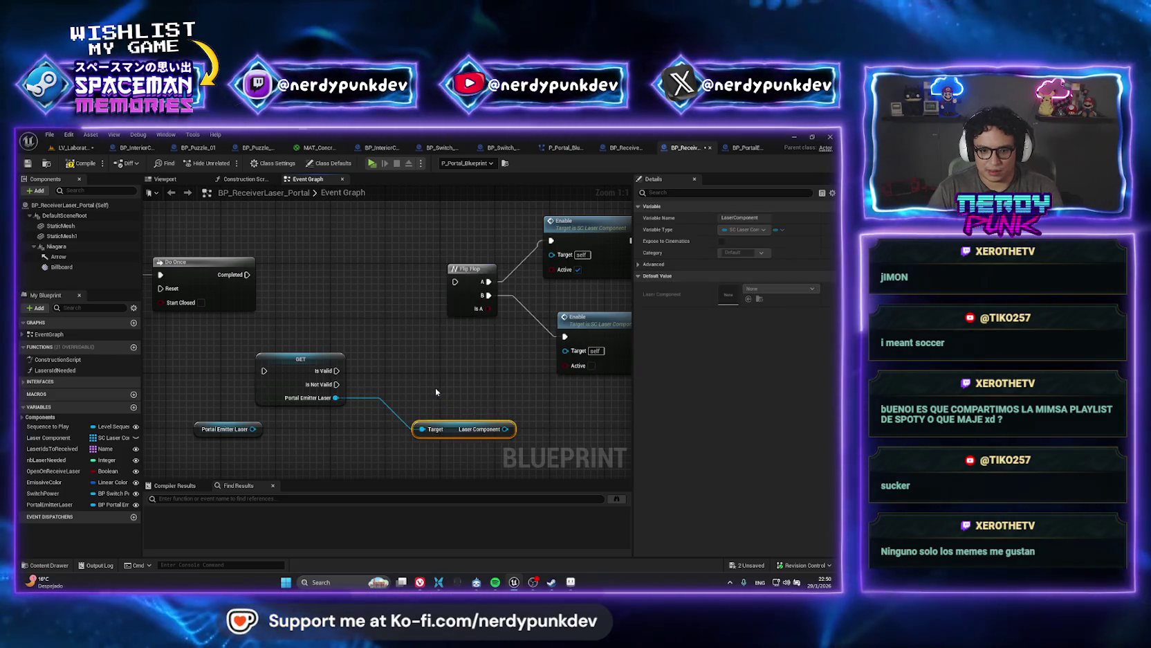
{"action": "left_click_drag", "start_coordinate": [506, 429], "coordinate": [554, 255]}
- Wire Do Once Completed into the Portal Emitter Laser check, Is Valid into Flip Flop, and the emitter into Enable's target
{"action": "left_click_drag", "start_coordinate": [289, 354], "coordinate": [315, 265]}
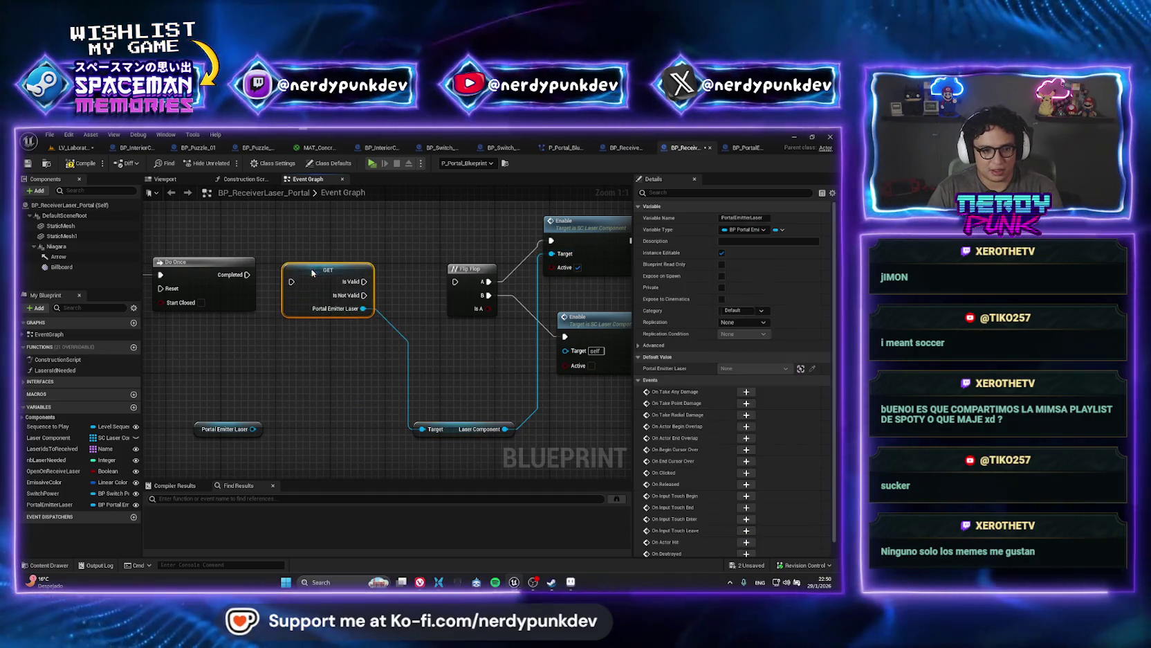
{"action": "left_click_drag", "start_coordinate": [247, 274], "coordinate": [454, 282]}
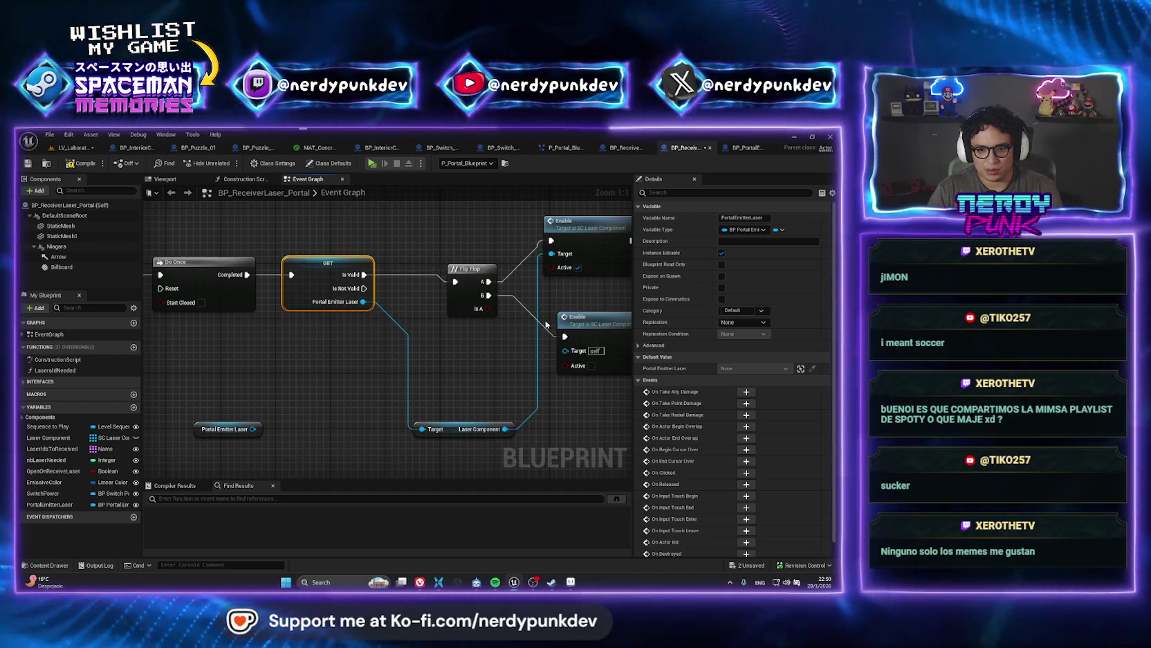
{"action": "left_click_drag", "start_coordinate": [522, 341], "coordinate": [423, 348]}
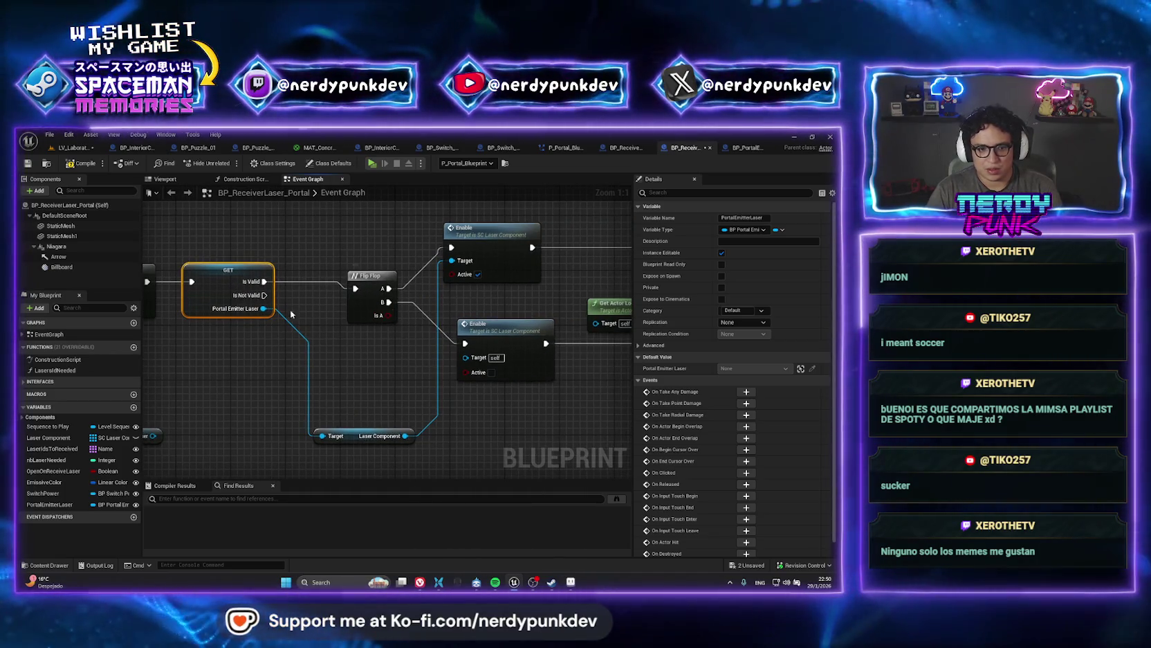
{"action": "left_click_drag", "start_coordinate": [263, 309], "coordinate": [471, 358]}
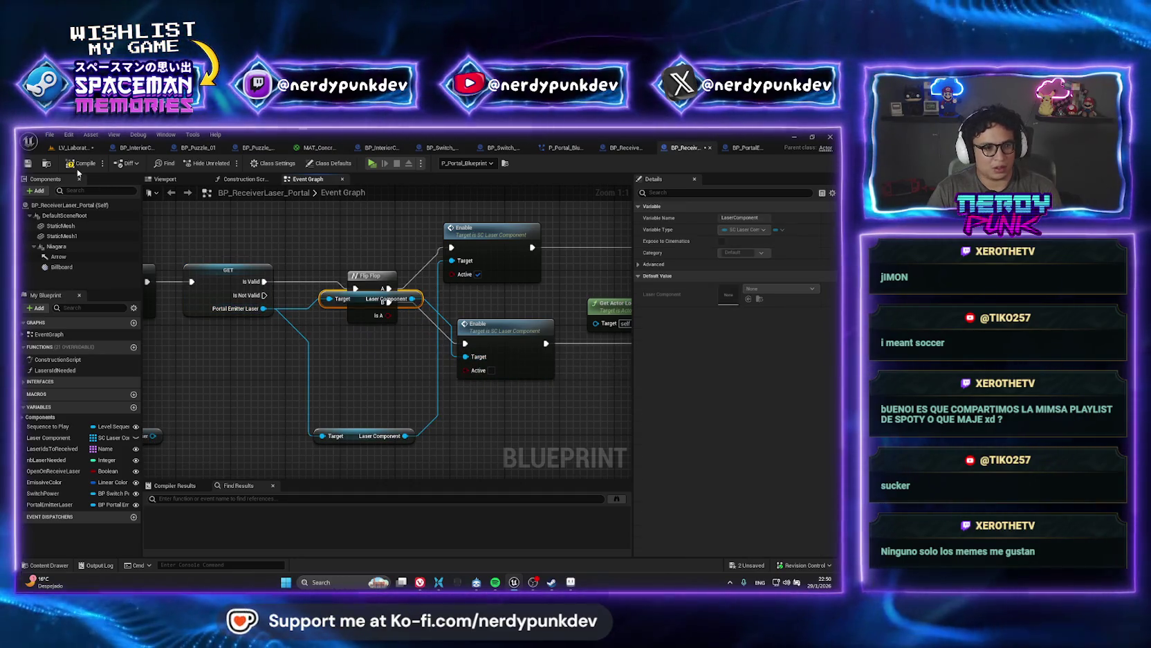
{"action": "left_click_drag", "start_coordinate": [285, 396], "coordinate": [467, 402]}
{"action": "left_click", "coordinate": [311, 443]}
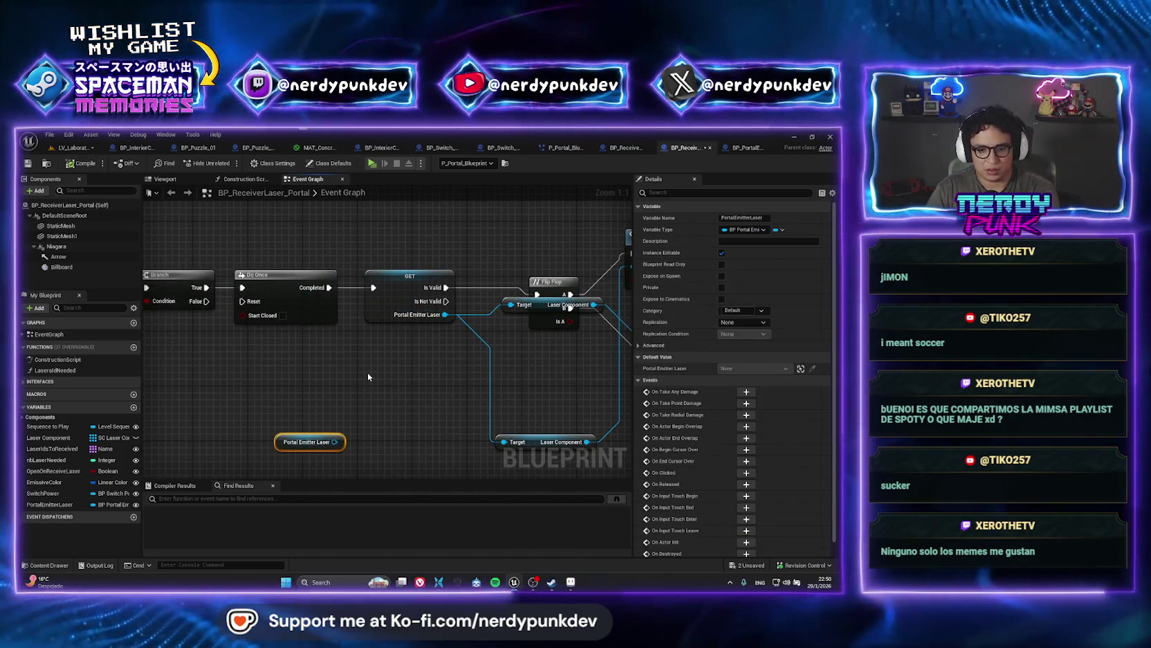
{"action": "key", "text": "Delete"}
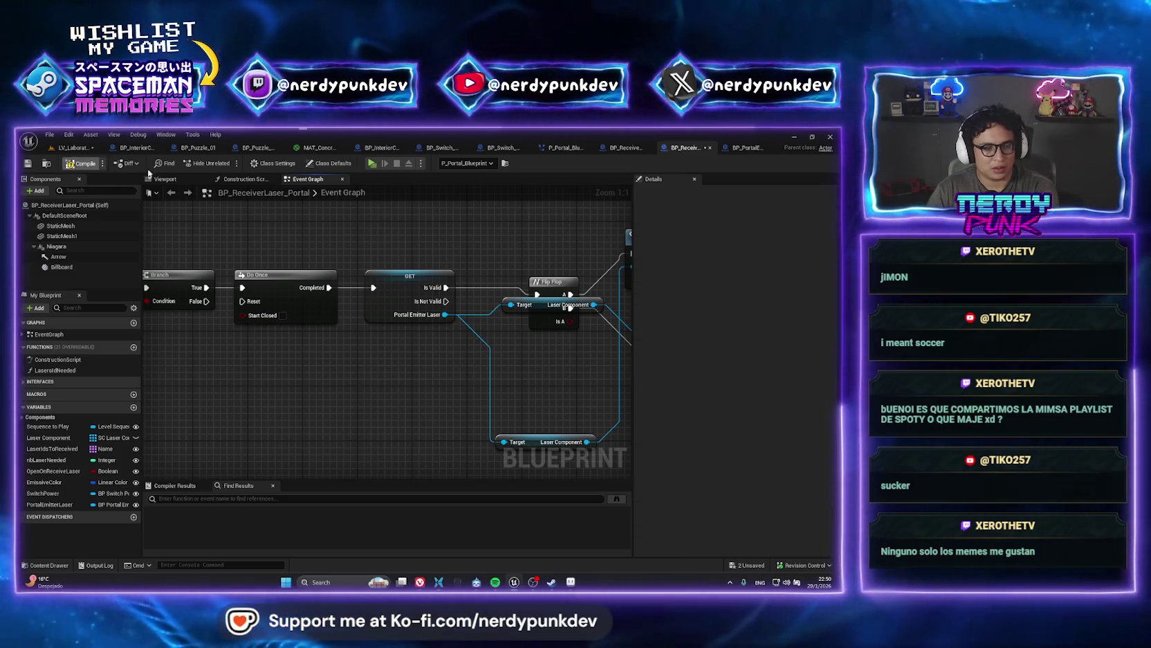
{"action": "left_click", "coordinate": [73, 147]}
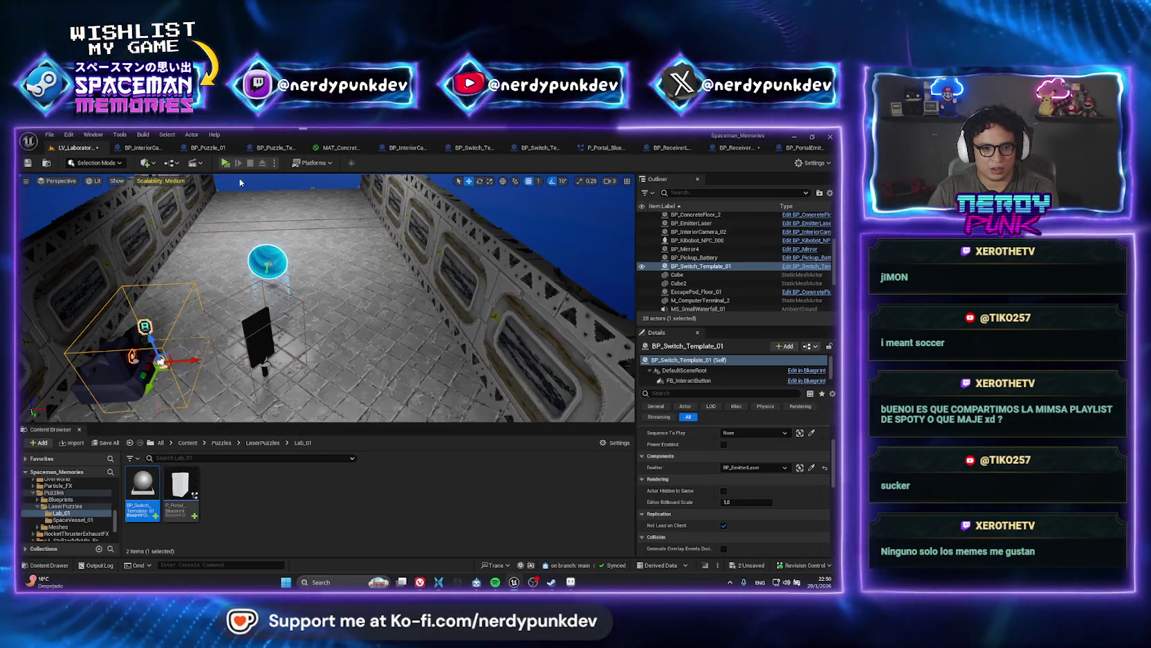
- Locate the portal's blueprint asset, then place BP_PortalEmitterLaser on the floor beside the blue portal dish
{"action": "key", "text": "w"}
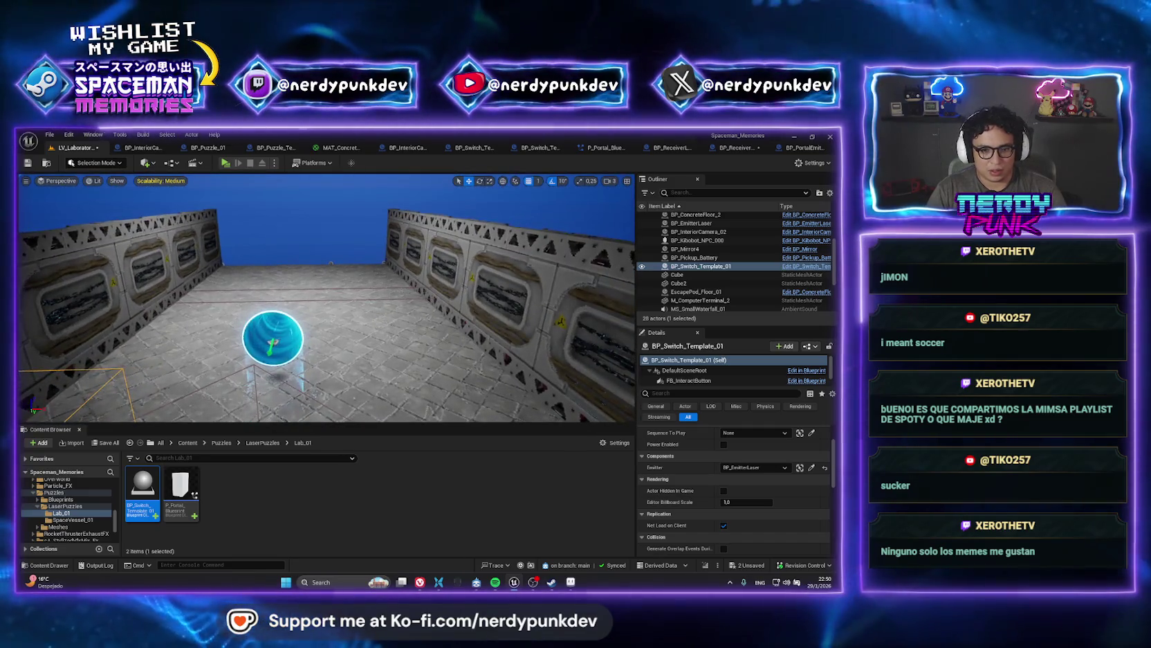
{"action": "key", "text": "w"}
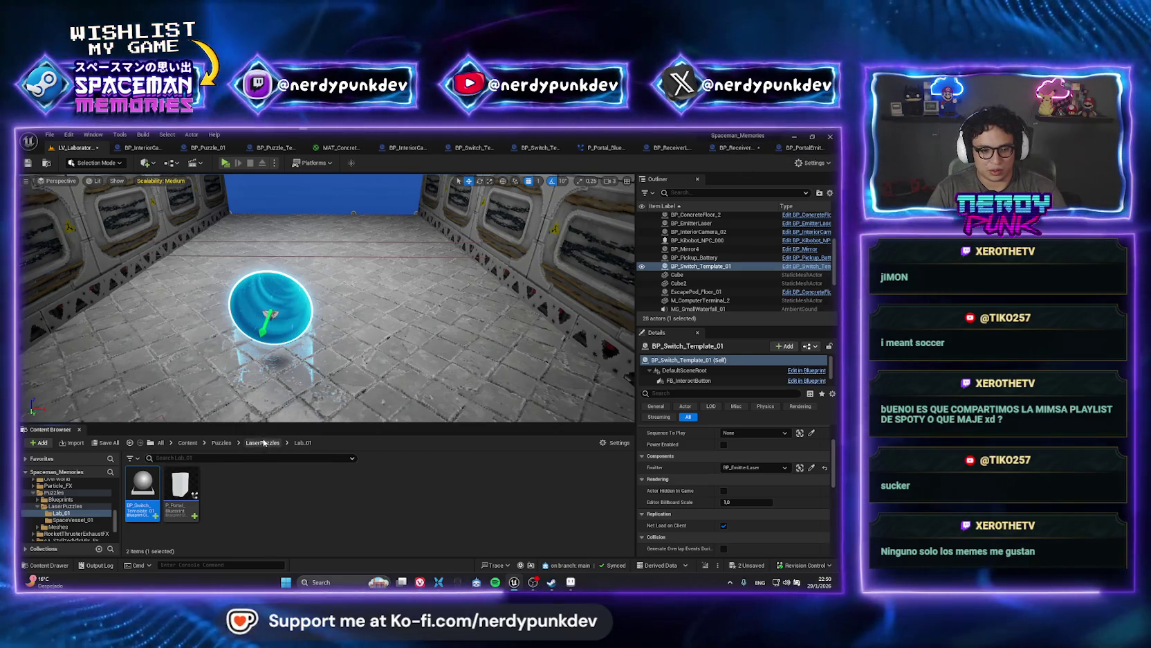
{"action": "key", "text": "alt+Left"}
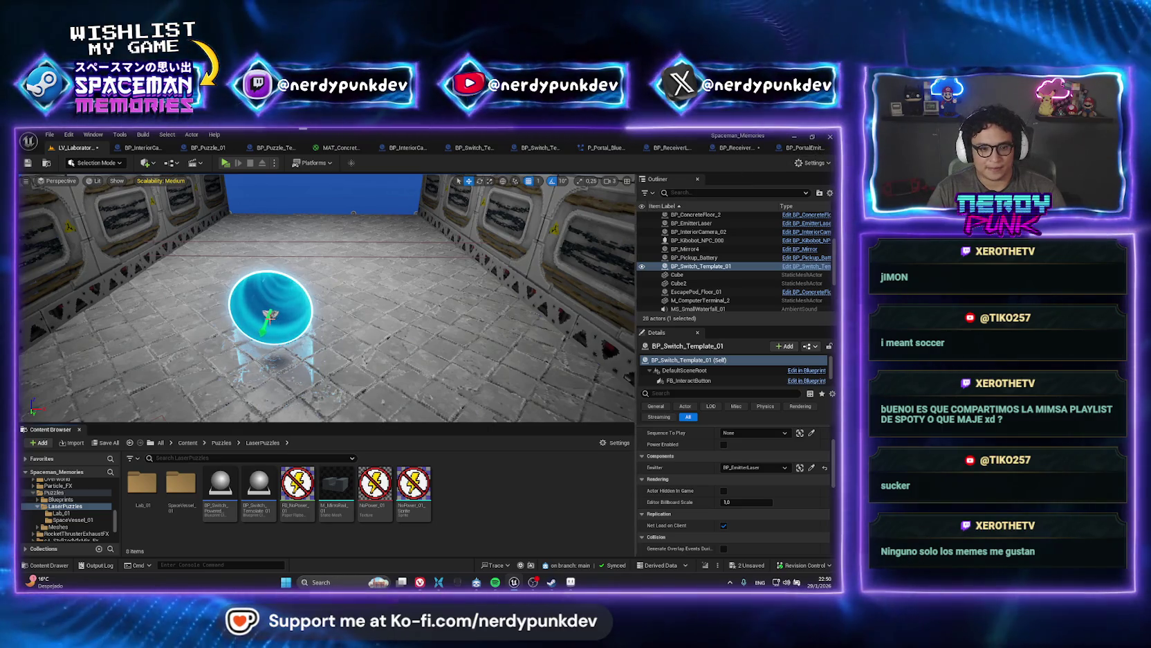
{"action": "left_click", "coordinate": [280, 322]}
{"action": "right_click", "coordinate": [710, 267]}
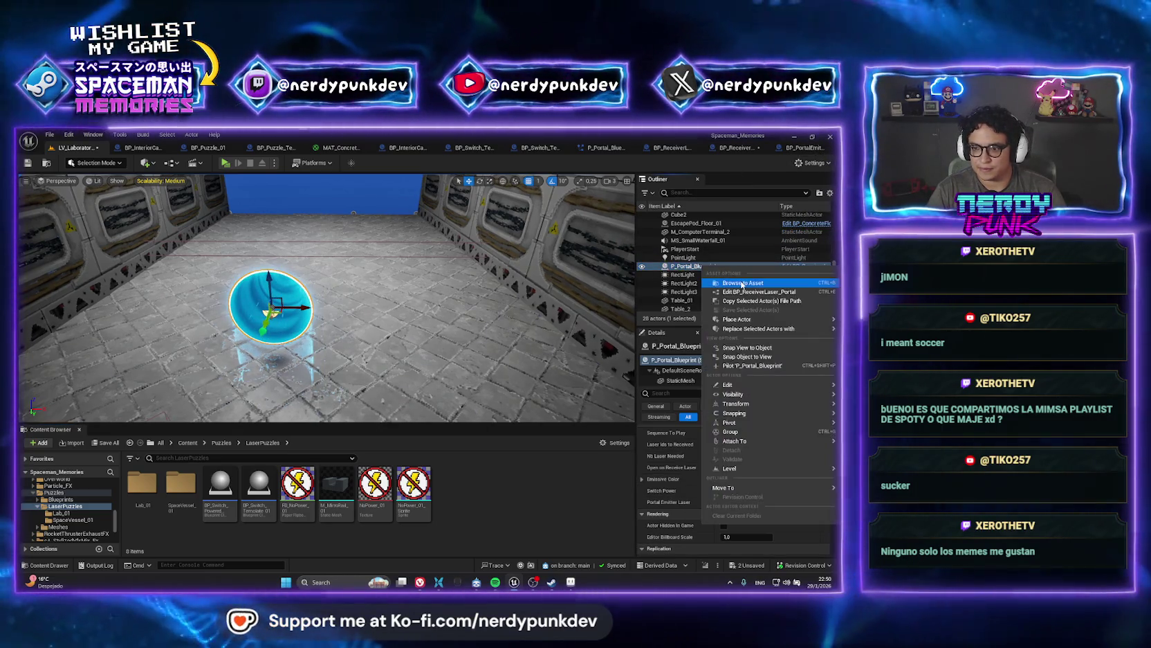
{"action": "left_click", "coordinate": [719, 282]}
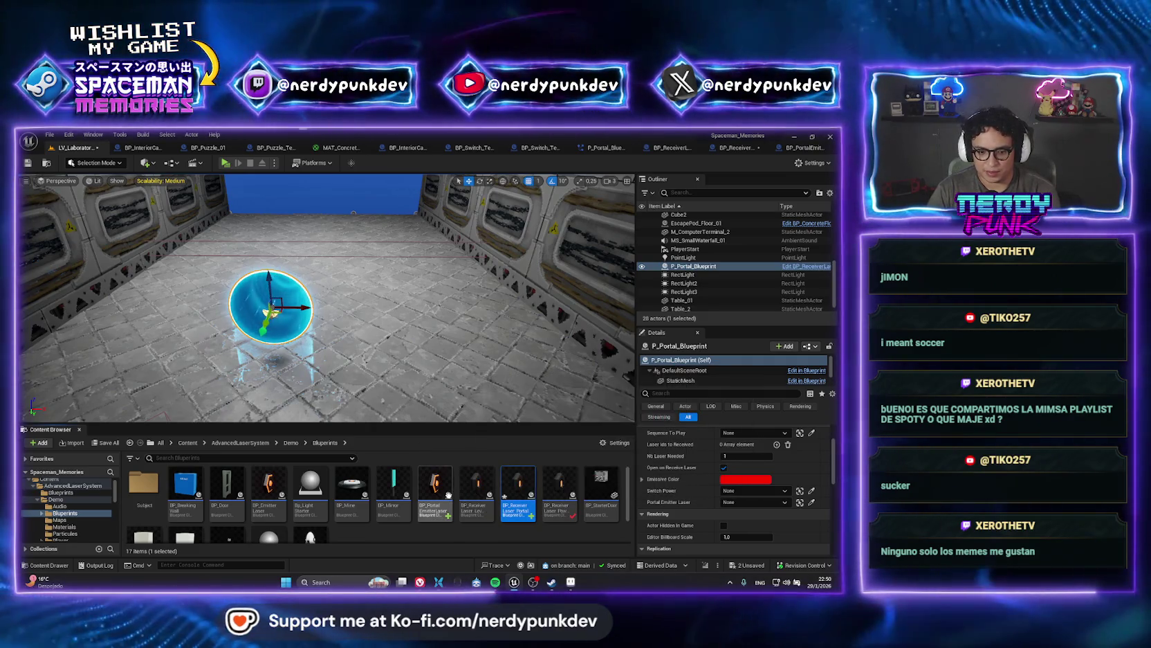
{"action": "mouse_move", "coordinate": [443, 494]}
{"action": "left_mouse_down"}
{"action": "mouse_move", "coordinate": [398, 388]}
{"action": "mouse_move", "coordinate": [399, 350]}
{"action": "mouse_move", "coordinate": [441, 391]}
{"action": "left_mouse_up"}
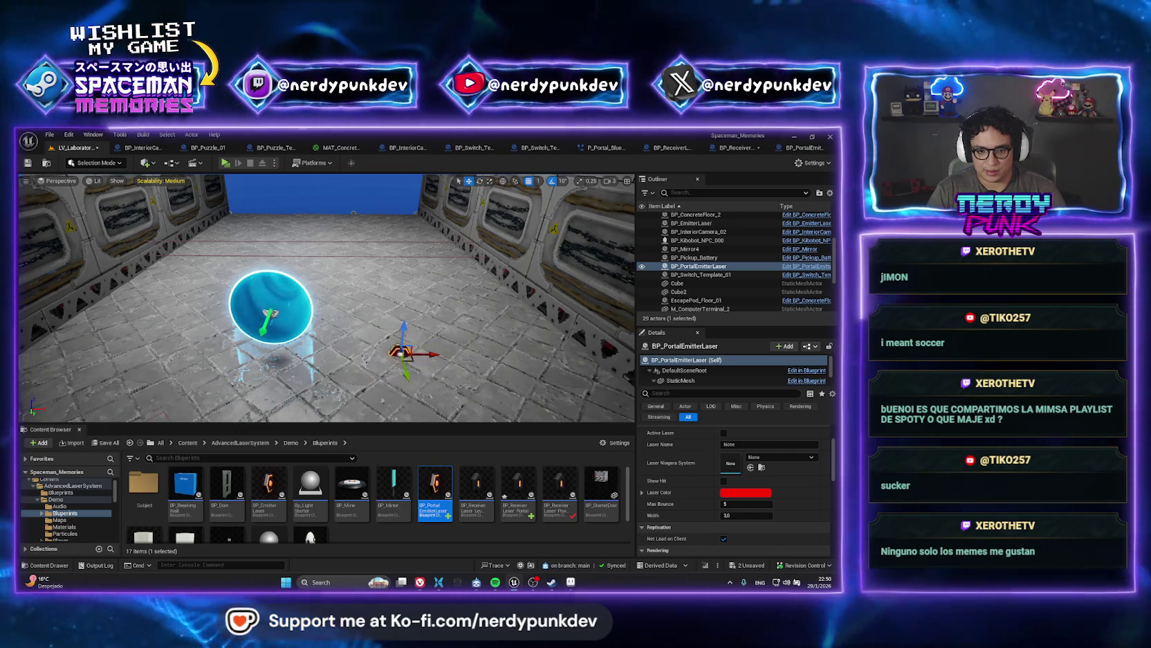
{"action": "mouse_move", "coordinate": [401, 351]}
{"action": "left_mouse_down"}
{"action": "mouse_move", "coordinate": [399, 305]}
{"action": "mouse_move", "coordinate": [407, 310]}
{"action": "left_mouse_up"}
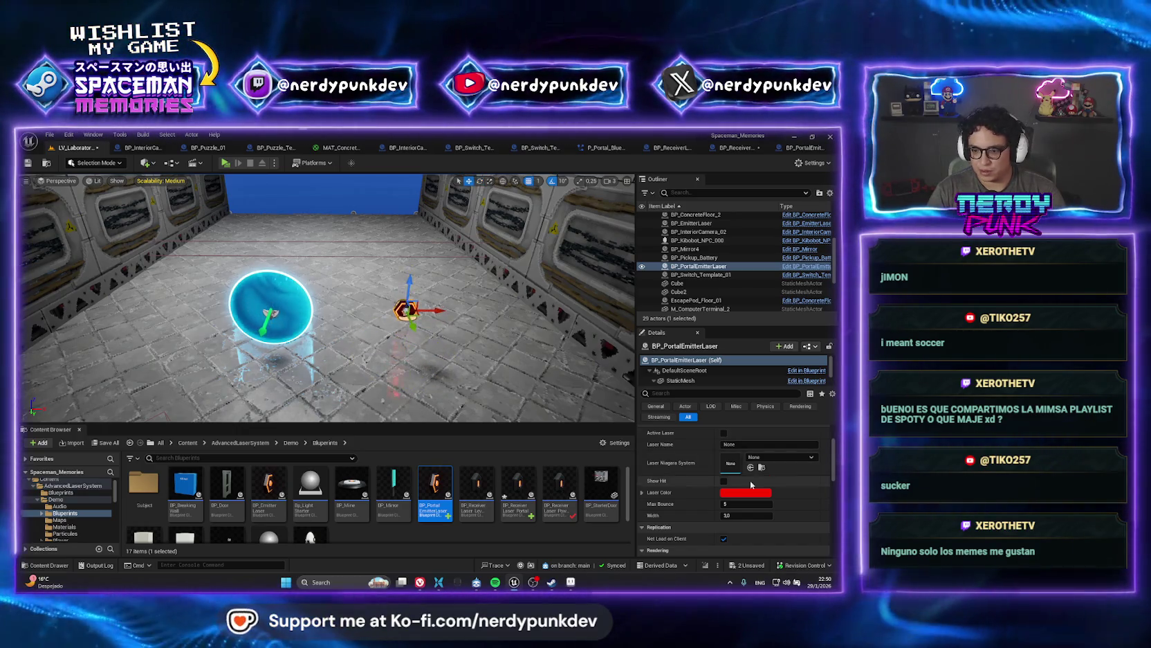
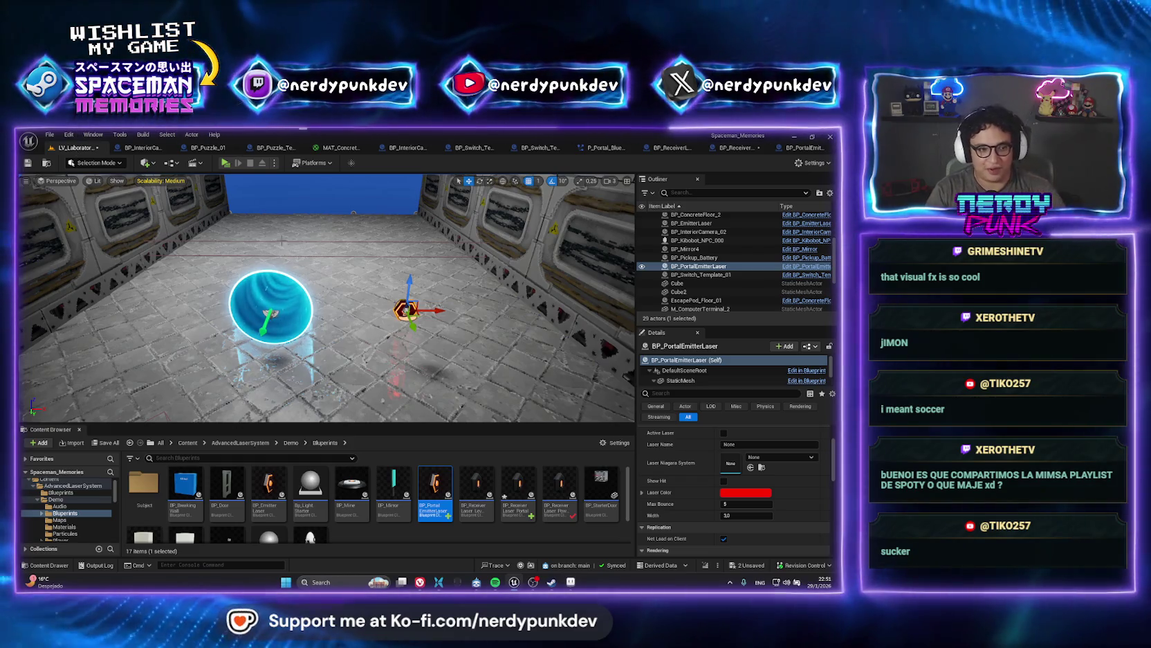
- Set P_Portal_Blueprint's Portal Emitter Laser to BP_PortalEmitterLaser via the eyedropper, then start a play test
{"action": "left_click_drag", "start_coordinate": [326, 297], "coordinate": [171, 386]}
{"action": "left_click", "coordinate": [292, 284]}
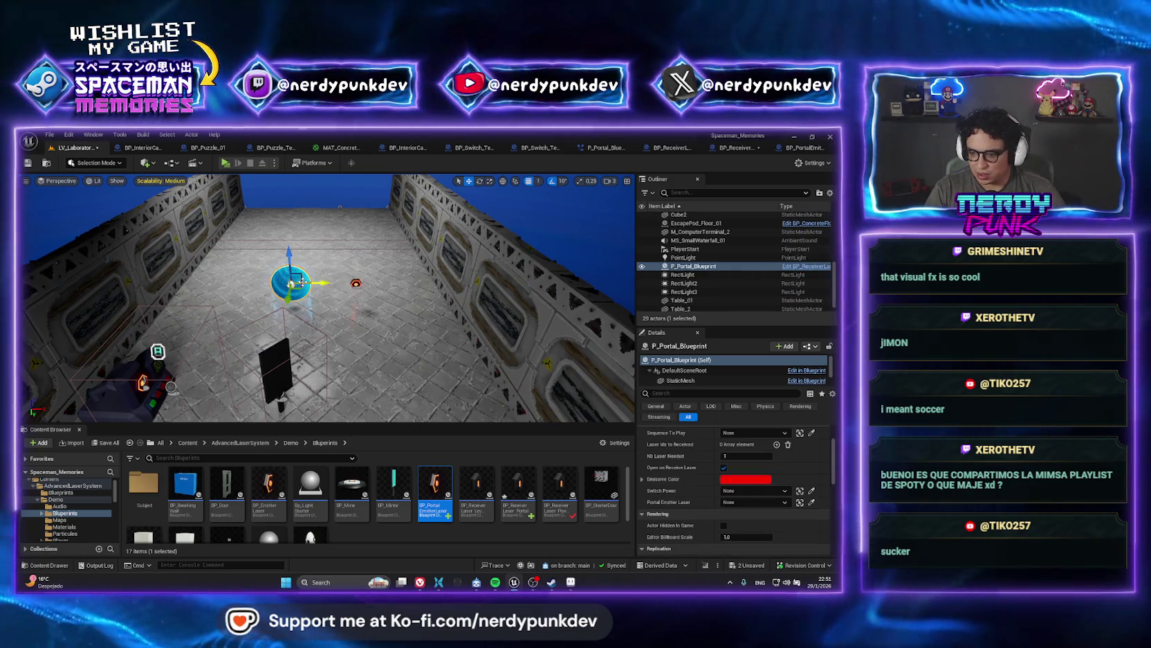
{"action": "left_click", "coordinate": [811, 503]}
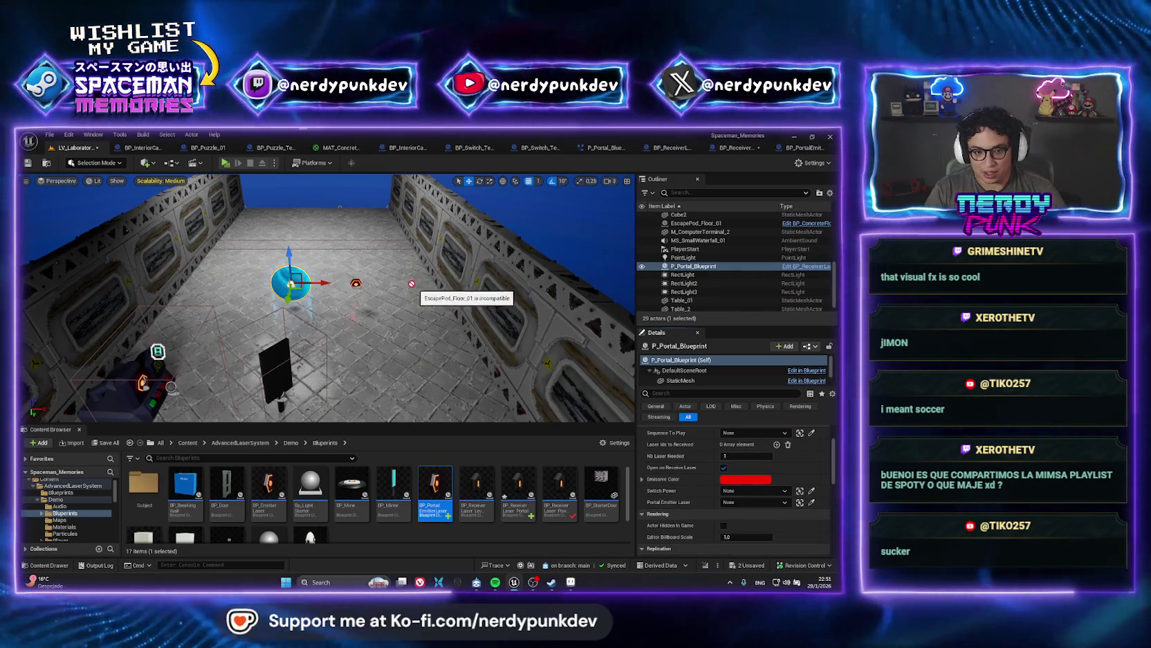
{"action": "left_click", "coordinate": [158, 351]}
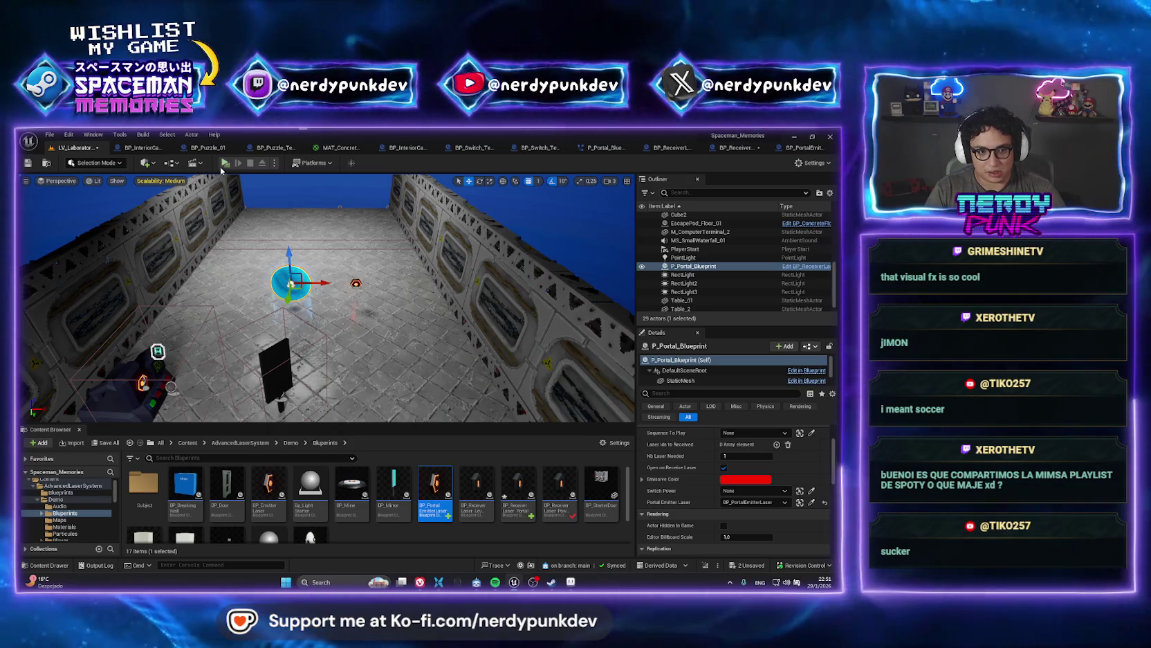
{"action": "left_click", "coordinate": [225, 163]}
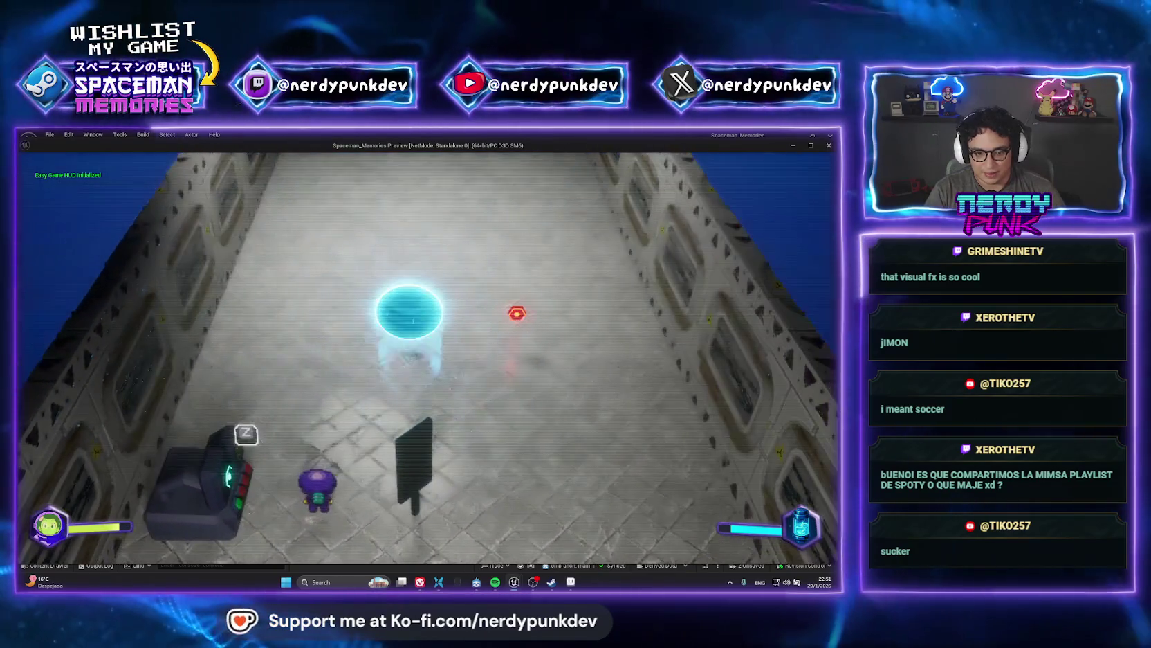
- Walk the character toward the portal, stop the play test, and focus the editor camera on the portal
{"action": "key", "text": "w"}
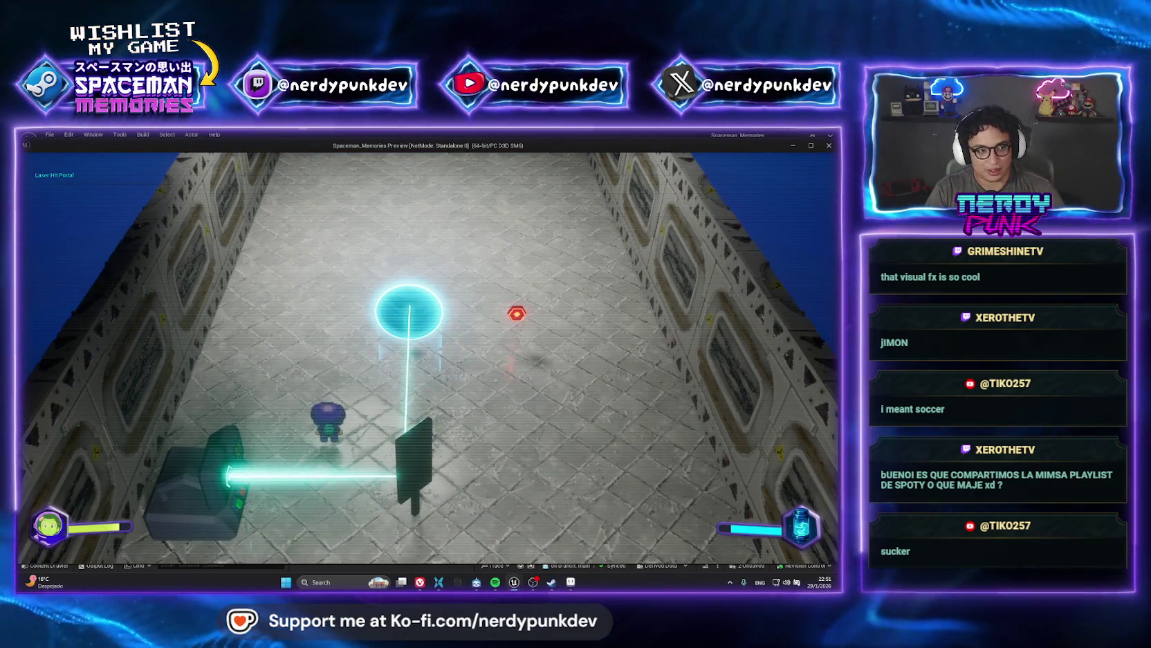
{"action": "key", "text": "Escape"}
{"action": "key", "text": "f"}
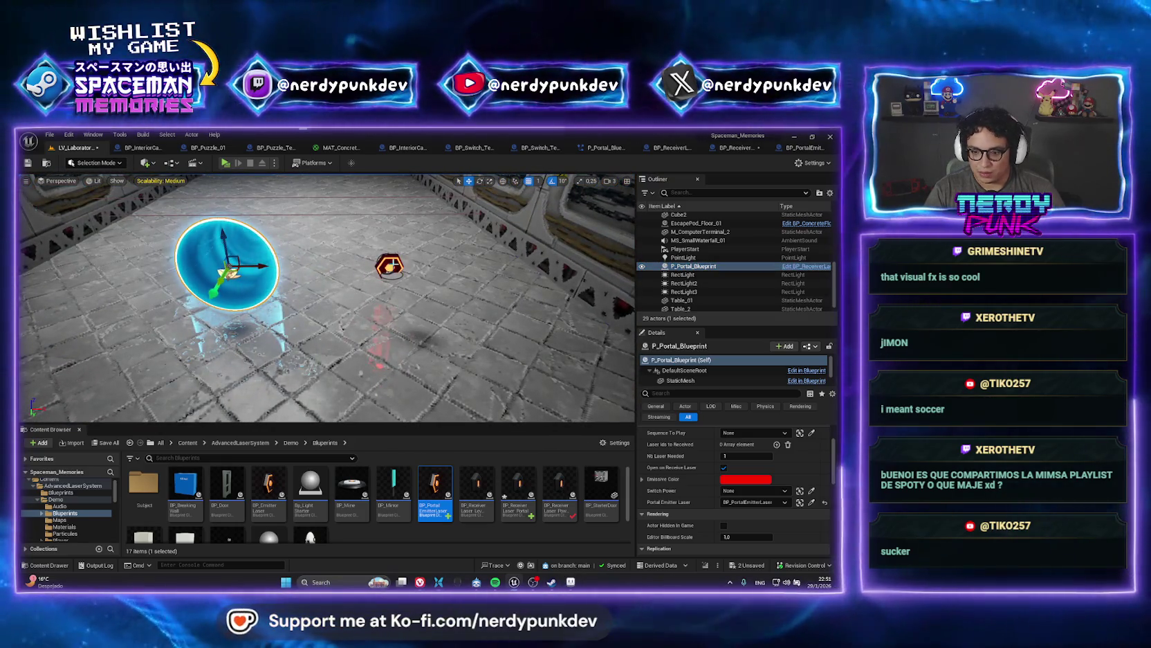
- Select the BP_PortalEmitterLaser actor and open its Blueprint from the Content Browser
{"action": "left_click", "coordinate": [390, 265]}
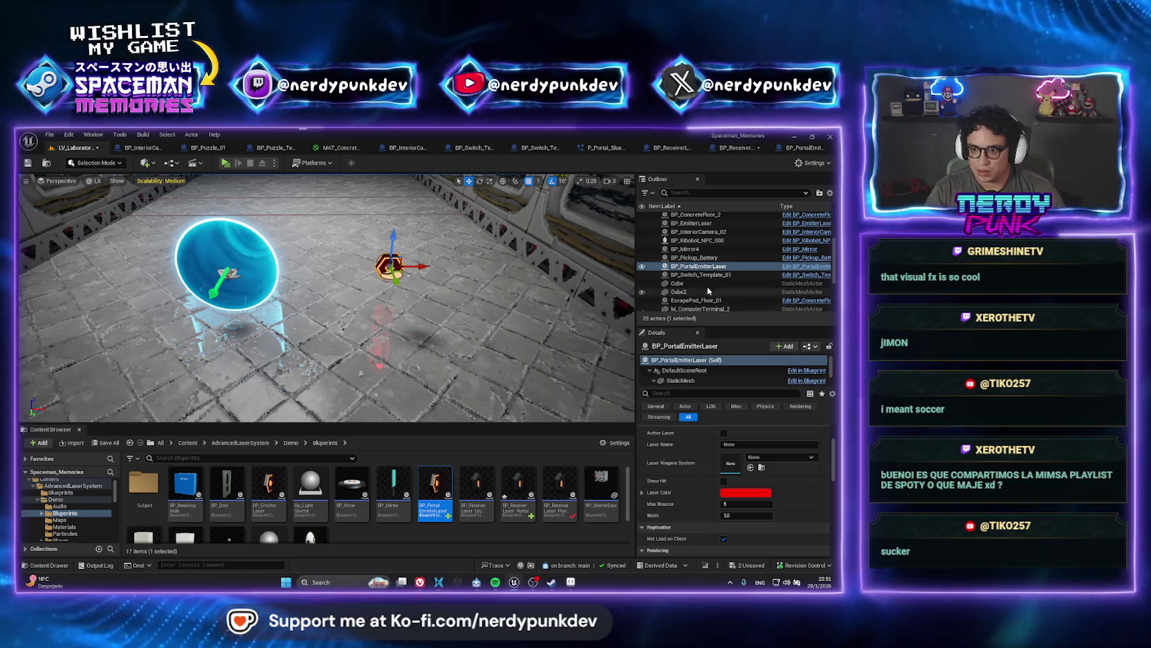
{"action": "right_click", "coordinate": [692, 265]}
{"action": "left_click", "coordinate": [566, 346]}
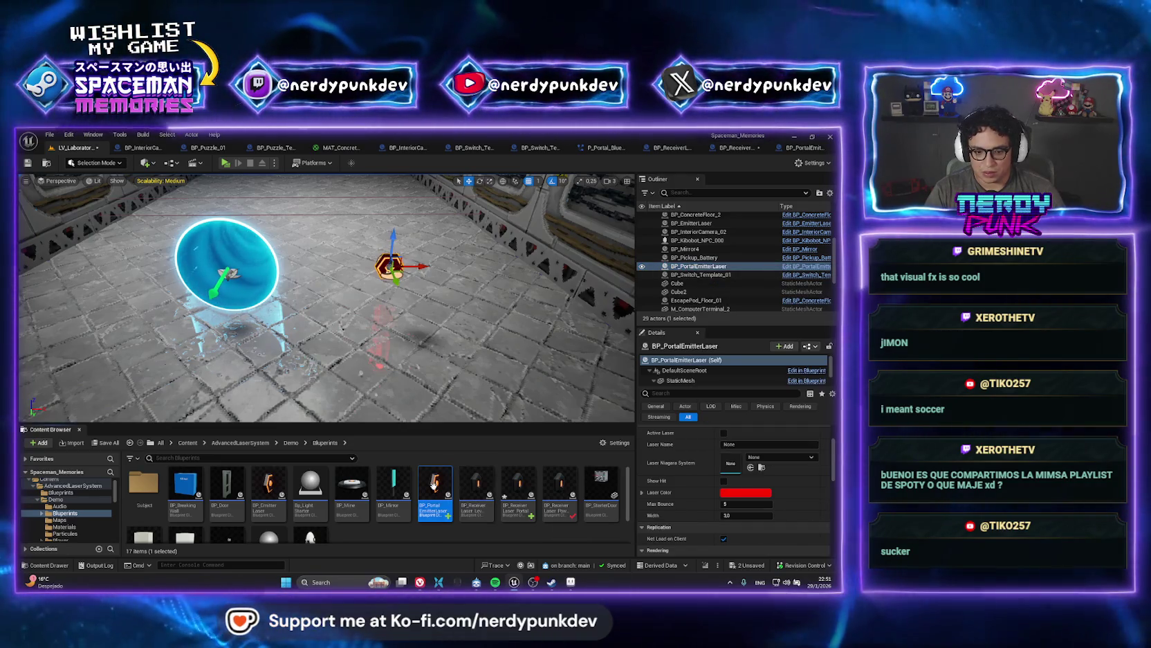
{"action": "double_click", "coordinate": [434, 488]}
- Switch to the BP_ReceiverLaser_PowerTrigger event graph
{"action": "scroll", "coordinate": [366, 373], "scroll_direction": "down", "scroll_amount": 2}
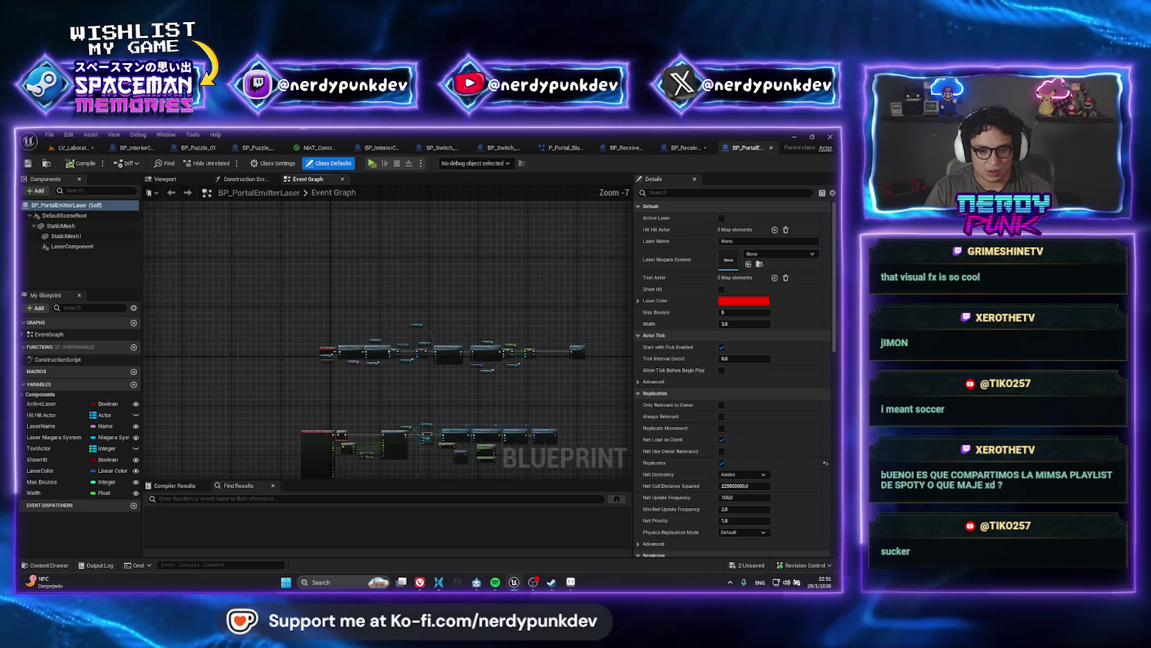
{"action": "scroll", "coordinate": [388, 342], "scroll_direction": "up", "scroll_amount": 4}
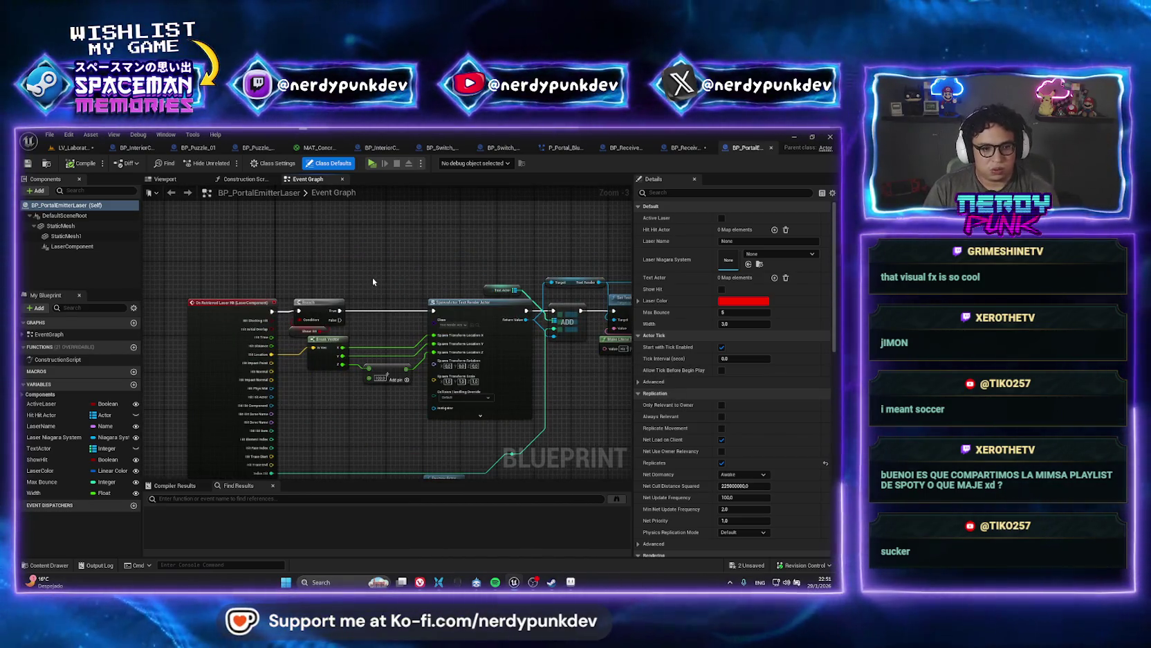
{"action": "scroll", "coordinate": [377, 270], "scroll_direction": "down", "scroll_amount": 1}
{"action": "left_click", "coordinate": [621, 148]}
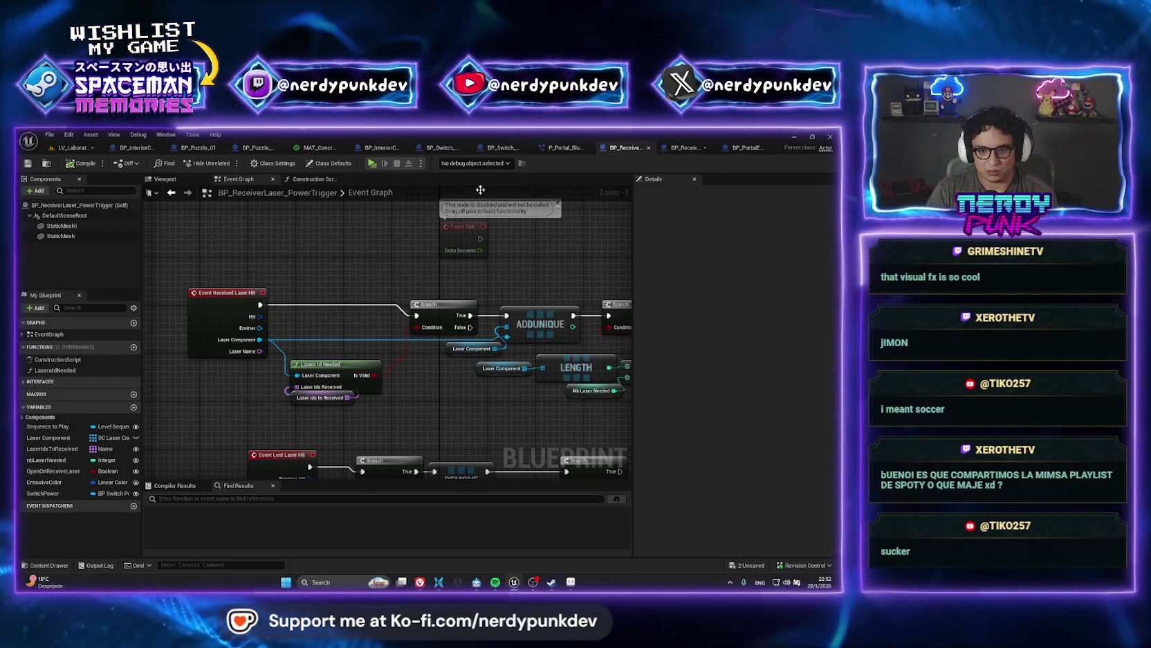
- Check BP_Switch_Template_01, then in BP_ReceiverLaser_Portal move the Laser Component node below the two Enable nodes
{"action": "left_click", "coordinate": [501, 147]}
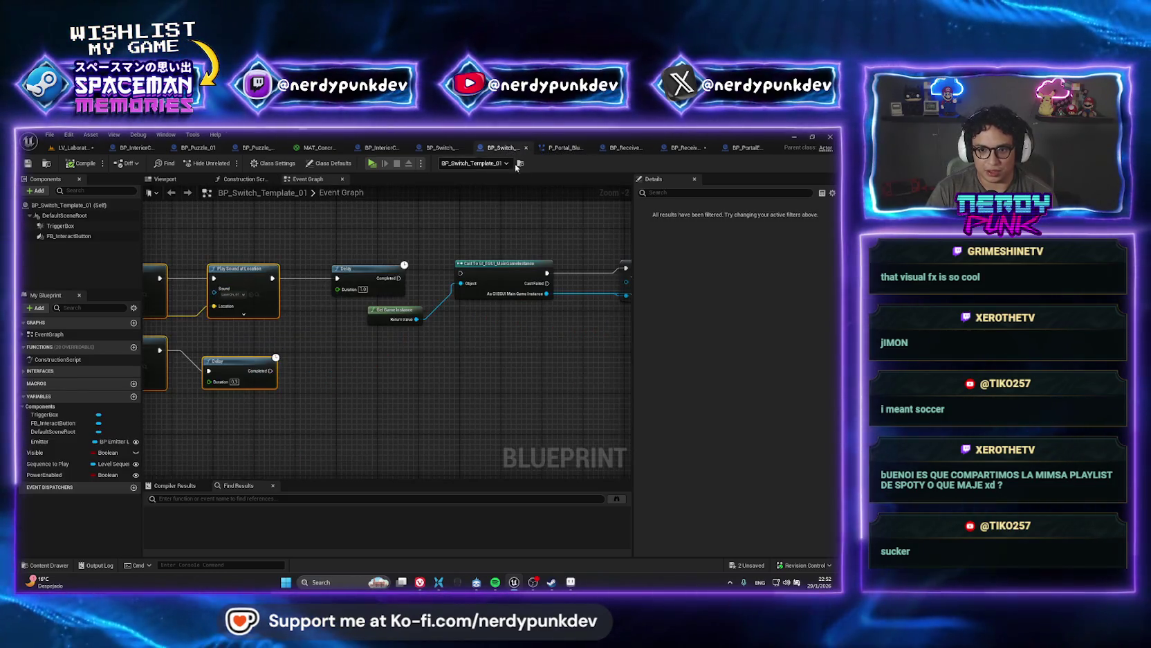
{"action": "left_click_drag", "start_coordinate": [388, 234], "coordinate": [506, 223]}
{"action": "left_click", "coordinate": [685, 147]}
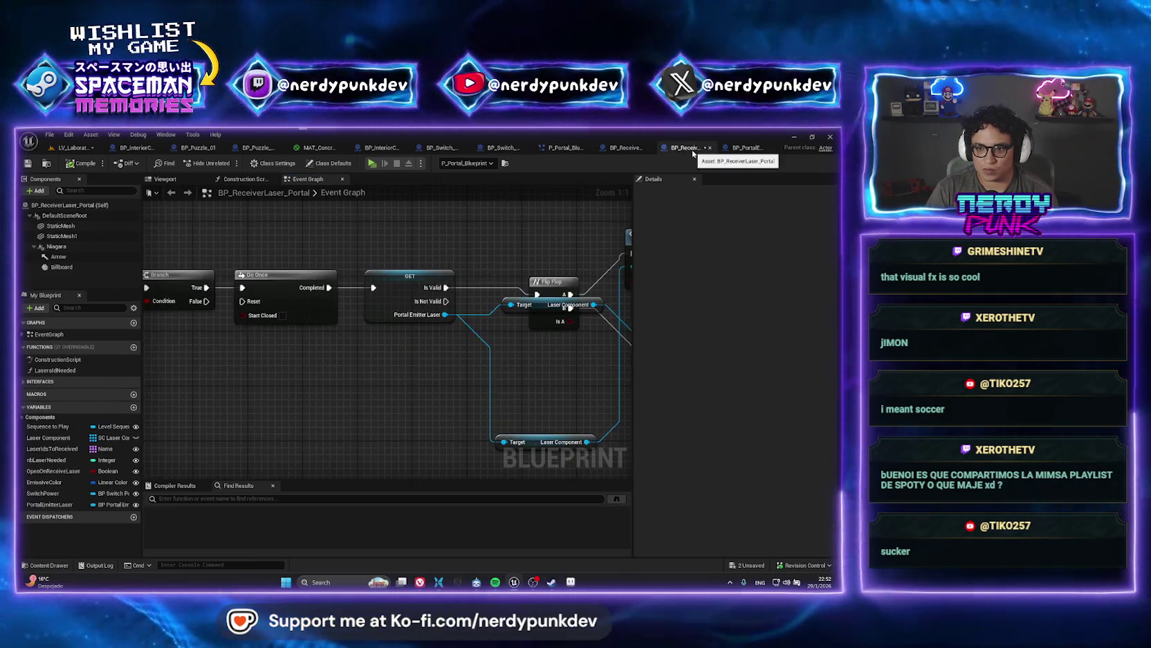
{"action": "left_click_drag", "start_coordinate": [569, 307], "coordinate": [409, 335]}
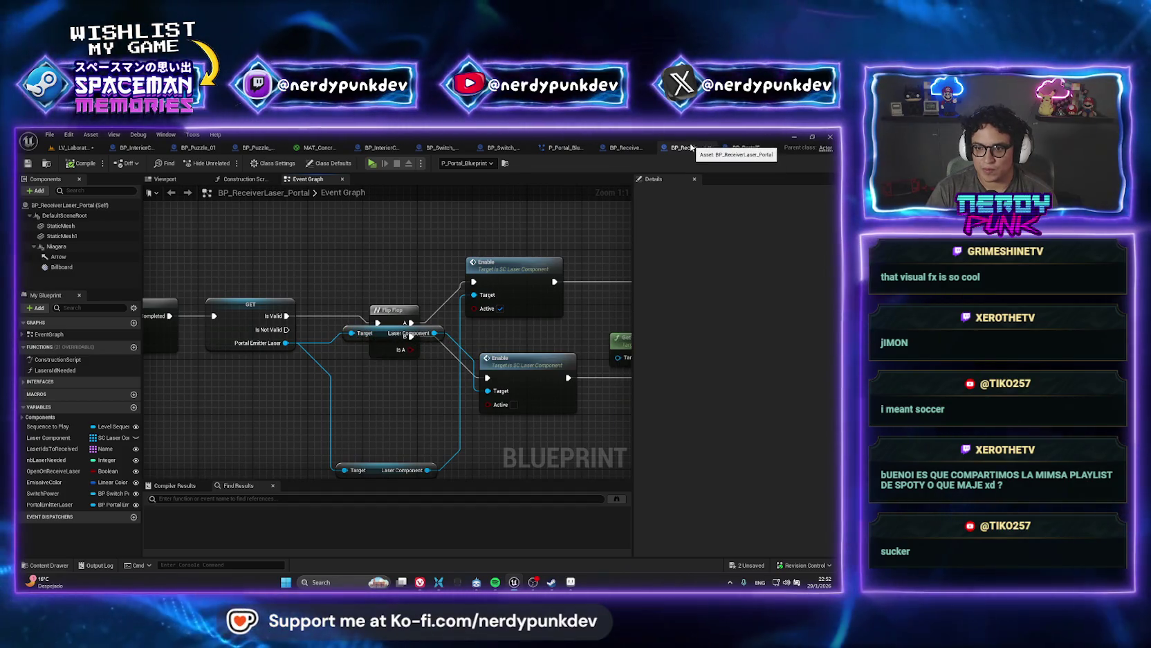
{"action": "mouse_move", "coordinate": [380, 335]}
{"action": "left_mouse_down"}
{"action": "mouse_move", "coordinate": [379, 410]}
{"action": "mouse_move", "coordinate": [387, 396]}
{"action": "left_mouse_up"}
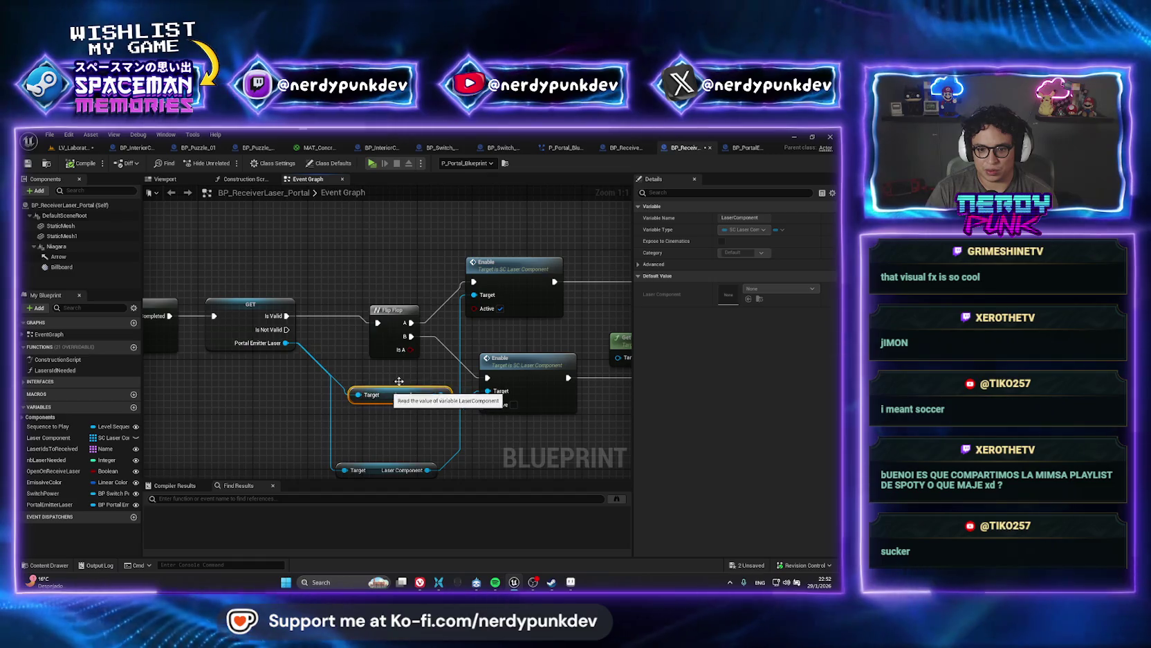
{"action": "left_click", "coordinate": [534, 330]}
{"action": "scroll", "coordinate": [533, 330], "scroll_direction": "down", "scroll_amount": 2}
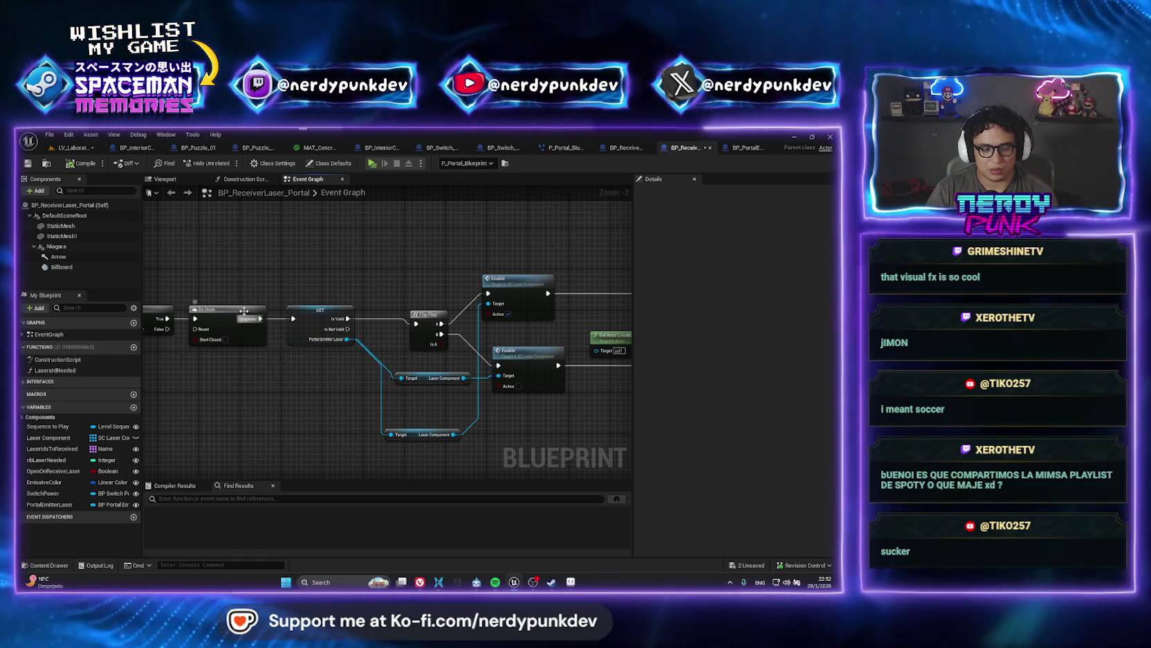
- Inspect the receiver's Print String, Branch, Do Once, ADDUNIQUE and LENGTH nodes, then replay LV_Laboratory
{"action": "left_click", "coordinate": [745, 148]}
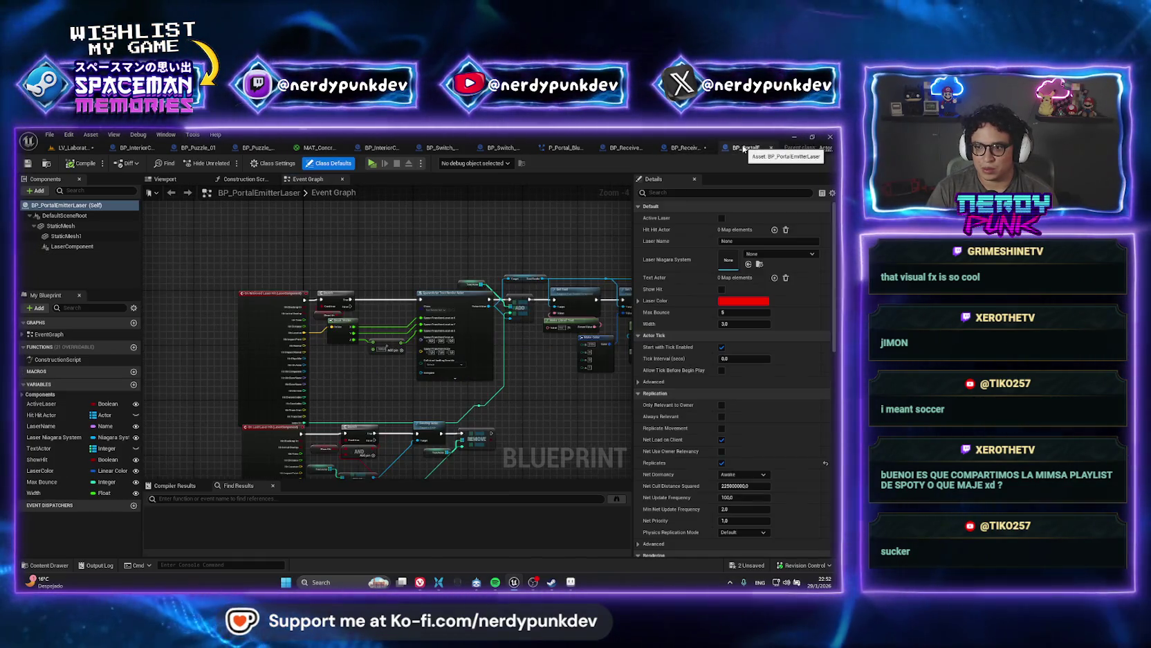
{"action": "left_click", "coordinate": [685, 149]}
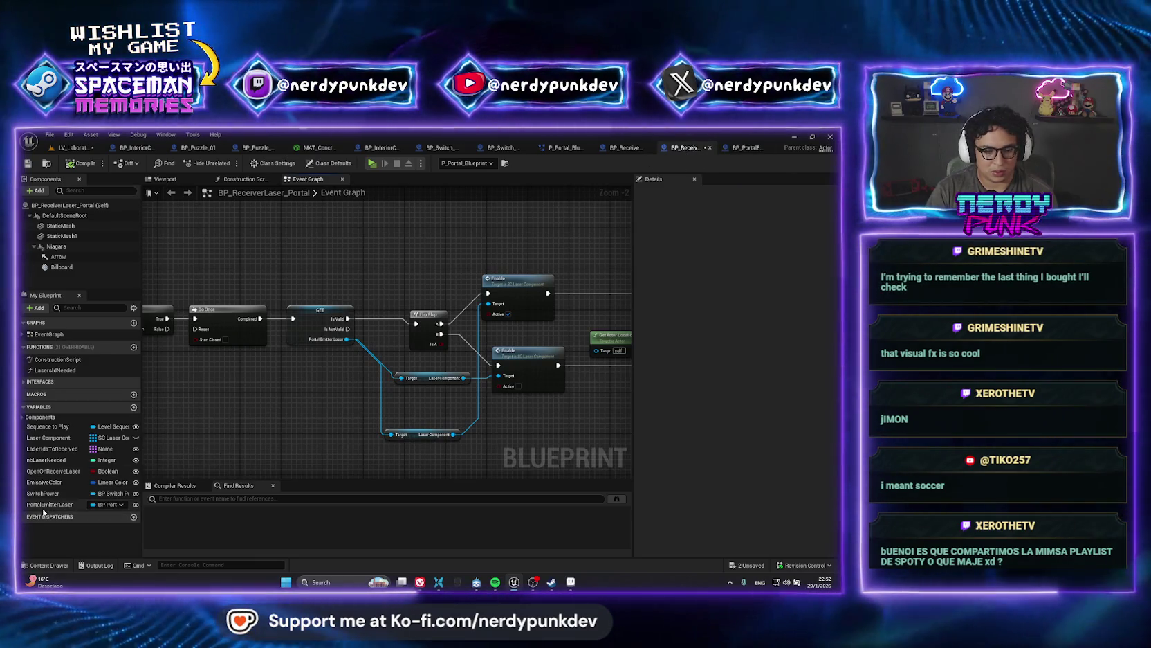
{"action": "scroll", "coordinate": [369, 344], "scroll_direction": "up", "scroll_amount": 2}
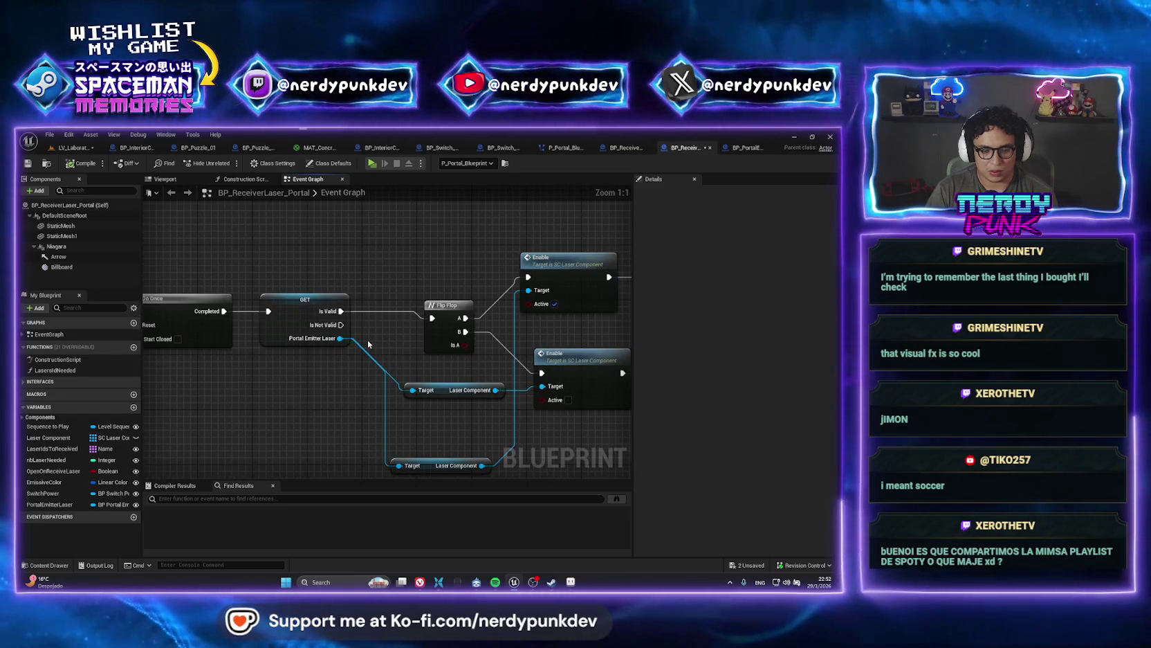
{"action": "scroll", "coordinate": [368, 344], "scroll_direction": "down", "scroll_amount": 2}
{"action": "left_click_drag", "start_coordinate": [325, 358], "coordinate": [493, 382]}
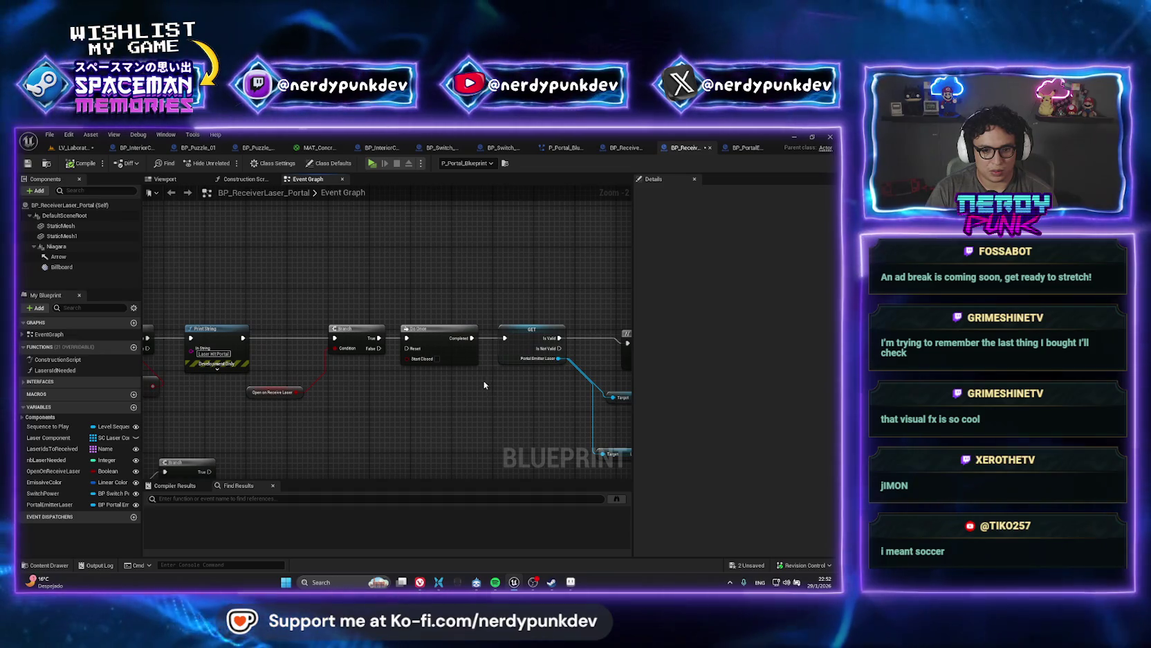
{"action": "left_click_drag", "start_coordinate": [298, 394], "coordinate": [428, 389]}
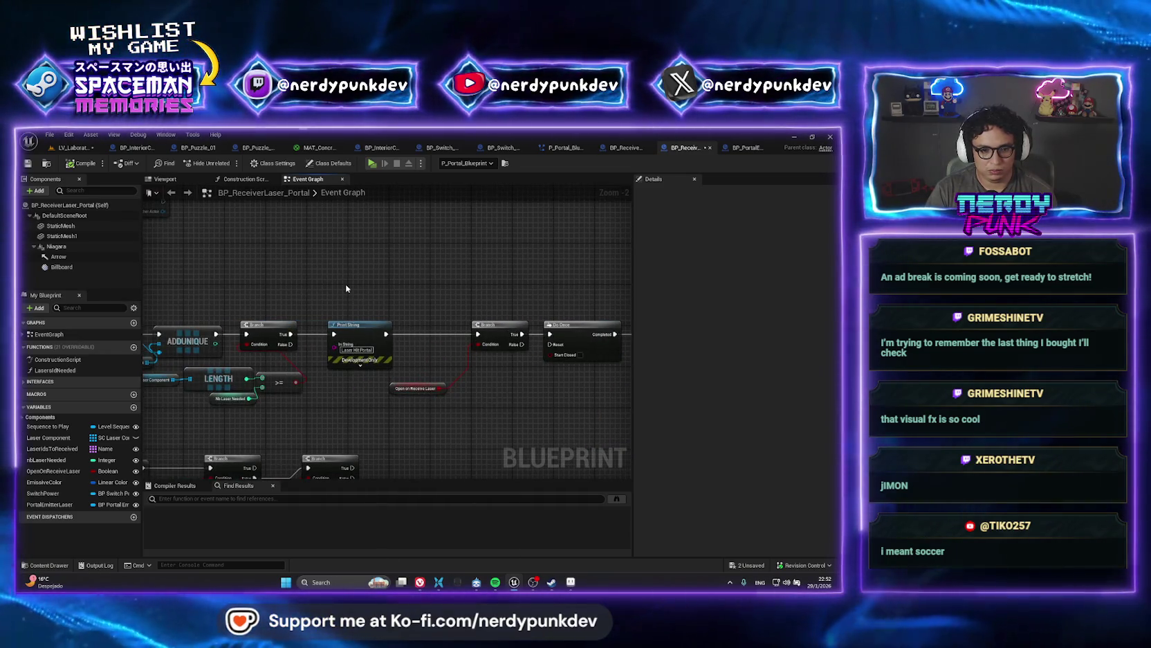
{"action": "left_click", "coordinate": [102, 145]}
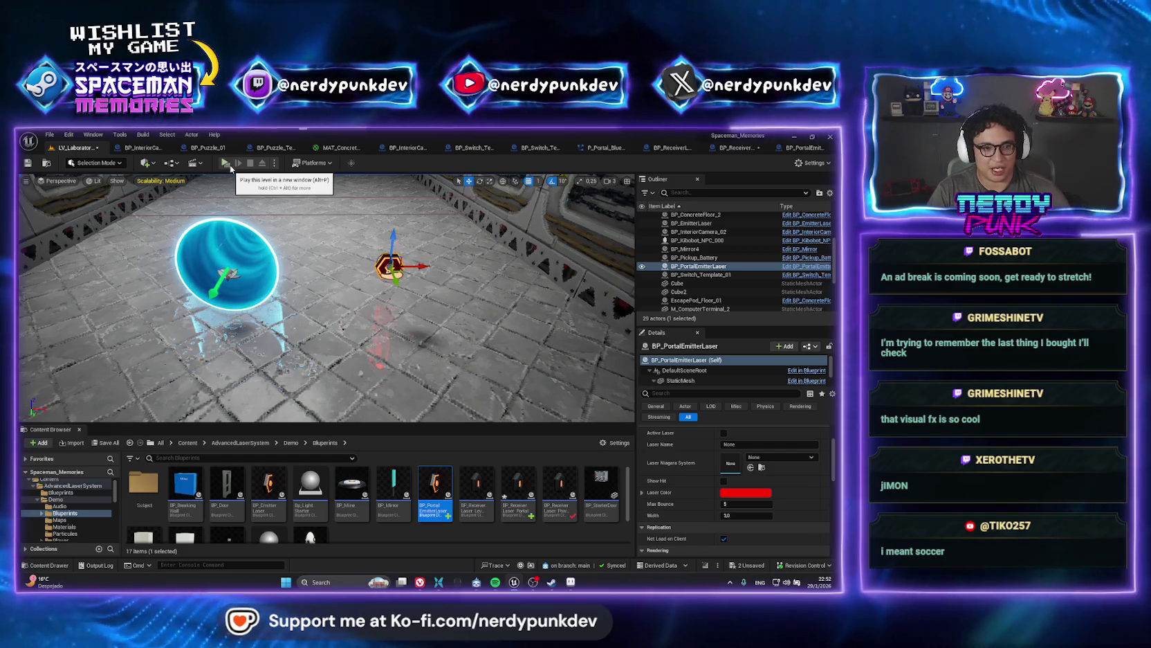
{"action": "left_click", "coordinate": [226, 163]}
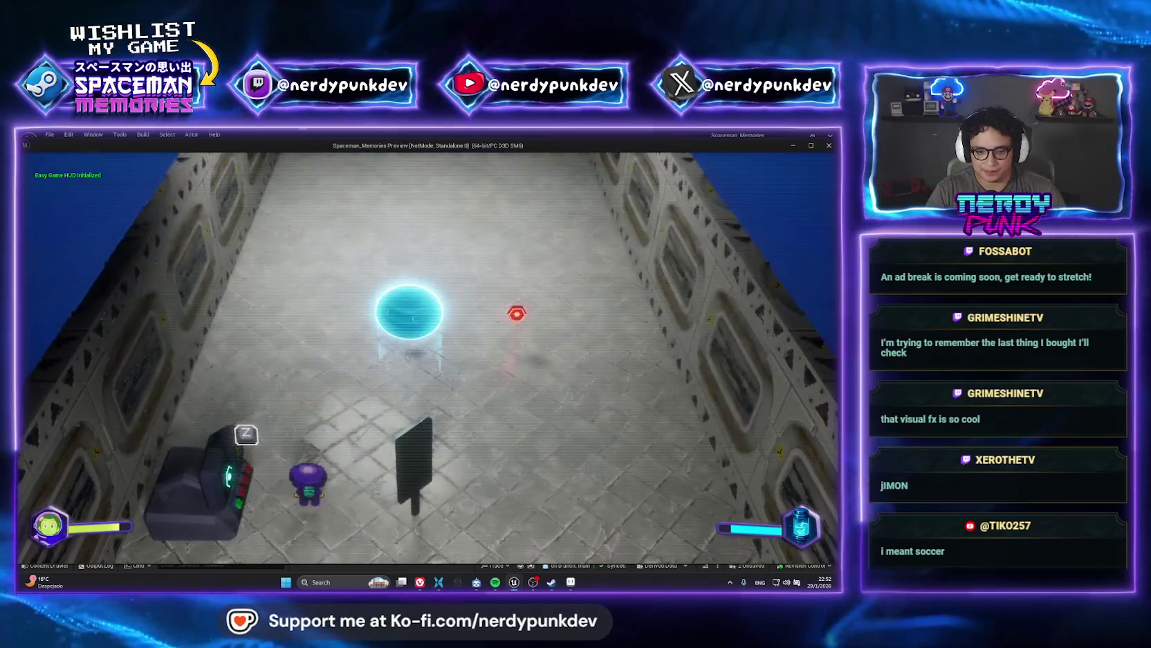
- Walk the character past the portal and back to the emitter, fire the laser with Z, then exit the preview
{"action": "key", "text": "d"}
{"action": "key", "text": "w"}
{"action": "key", "text": "a"}
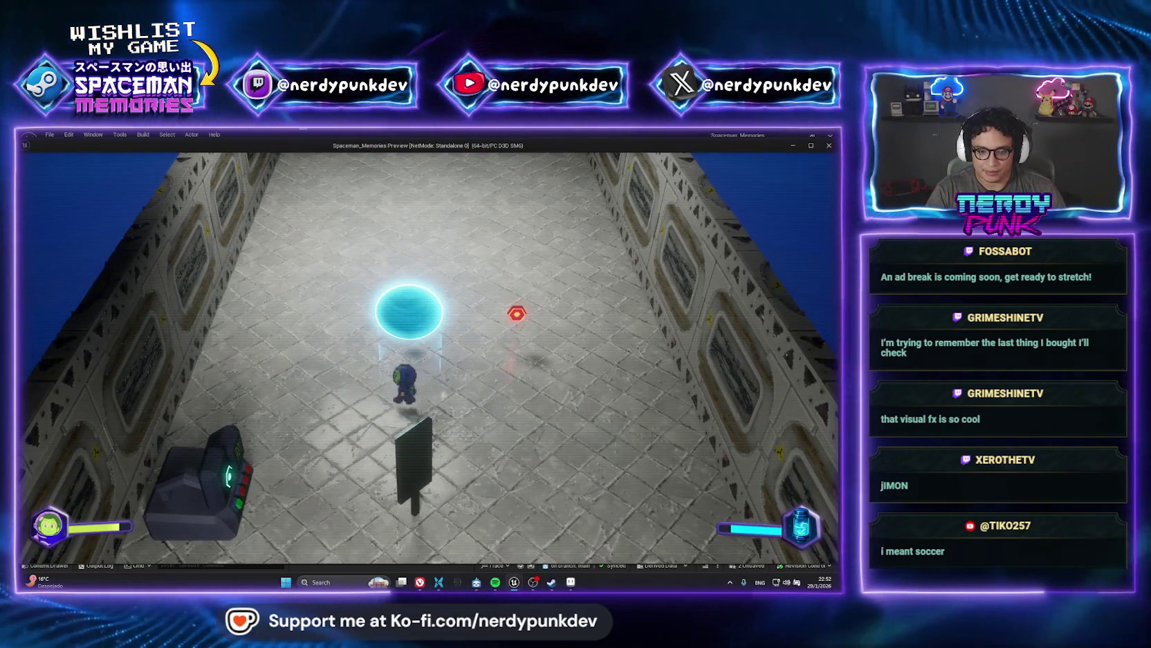
{"action": "key", "text": "w"}
{"action": "key", "text": "s"}
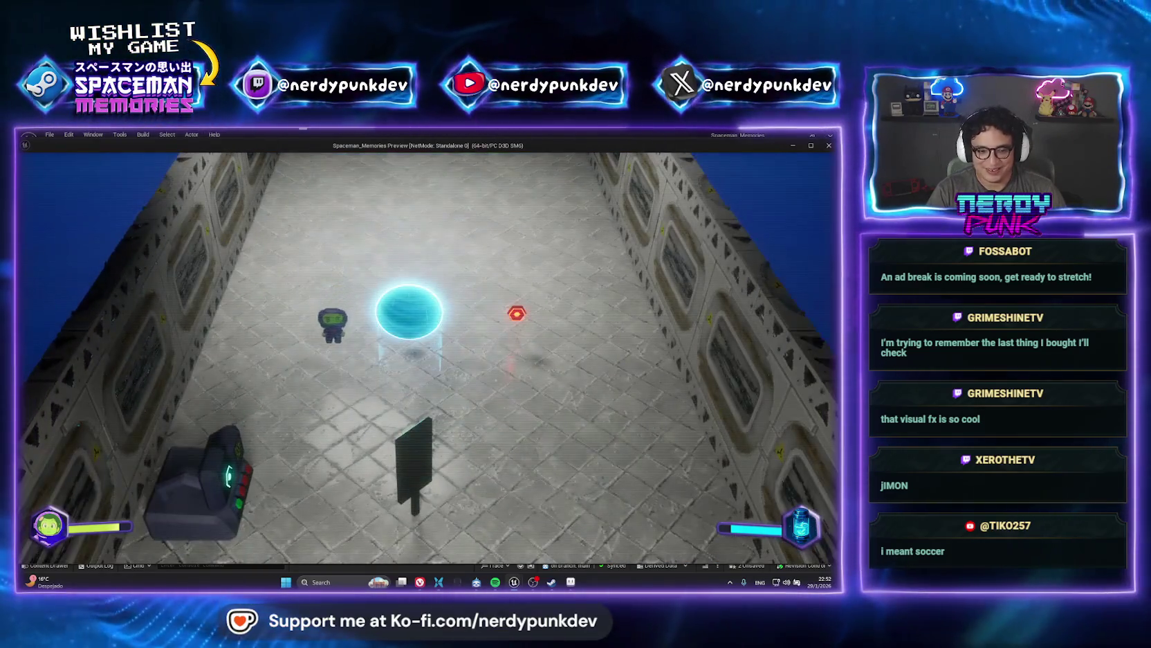
{"action": "key", "text": "s"}
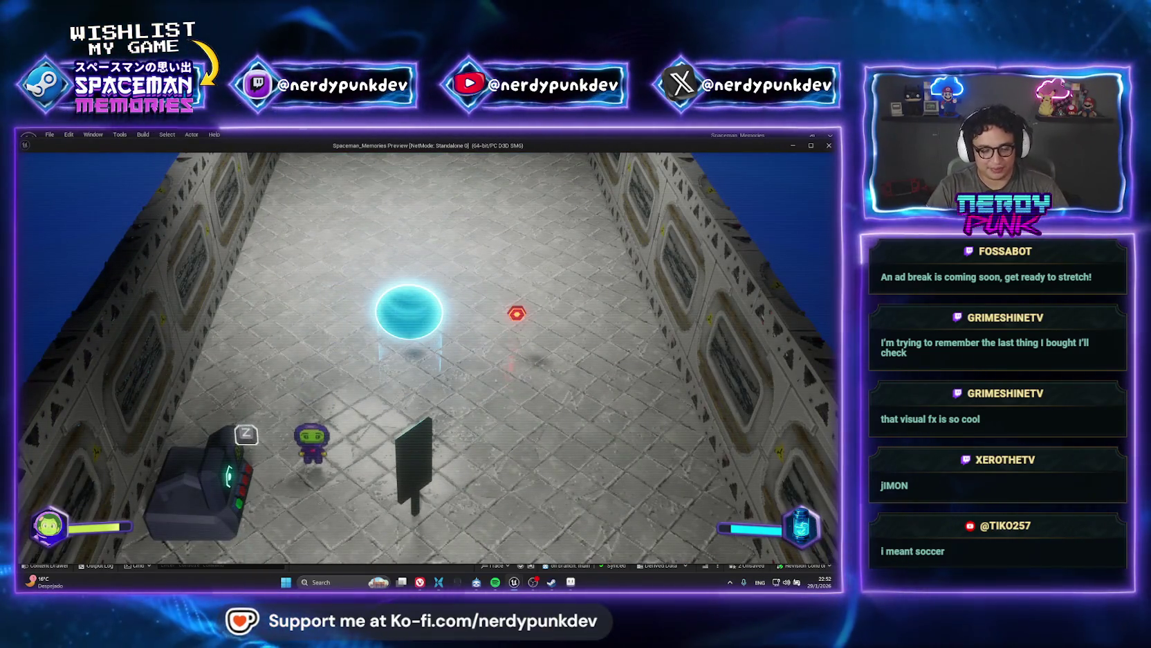
{"action": "key", "text": "s"}
{"action": "key", "text": "z"}
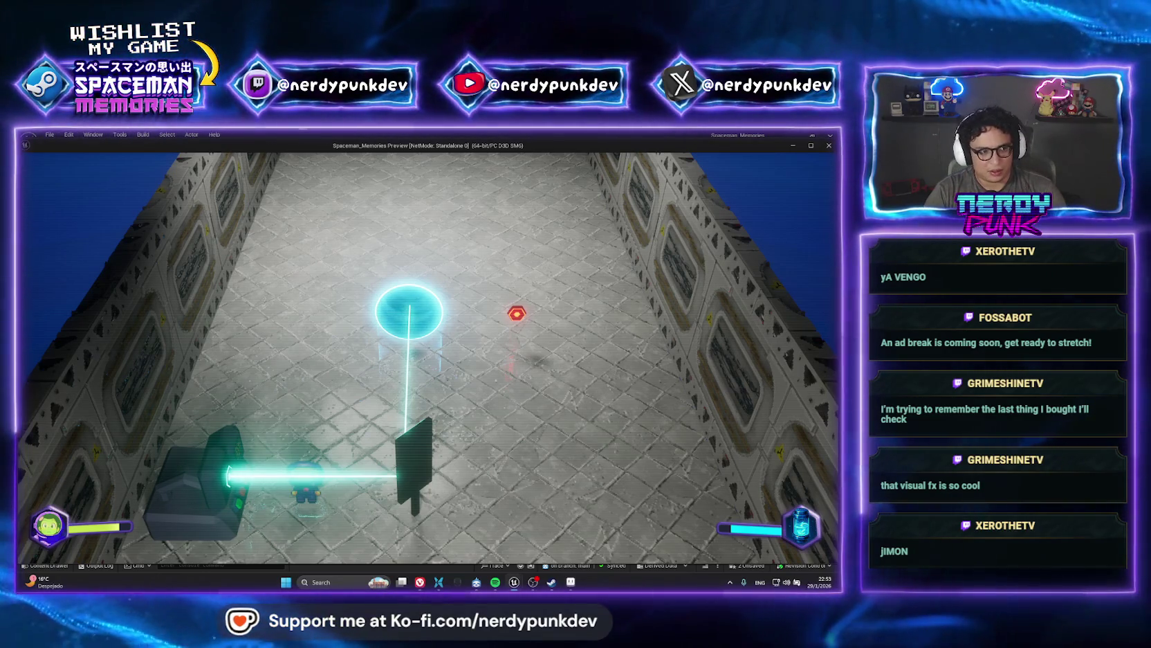
{"action": "key", "text": "a"}
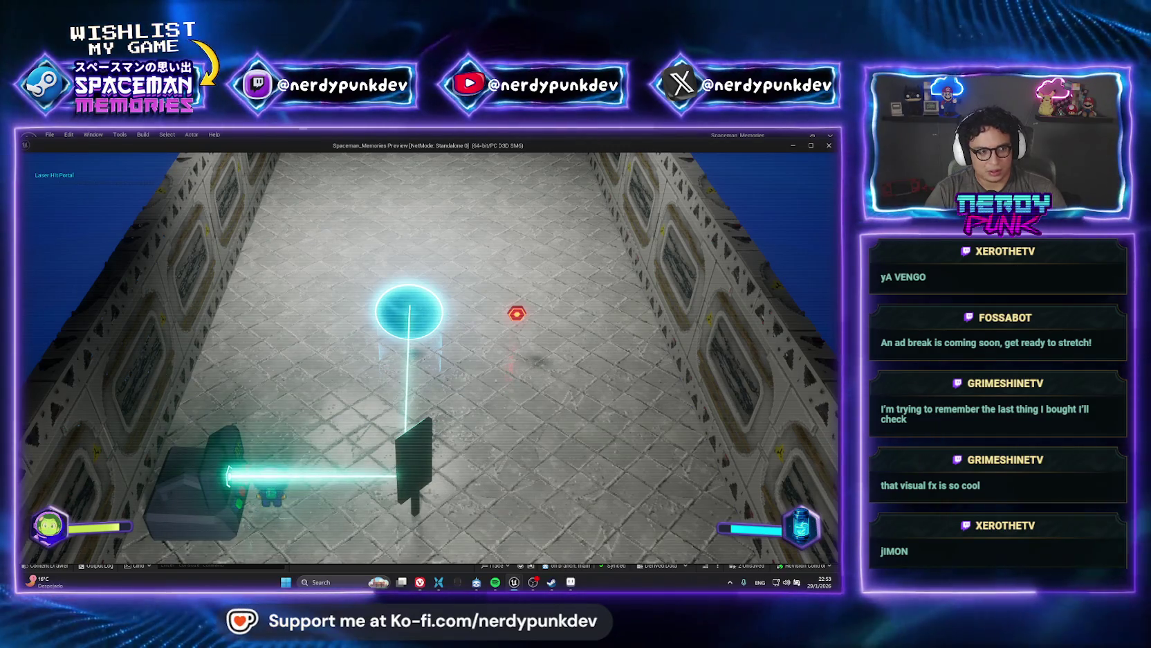
{"action": "key", "text": "Escape"}
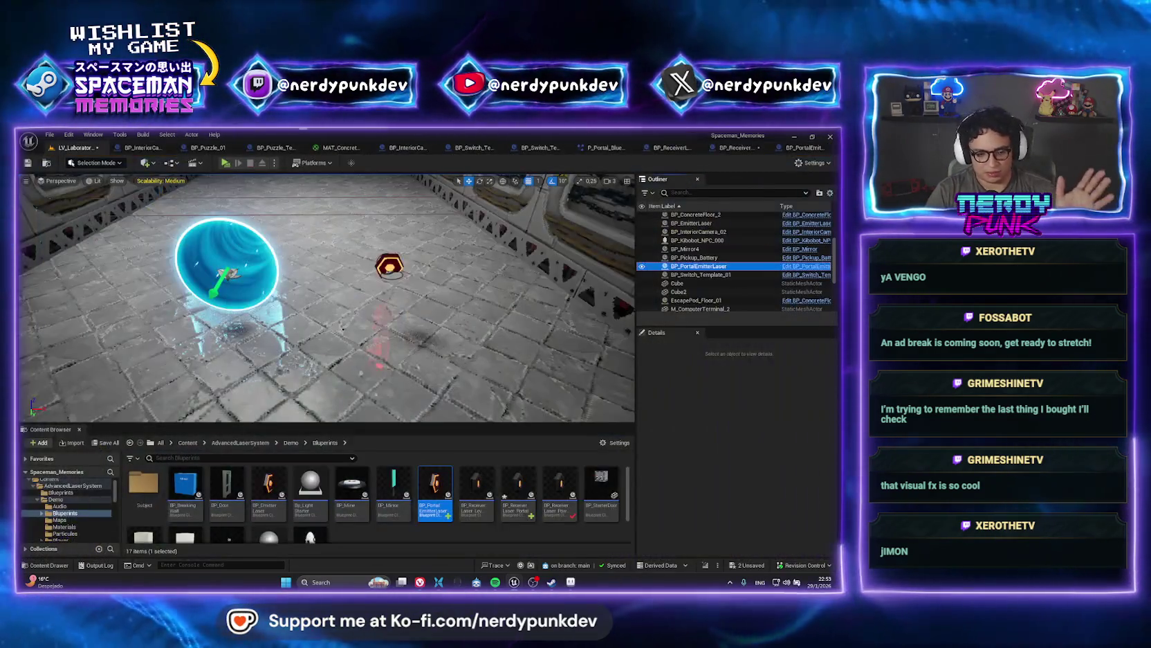
- Open the portal's BP_ReceiverLaser_Portal Blueprint graph and bring the Do Once node into view
{"action": "left_click", "coordinate": [228, 270]}
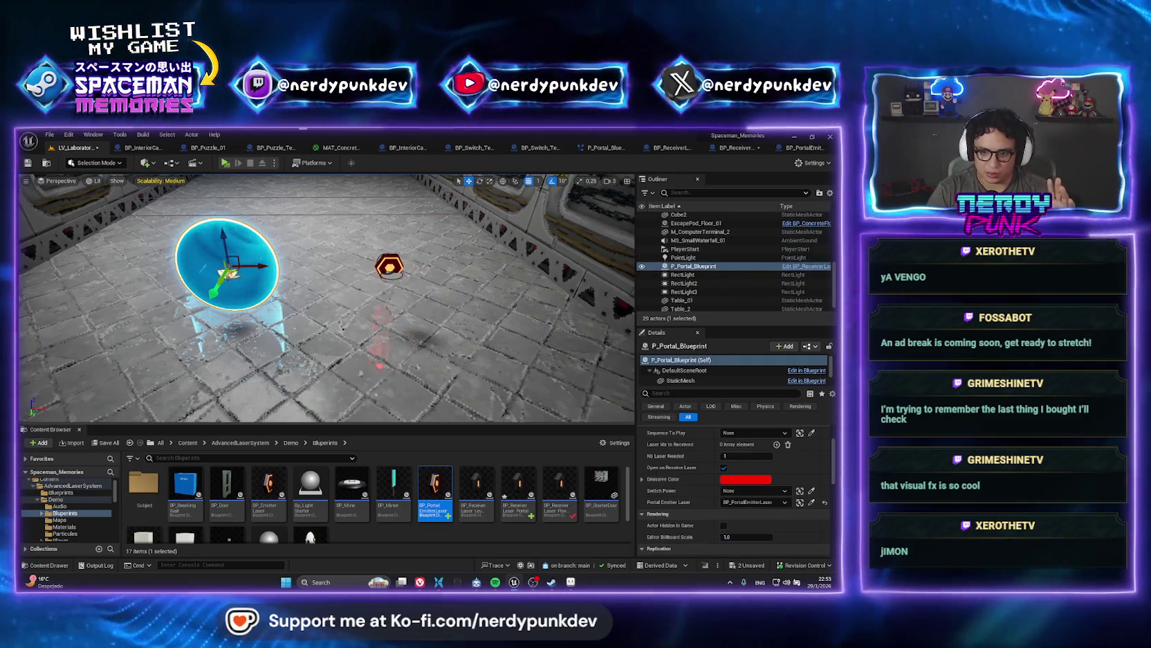
{"action": "right_click", "coordinate": [708, 266]}
{"action": "left_click", "coordinate": [757, 289]}
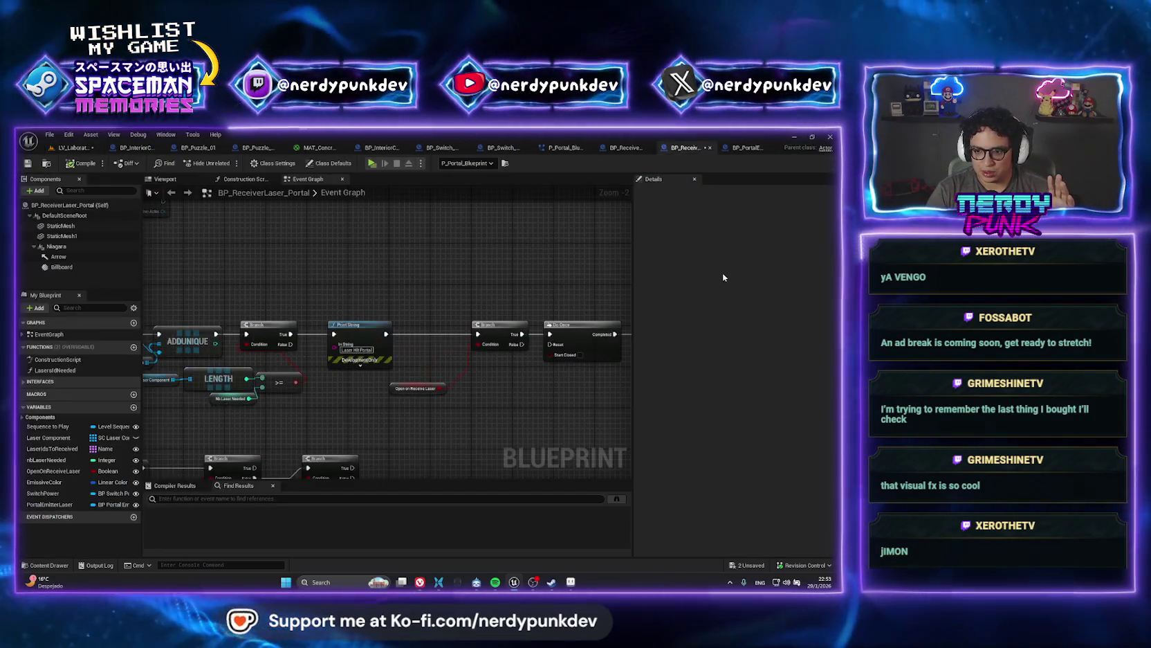
{"action": "left_click", "coordinate": [72, 147]}
{"action": "right_click", "coordinate": [684, 266]}
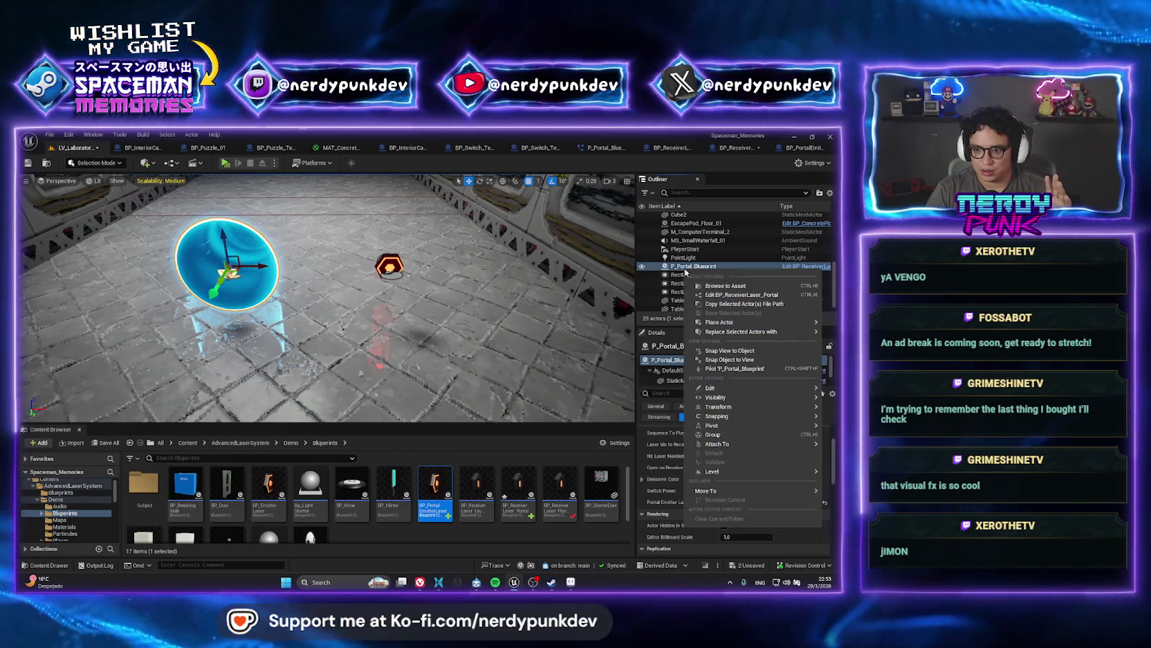
{"action": "left_click", "coordinate": [710, 288]}
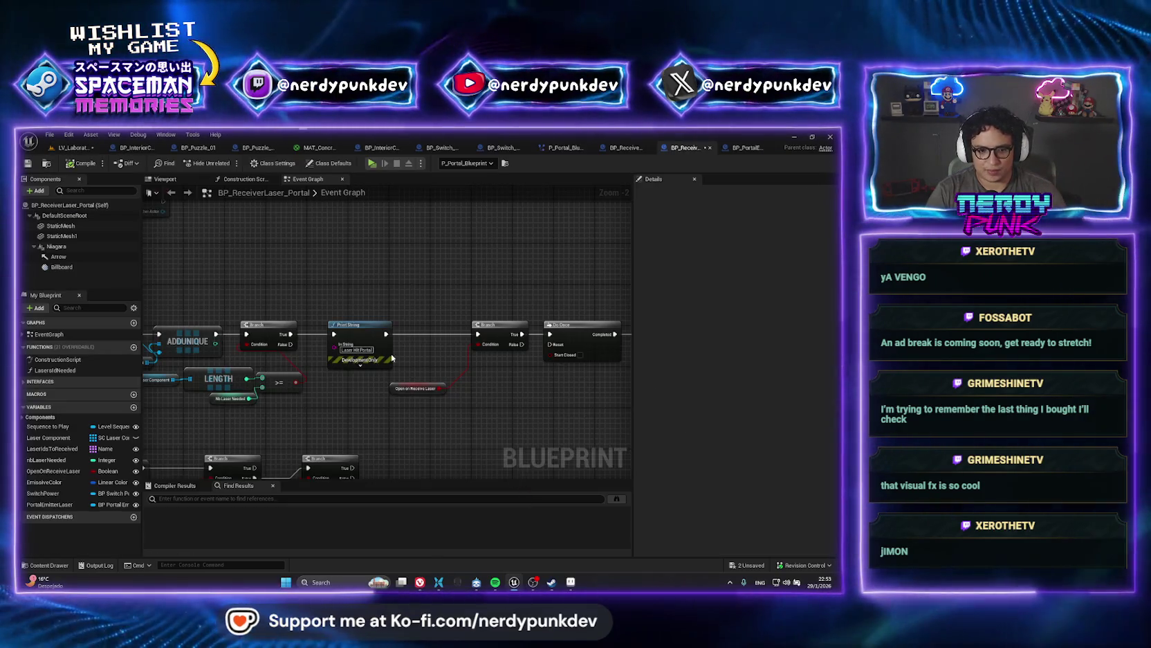
{"action": "scroll", "coordinate": [360, 374], "scroll_direction": "up", "scroll_amount": 2}
{"action": "left_click_drag", "start_coordinate": [314, 396], "coordinate": [440, 399]}
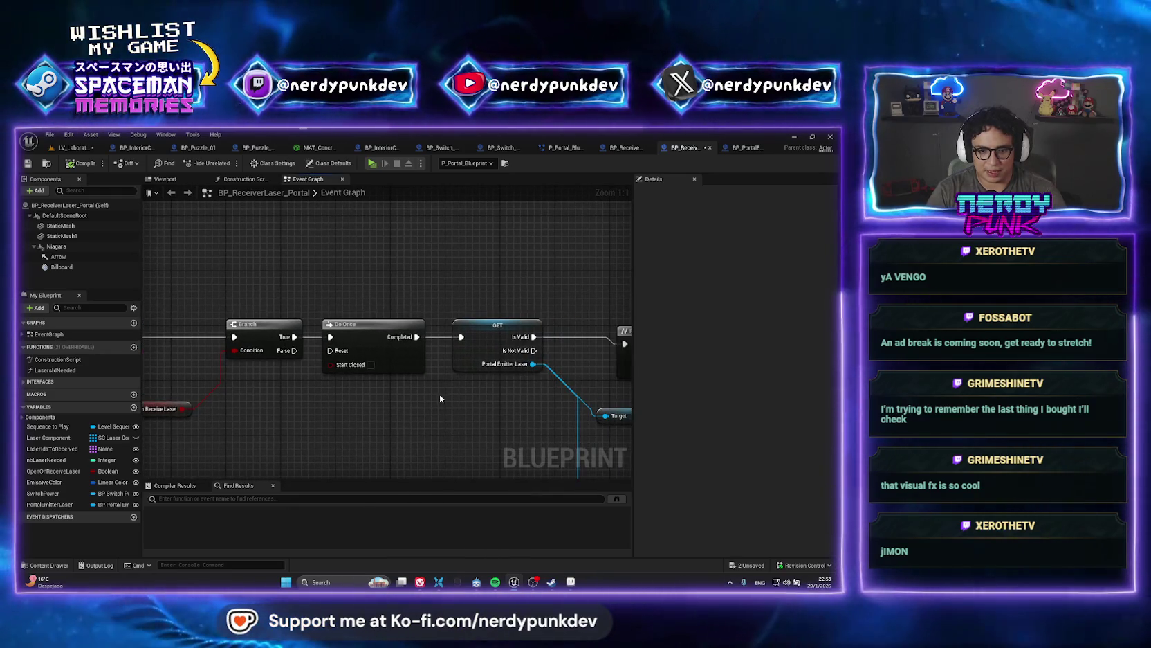
- Delete the Do Once node and wire Branch True directly into the GET node
{"action": "left_click", "coordinate": [364, 338]}
{"action": "key", "text": "Delete"}
{"action": "left_click_drag", "start_coordinate": [294, 336], "coordinate": [474, 343]}
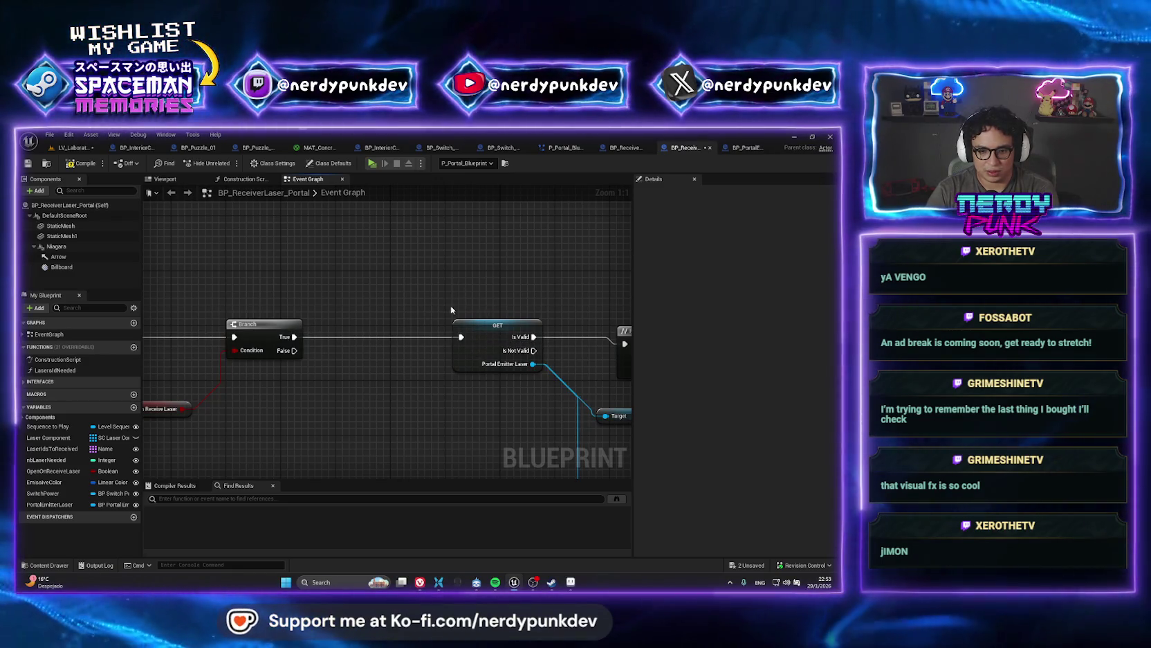
{"action": "left_click", "coordinate": [488, 331]}
{"action": "scroll", "coordinate": [345, 366], "scroll_direction": "down", "scroll_amount": 5}
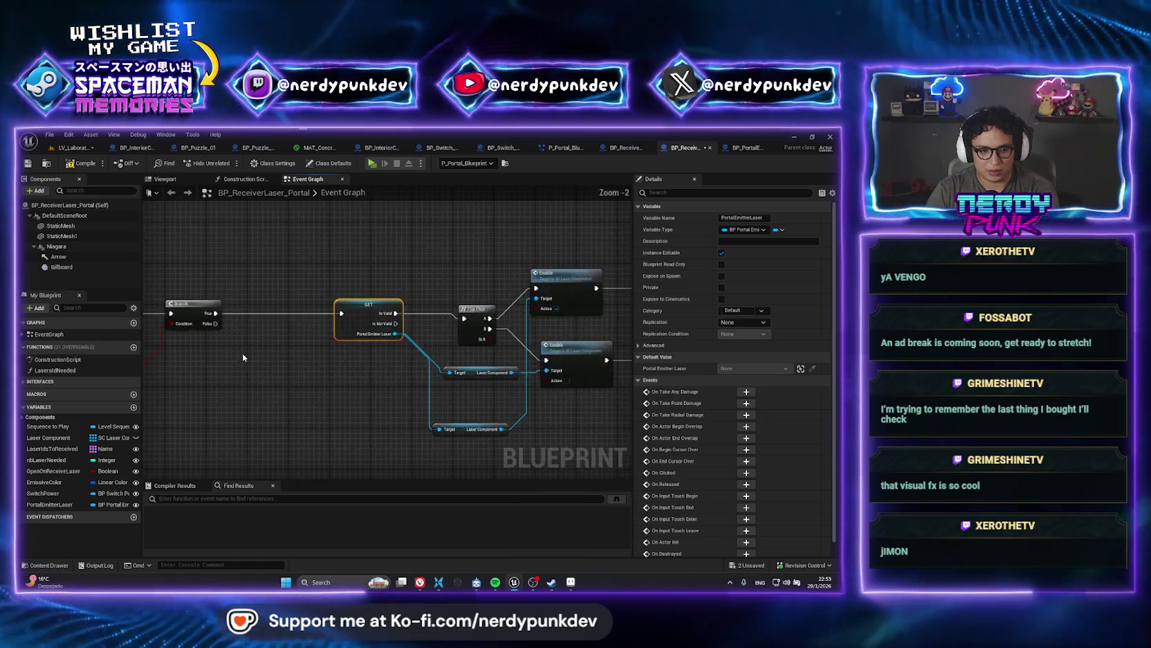
{"action": "scroll", "coordinate": [242, 353], "scroll_direction": "up", "scroll_amount": 2}
- Move Print String after Play Sound and connect a Branch True pin to the next Branch
{"action": "left_click", "coordinate": [299, 358]}
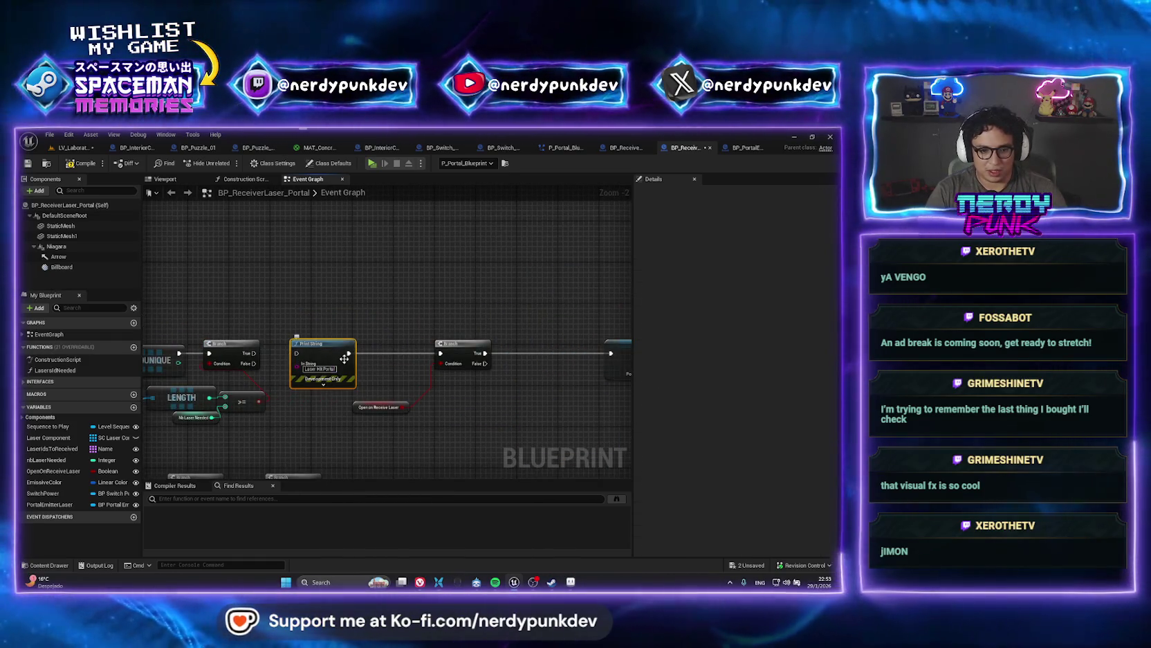
{"action": "mouse_move", "coordinate": [307, 354]}
{"action": "left_mouse_down"}
{"action": "mouse_move", "coordinate": [561, 291]}
{"action": "mouse_move", "coordinate": [543, 285]}
{"action": "mouse_move", "coordinate": [377, 323]}
{"action": "mouse_move", "coordinate": [239, 287]}
{"action": "mouse_move", "coordinate": [305, 277]}
{"action": "mouse_move", "coordinate": [529, 313]}
{"action": "mouse_move", "coordinate": [508, 312]}
{"action": "left_mouse_up"}
{"action": "left_click_drag", "start_coordinate": [431, 317], "coordinate": [473, 307]}
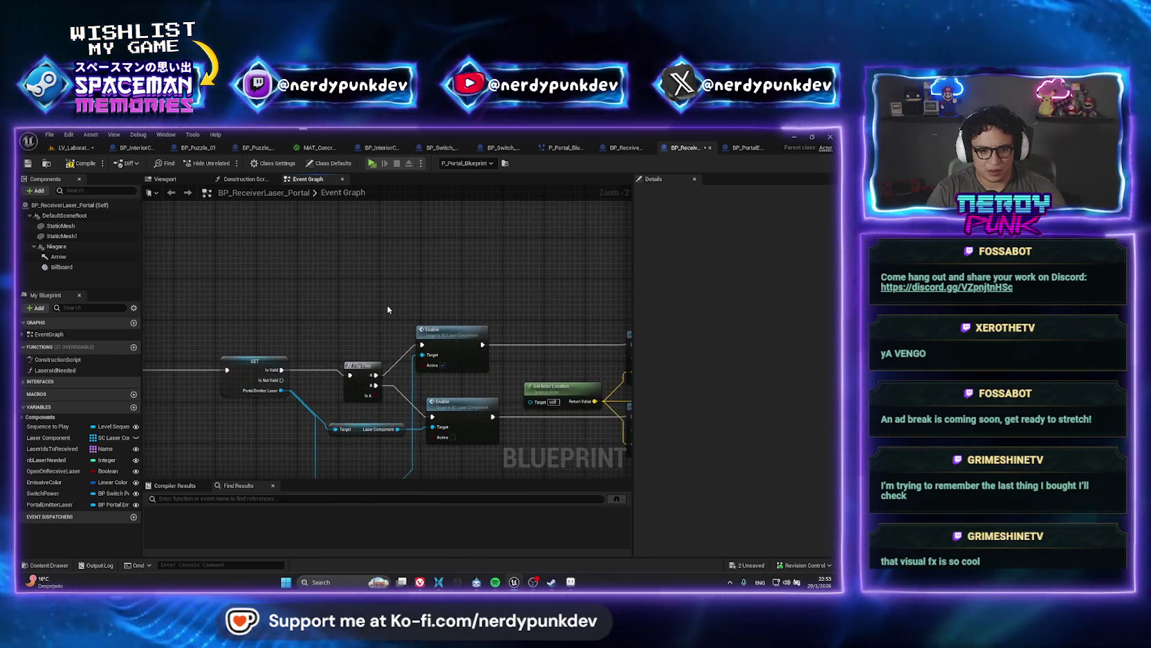
{"action": "left_click_drag", "start_coordinate": [297, 299], "coordinate": [486, 299]}
- Review the rewired GET, Flip Flop and Enable nodes, then return to LV_Laboratory
{"action": "scroll", "coordinate": [486, 299], "scroll_direction": "down", "scroll_amount": 3}
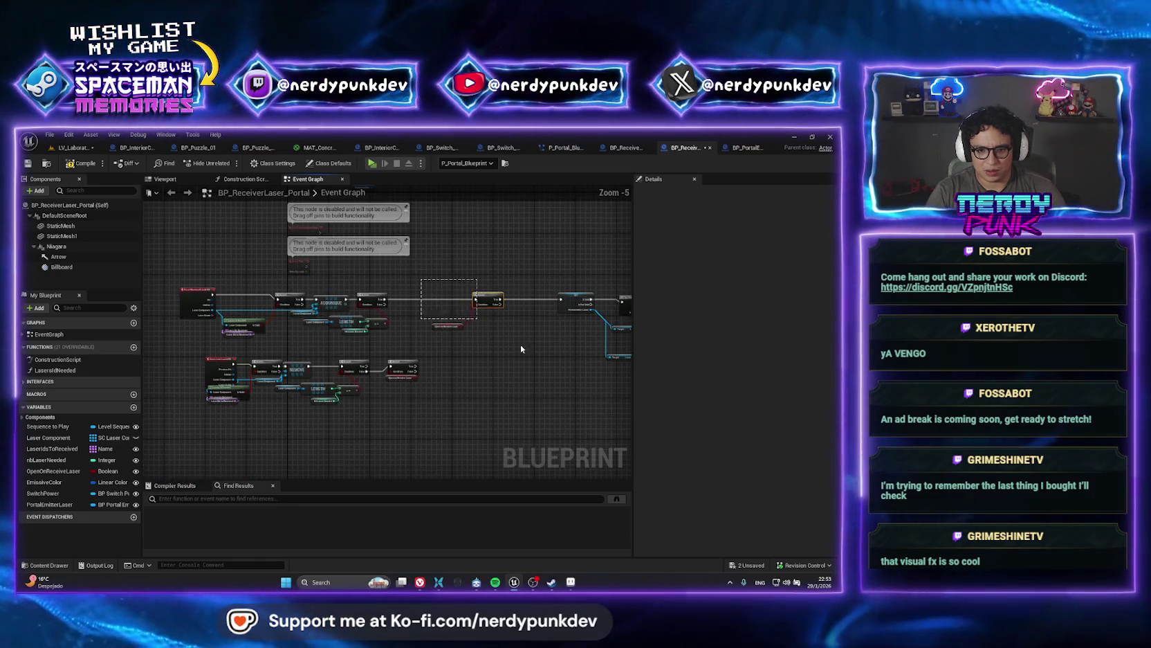
{"action": "left_click", "coordinate": [446, 304]}
{"action": "mouse_move", "coordinate": [342, 303]}
{"action": "left_mouse_down"}
{"action": "mouse_move", "coordinate": [681, 393]}
{"action": "mouse_move", "coordinate": [464, 405]}
{"action": "mouse_move", "coordinate": [207, 346]}
{"action": "left_mouse_up"}
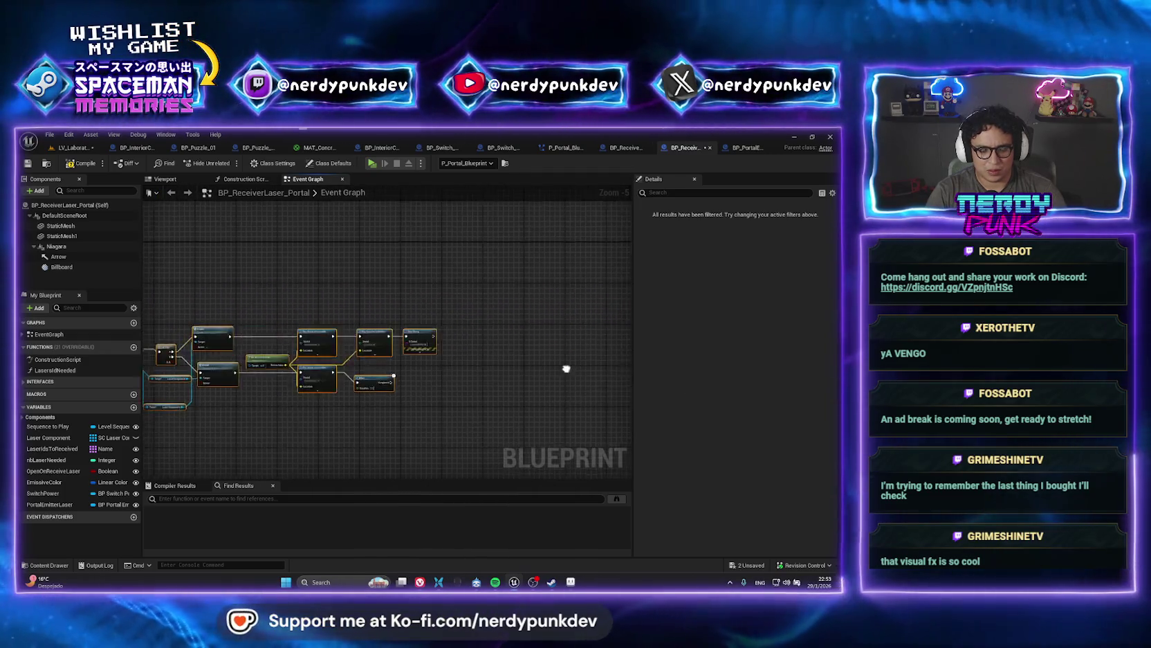
{"action": "scroll", "coordinate": [510, 348], "scroll_direction": "up", "scroll_amount": 2}
{"action": "left_click_drag", "start_coordinate": [510, 348], "coordinate": [345, 349]}
{"action": "left_click", "coordinate": [76, 148]}
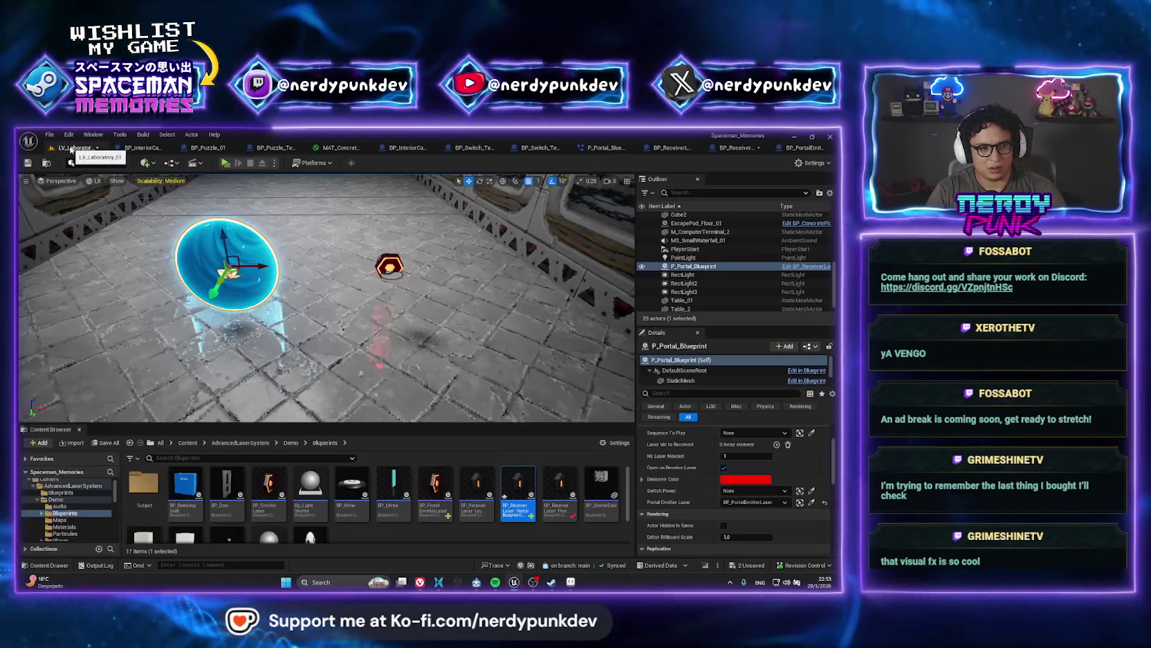
- Play-test standalone, fire the laser with Z at the console, then reopen BP_ReceiverLaser_Portal's graph
{"action": "key", "text": "alt+p"}
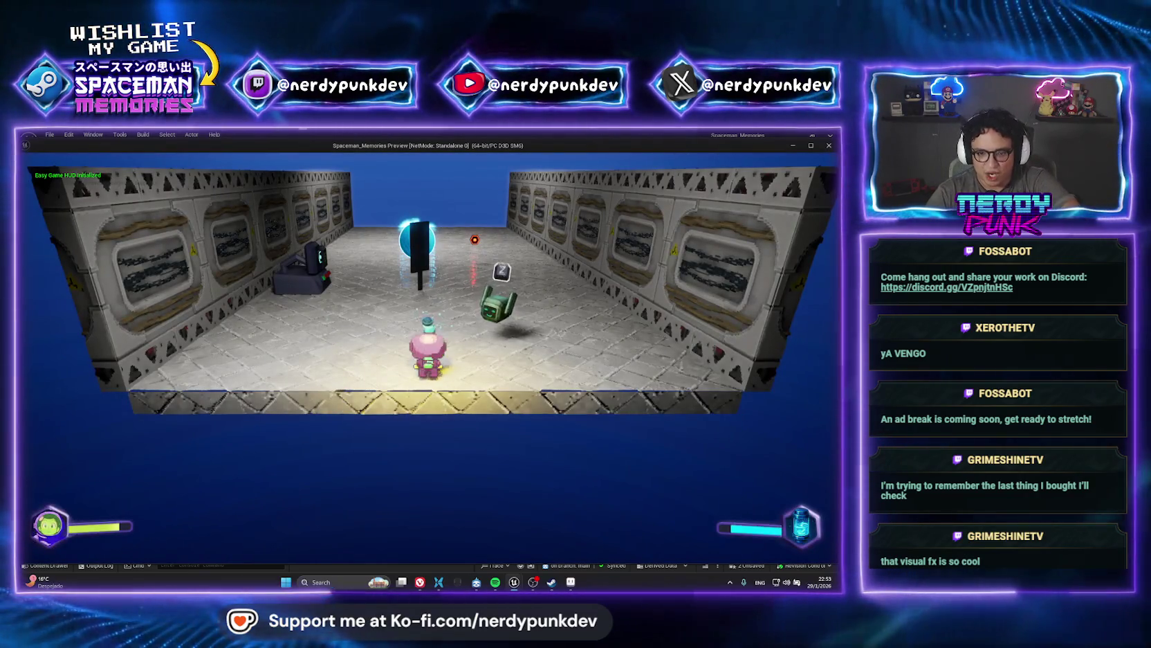
{"action": "key", "text": "a"}
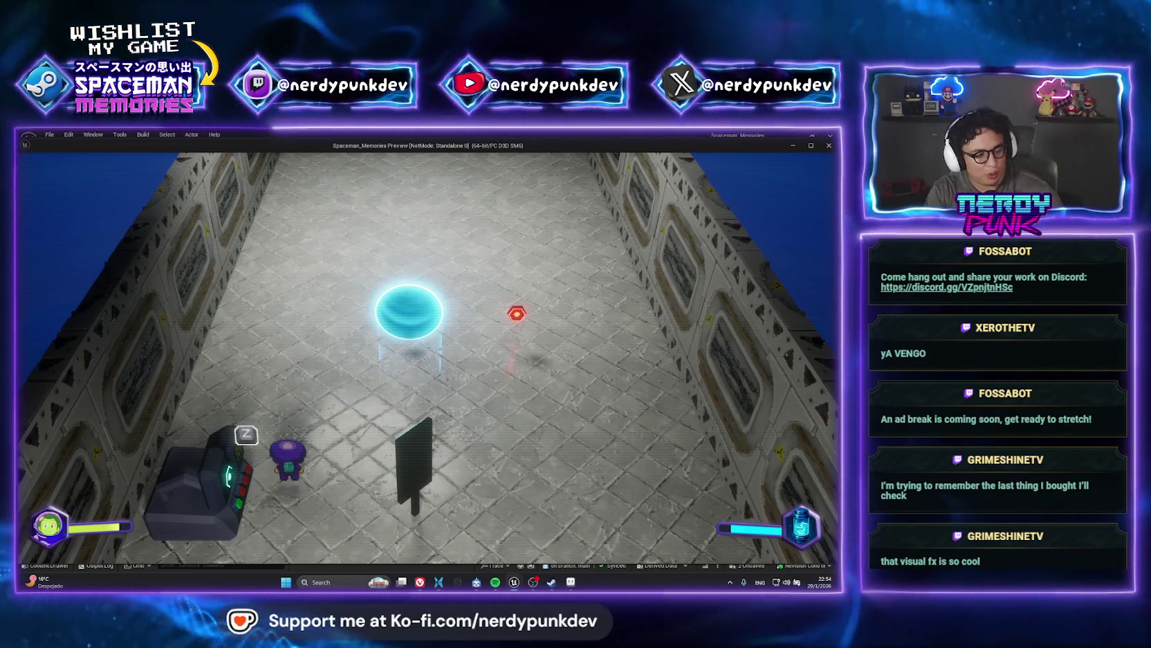
{"action": "key", "text": "z"}
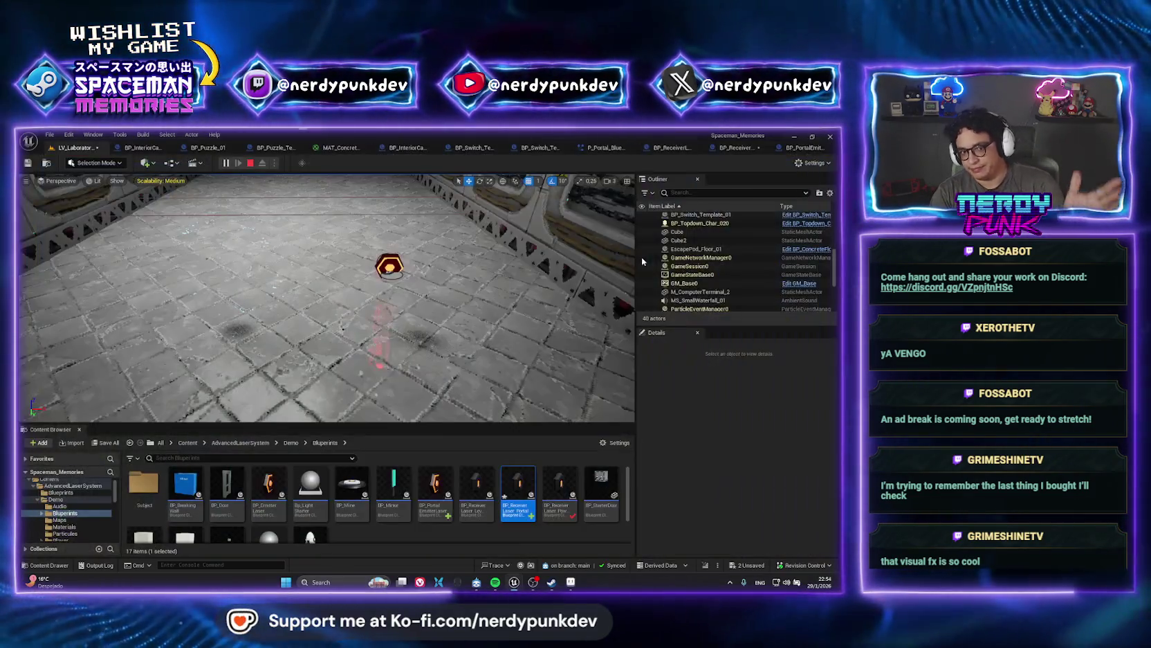
{"action": "left_click", "coordinate": [641, 256]}
{"action": "double_click", "coordinate": [511, 479]}
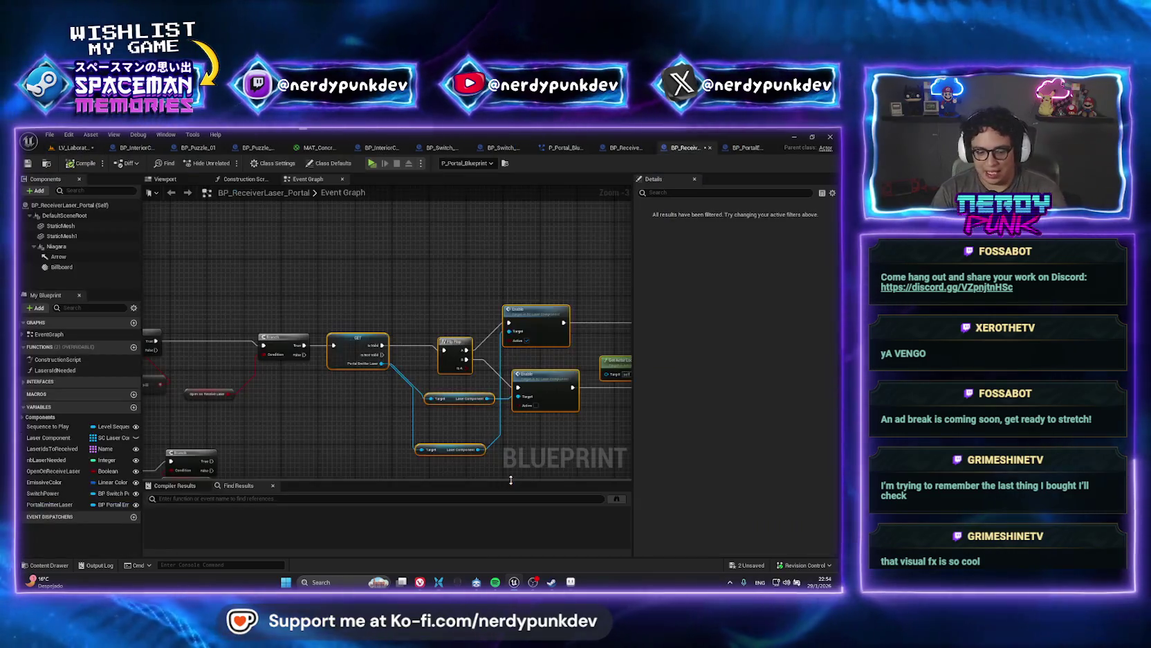
- Delete both Laser Component getter nodes so the Enable nodes target self, then return to LV_Laboratory
{"action": "mouse_move", "coordinate": [484, 332]}
{"action": "left_mouse_down"}
{"action": "mouse_move", "coordinate": [295, 278]}
{"action": "mouse_move", "coordinate": [489, 264]}
{"action": "mouse_move", "coordinate": [250, 301]}
{"action": "mouse_move", "coordinate": [581, 309]}
{"action": "mouse_move", "coordinate": [311, 286]}
{"action": "mouse_move", "coordinate": [370, 265]}
{"action": "left_mouse_up"}
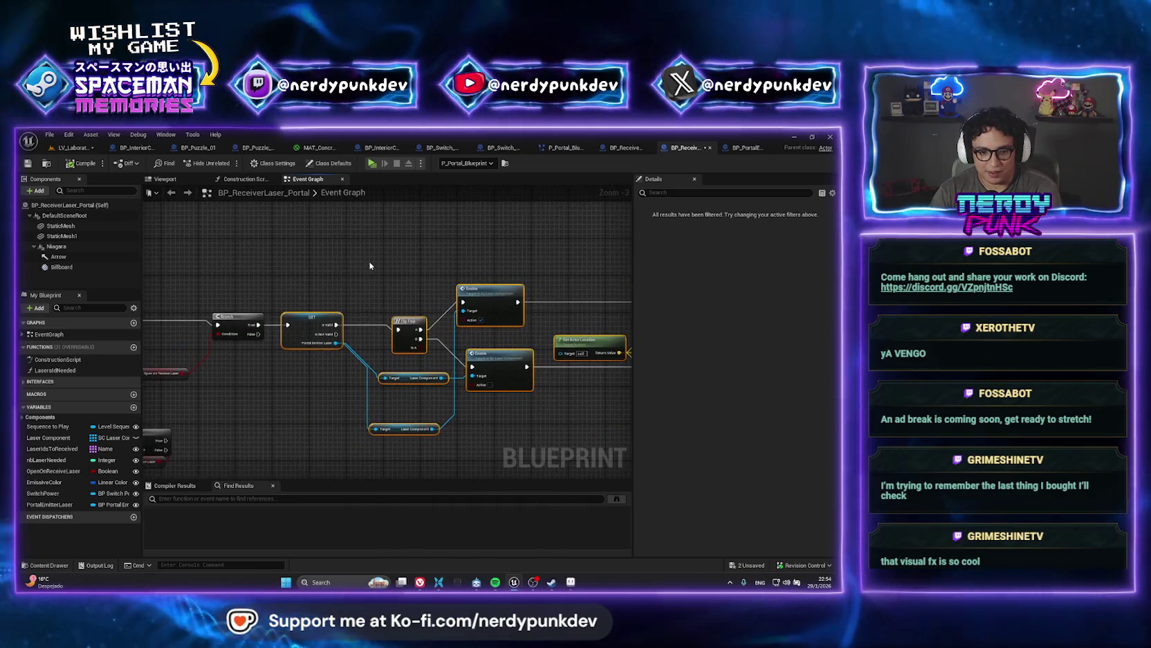
{"action": "left_click", "coordinate": [404, 399]}
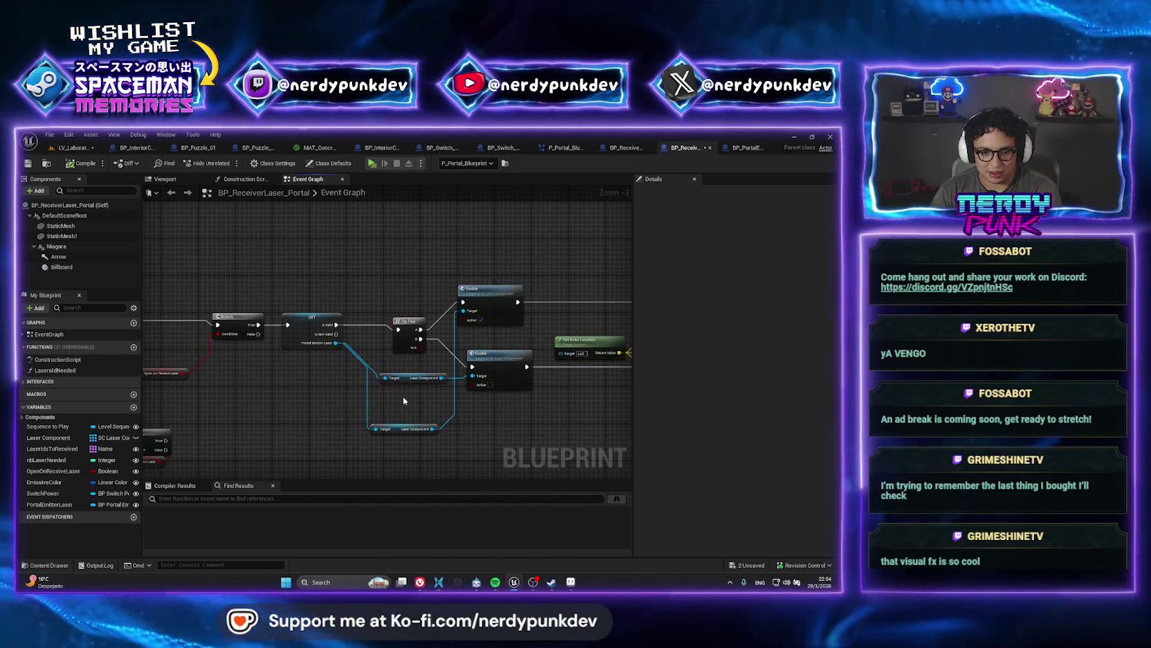
{"action": "scroll", "coordinate": [423, 412], "scroll_direction": "up", "scroll_amount": 3}
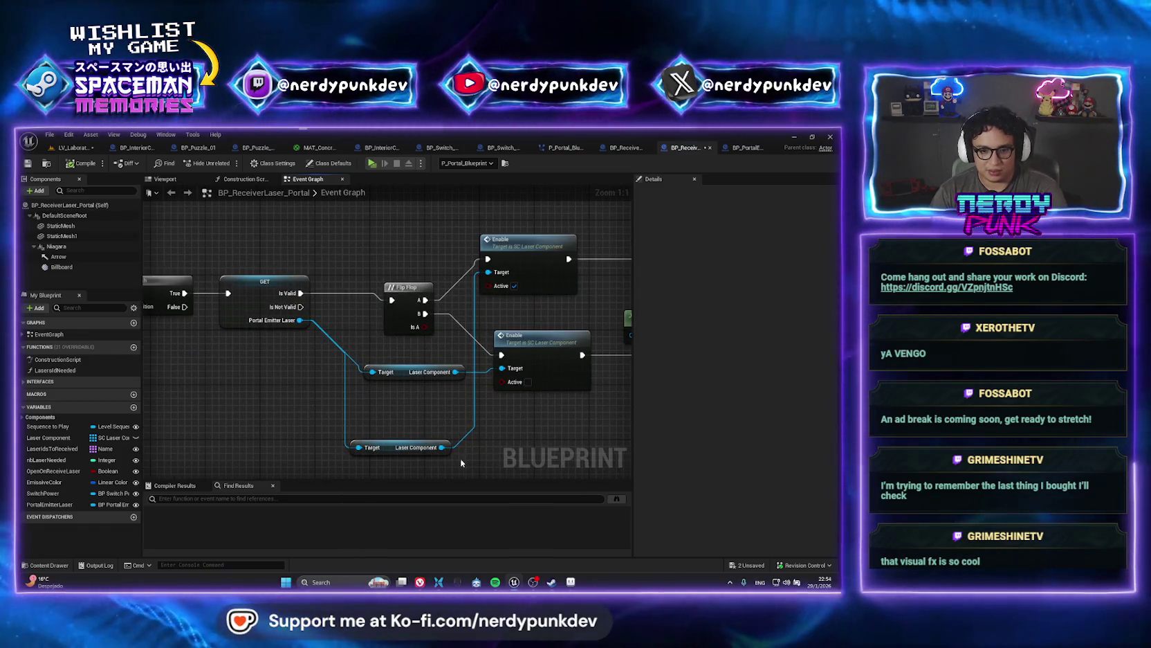
{"action": "left_click_drag", "start_coordinate": [431, 425], "coordinate": [385, 367]}
{"action": "key", "text": "Delete"}
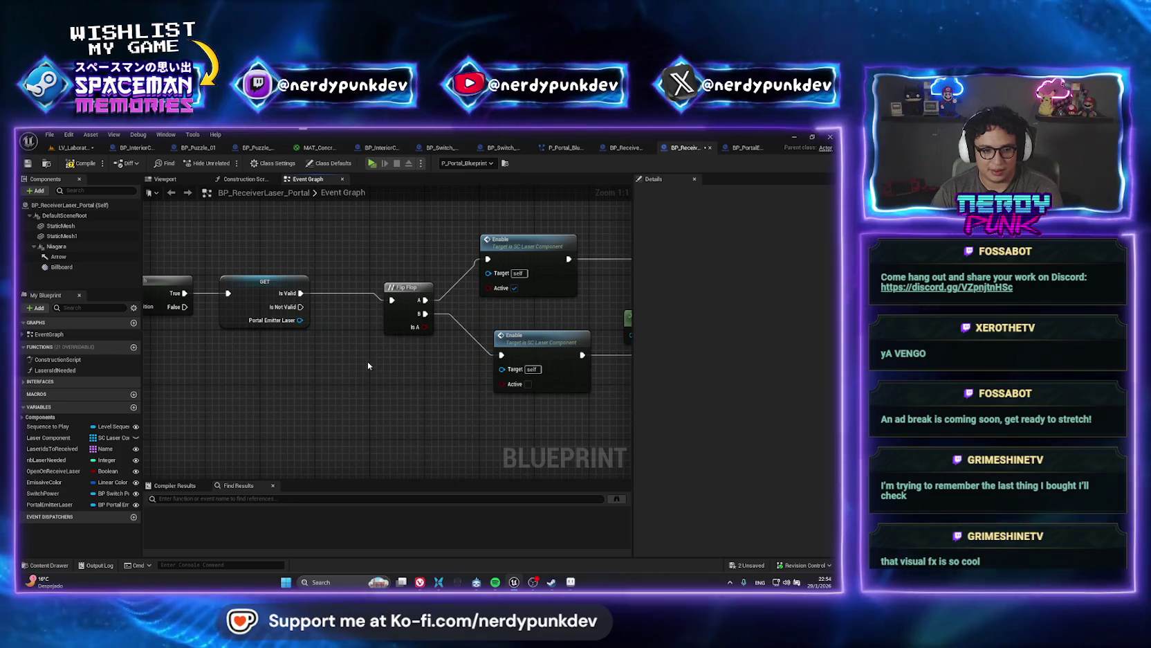
{"action": "left_click_drag", "start_coordinate": [300, 320], "coordinate": [340, 392]}
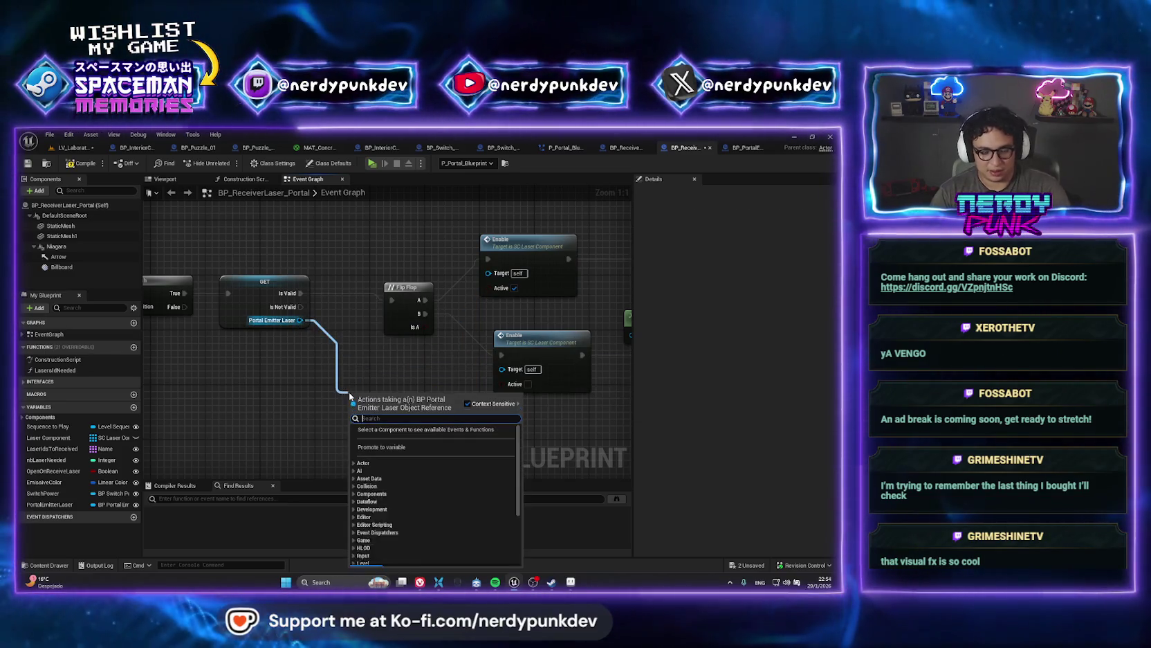
{"action": "left_click", "coordinate": [363, 360]}
{"action": "left_click", "coordinate": [269, 298]}
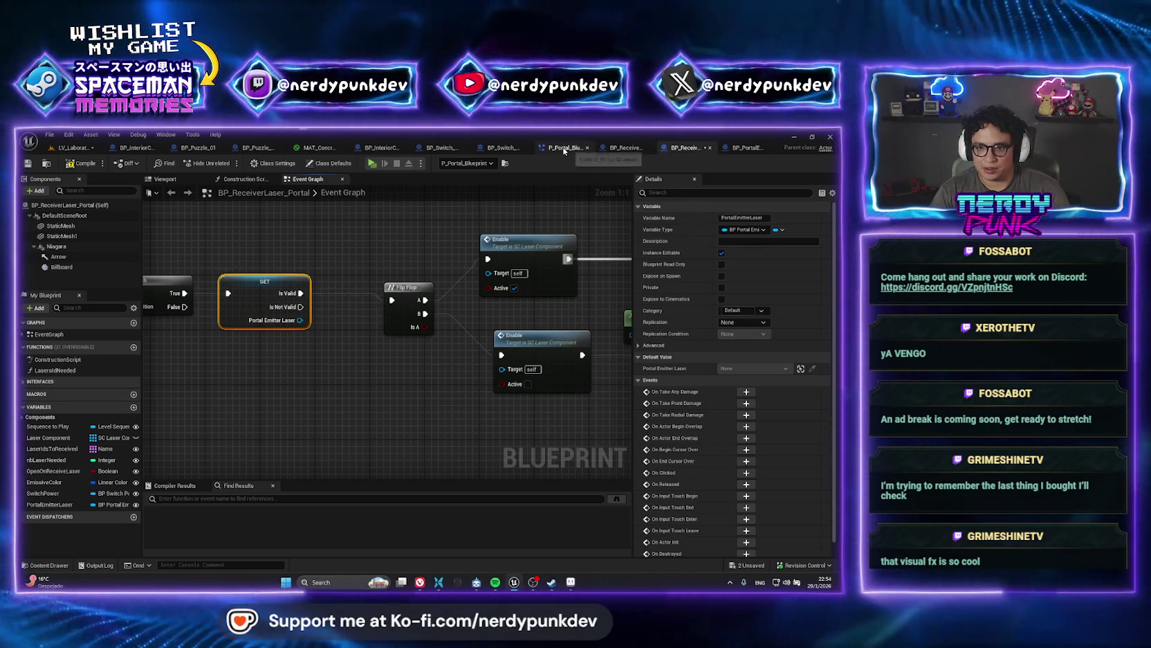
{"action": "left_click", "coordinate": [71, 148]}
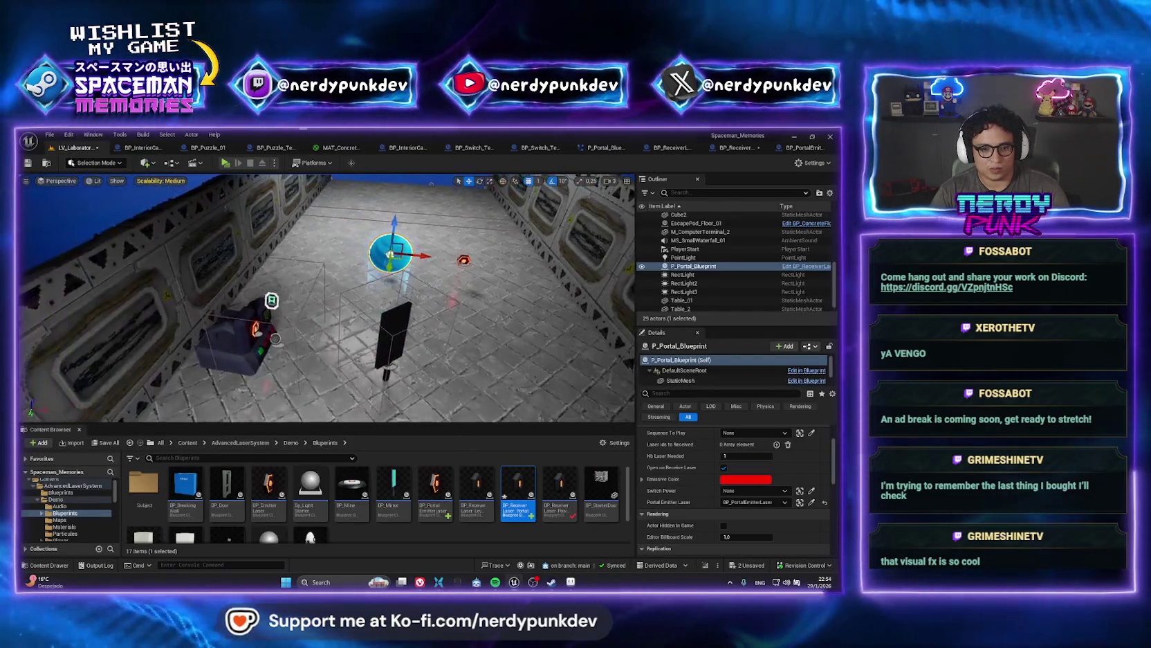
- Save all modified assets with Ctrl+Shift+S and open the BP_ReceiverLaser_PowerTrigger Blueprint
{"action": "left_click_drag", "start_coordinate": [325, 298], "coordinate": [238, 297]}
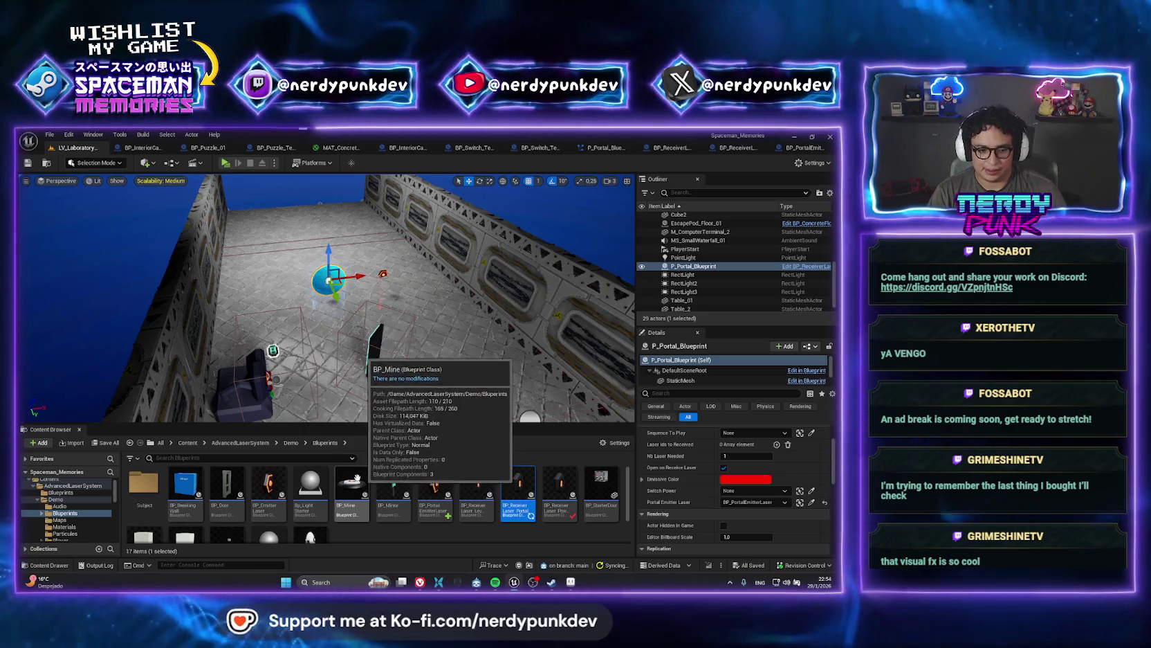
{"action": "key", "text": "ctrl+shift+s"}
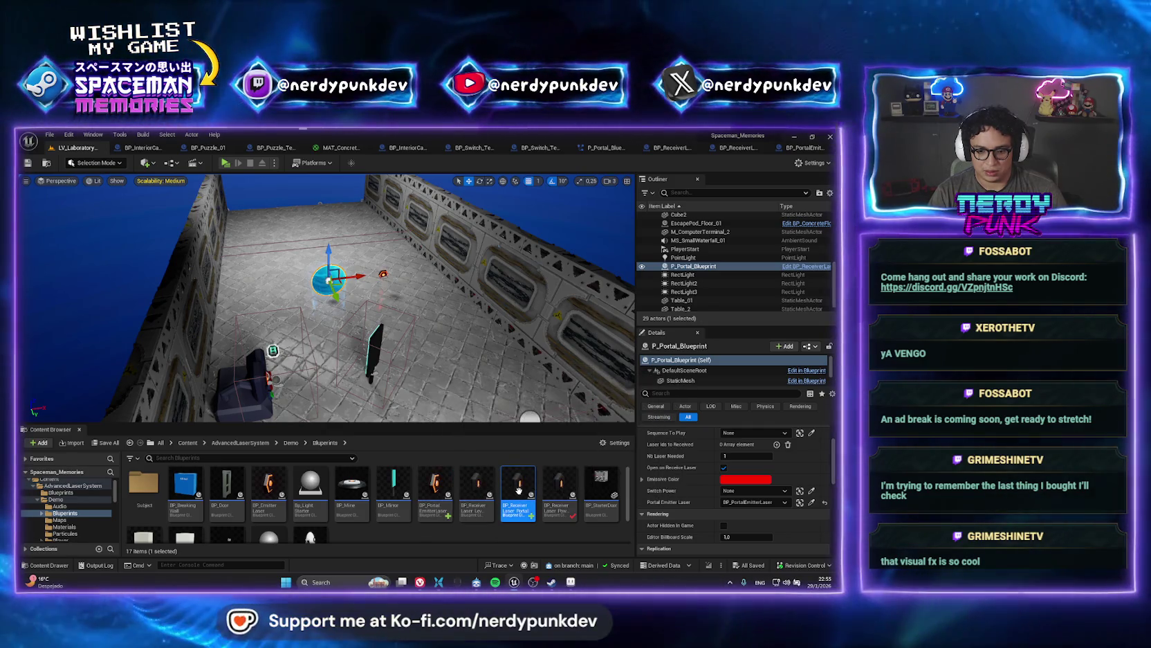
{"action": "double_click", "coordinate": [568, 494]}
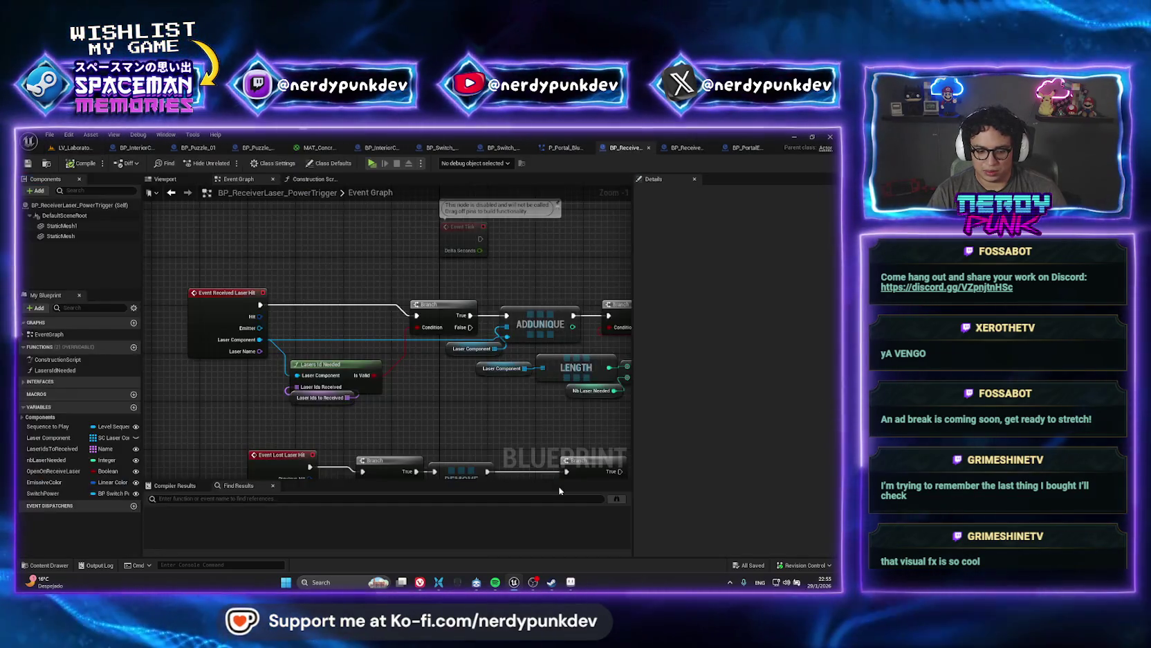
- Return to the LV_Laboratory level and bring up the Ctrl+P asset search
{"action": "scroll", "coordinate": [386, 353], "scroll_direction": "down", "scroll_amount": 2}
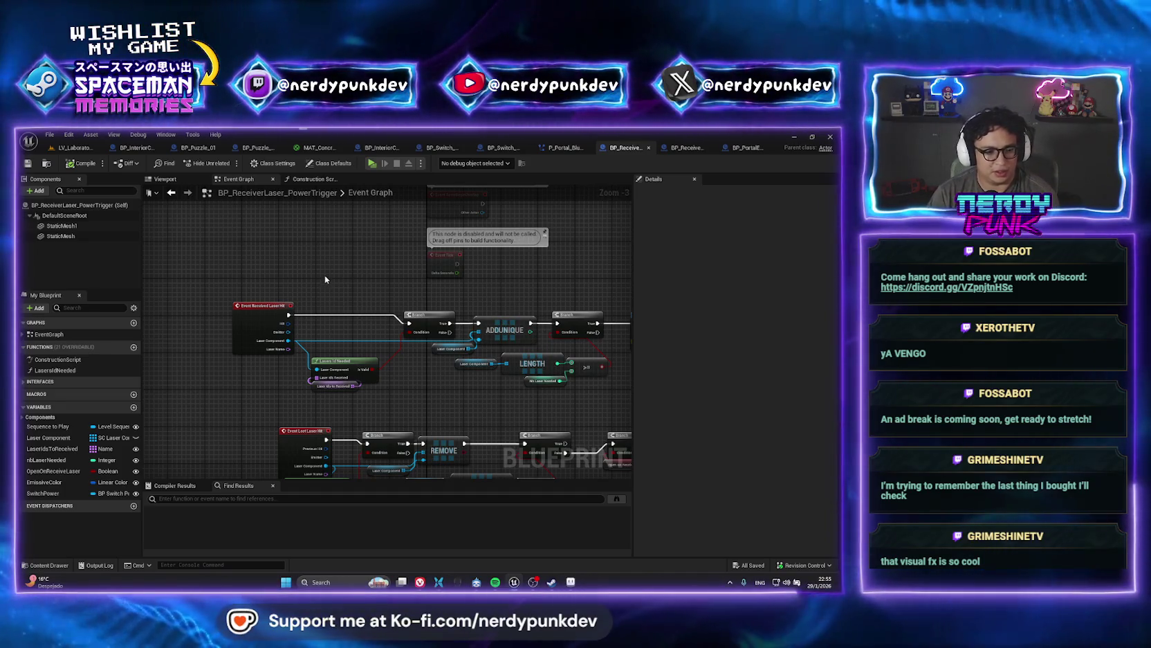
{"action": "left_click", "coordinate": [78, 148]}
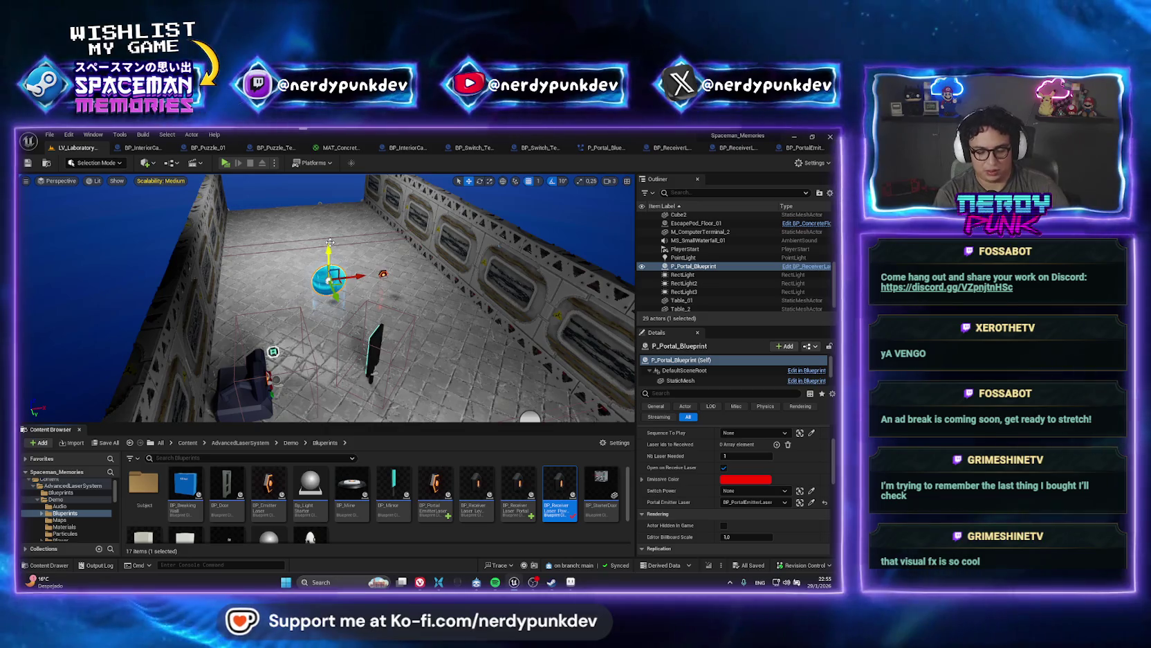
{"action": "key", "text": "ctrl+p"}
- Search '_space' and open the LV_SpaceVessel_01 level
{"action": "type", "text": "lv_"}
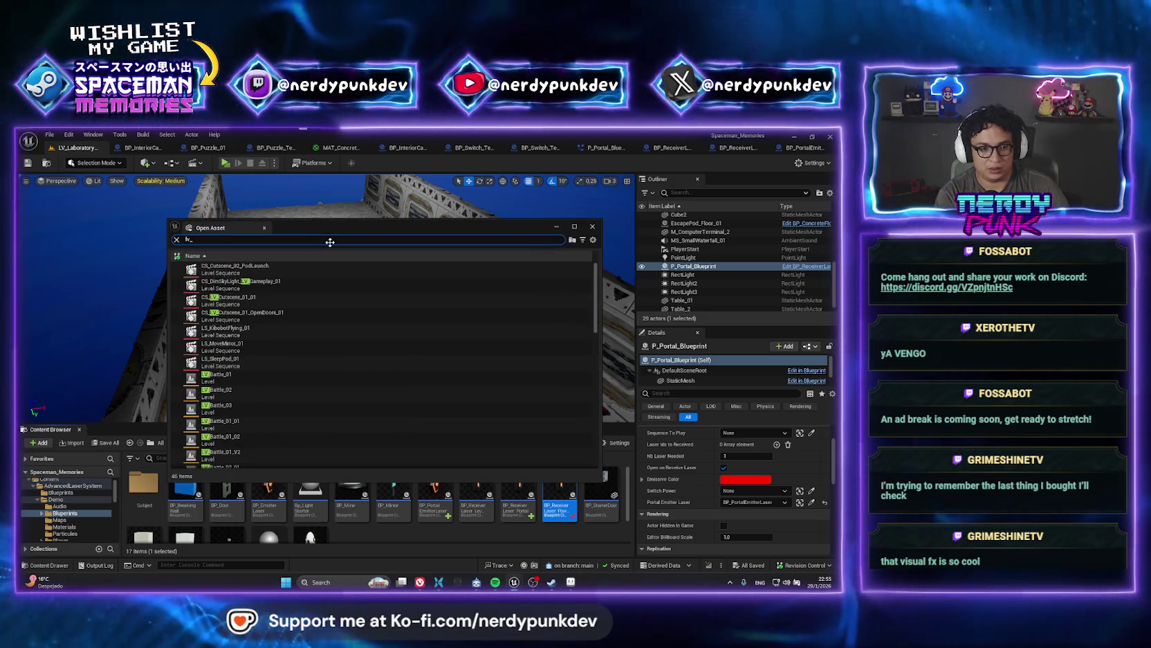
{"action": "type", "text": "space"}
{"action": "key", "text": "Down"}
{"action": "key", "text": "Down"}
{"action": "key", "text": "Down"}
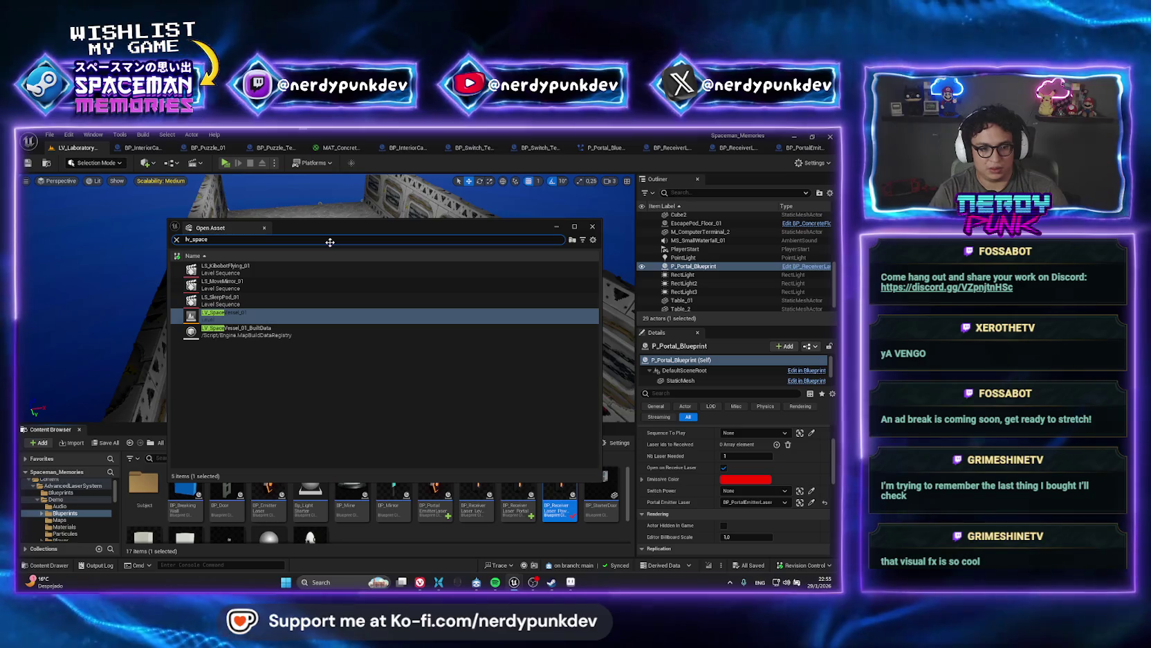
{"action": "key", "text": "Return"}
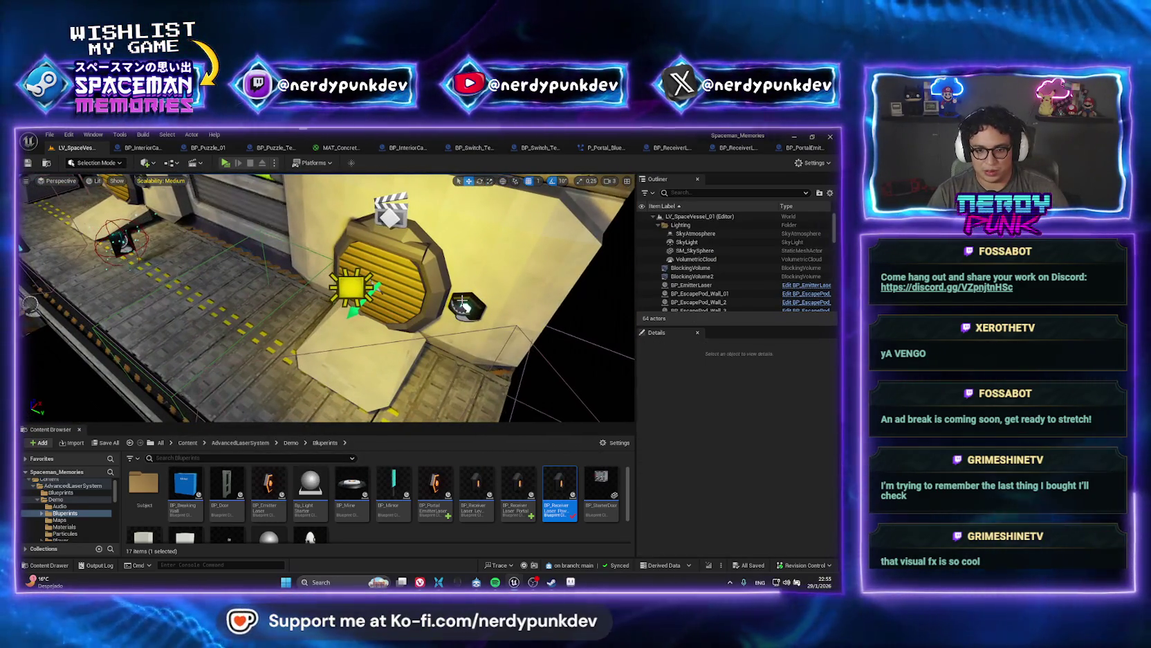
- Inspect the receiver laser by the yellow door in BP_ReceiverLaser_LevelSequence, then return to the level tab
{"action": "left_click", "coordinate": [467, 308]}
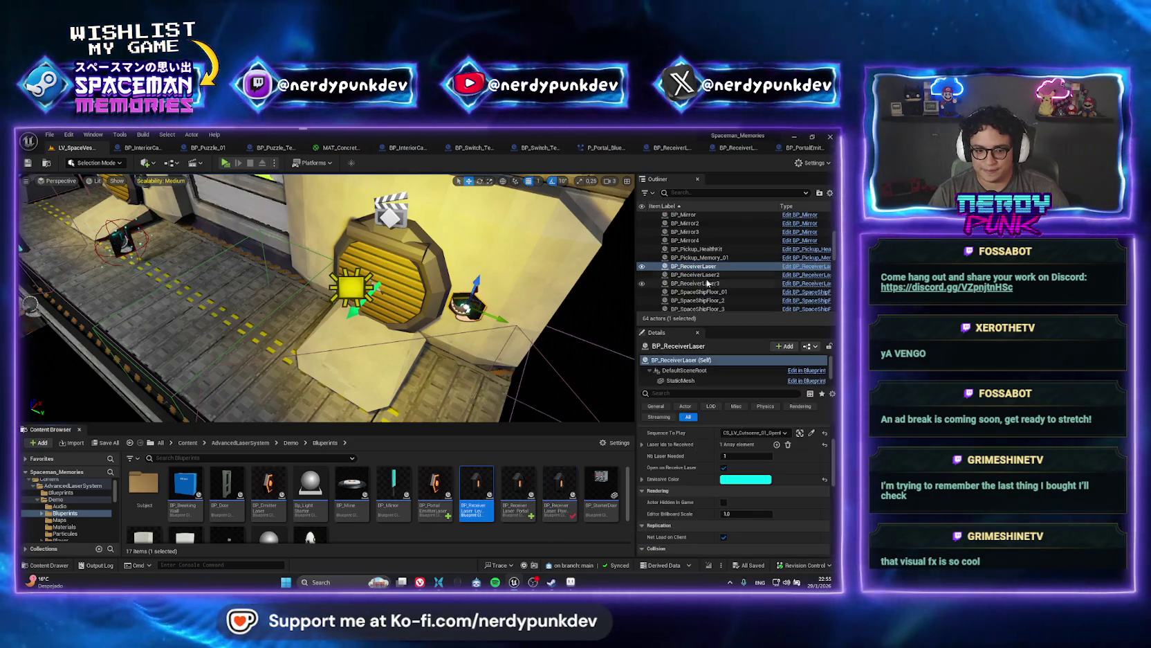
{"action": "left_click", "coordinate": [482, 489]}
{"action": "double_click", "coordinate": [482, 489]}
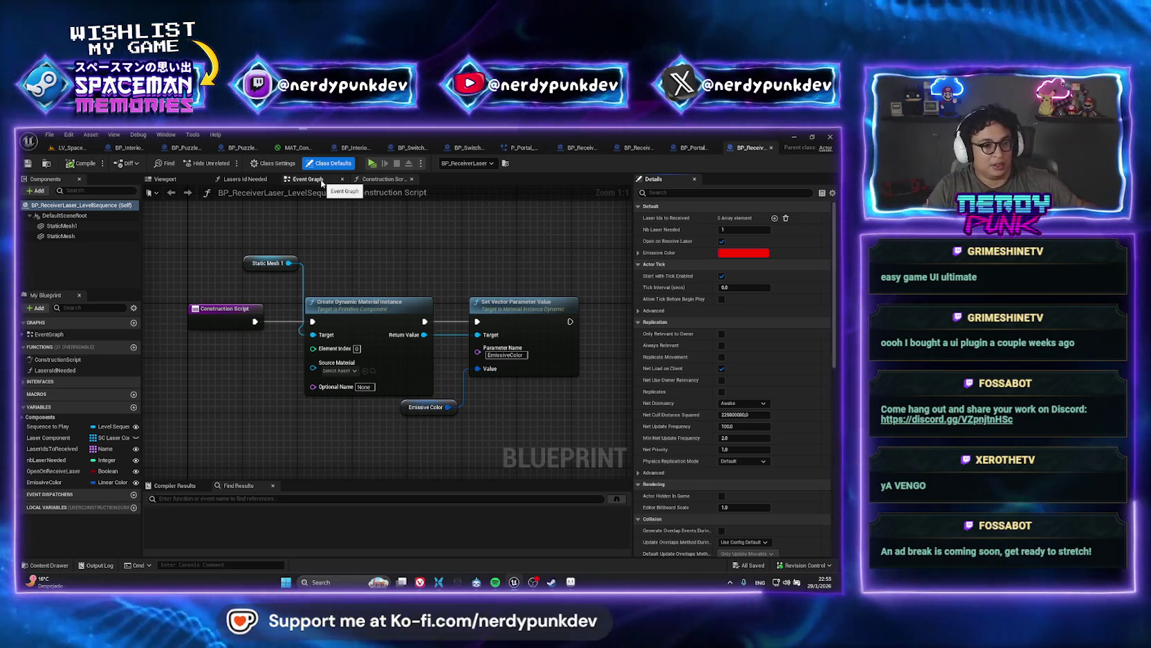
{"action": "left_click", "coordinate": [69, 147]}
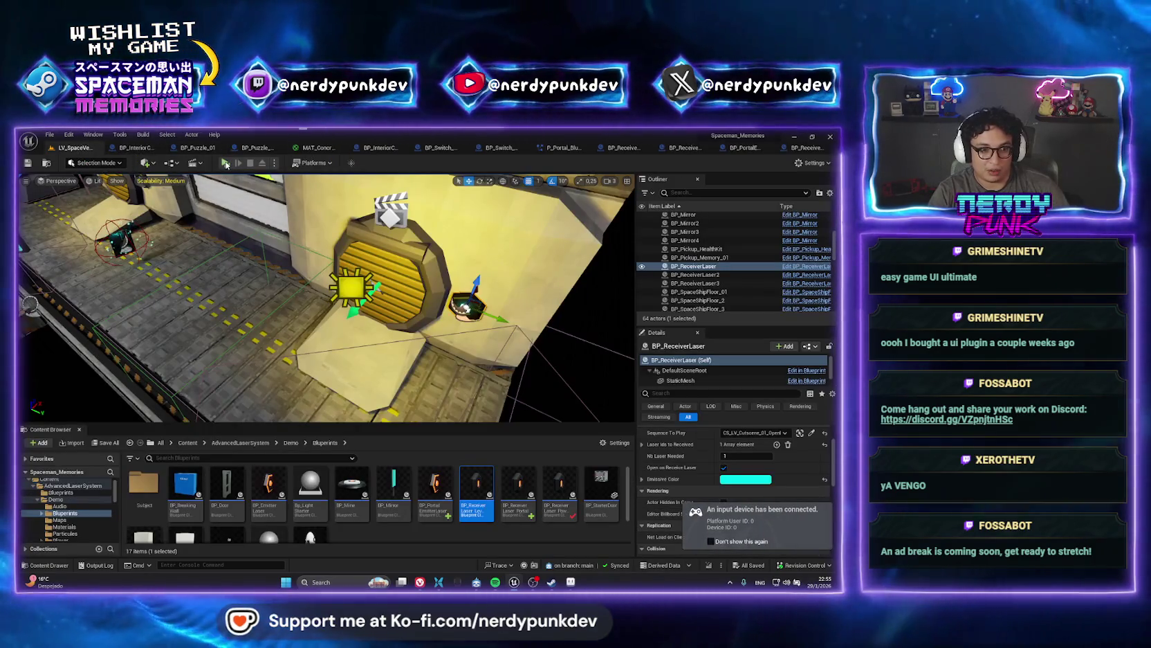
- Start playing the level, then open the failing BP_ReceiverLaser_Portal blueprint from the compile error
{"action": "left_click", "coordinate": [226, 163]}
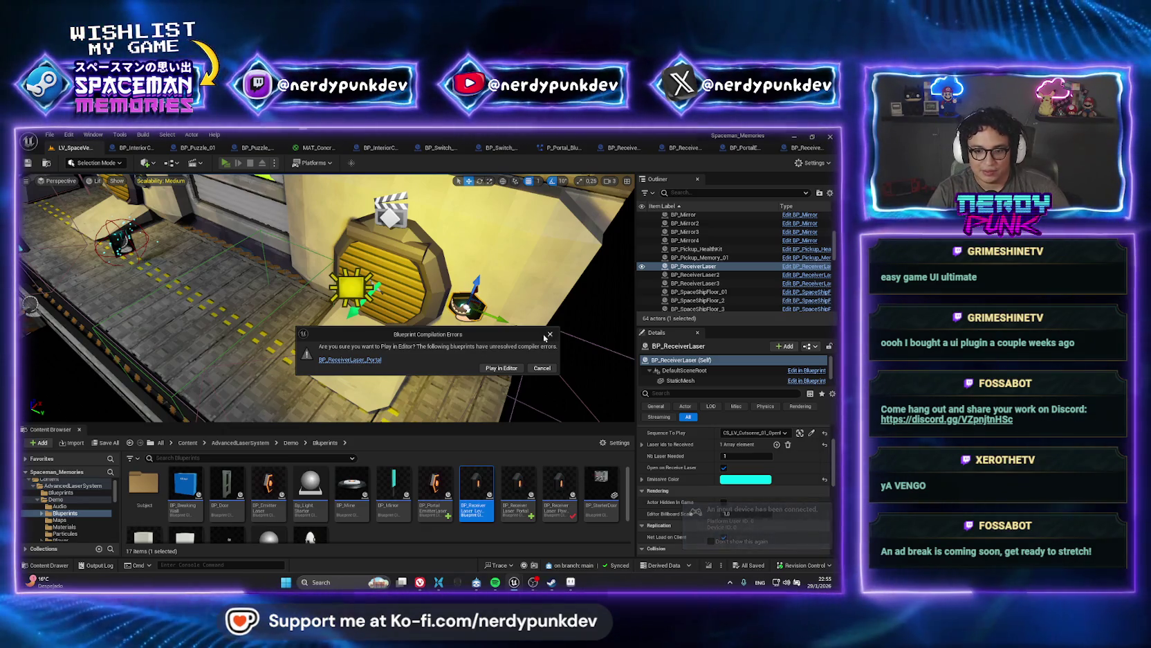
{"action": "left_click", "coordinate": [351, 359]}
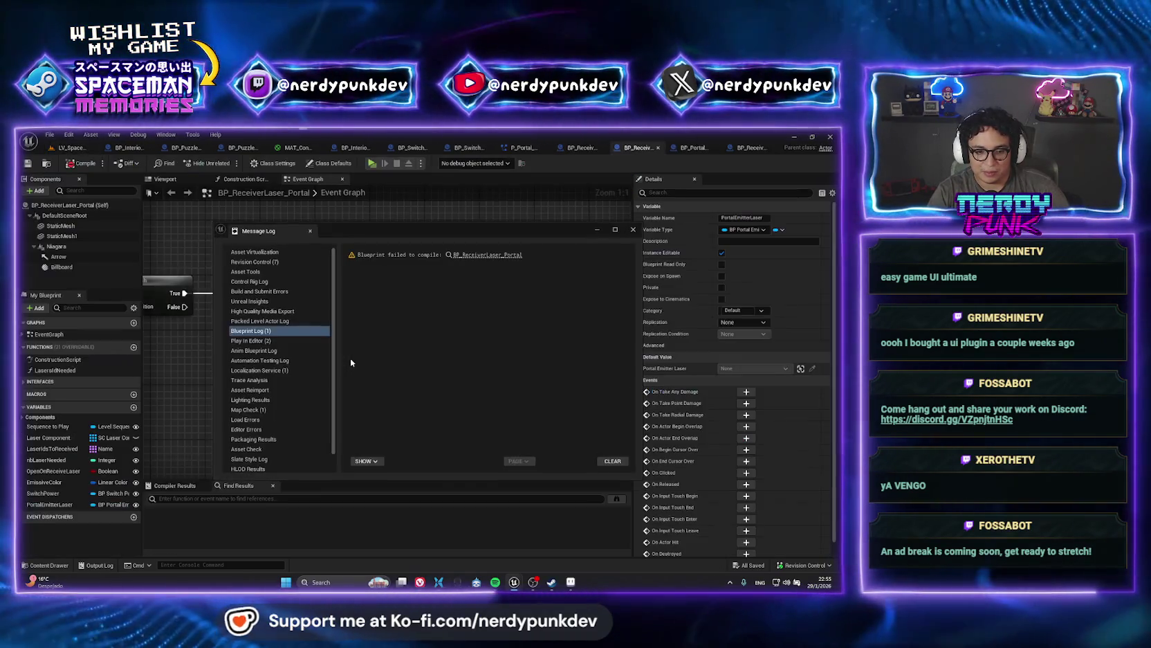
{"action": "left_click", "coordinate": [631, 230]}
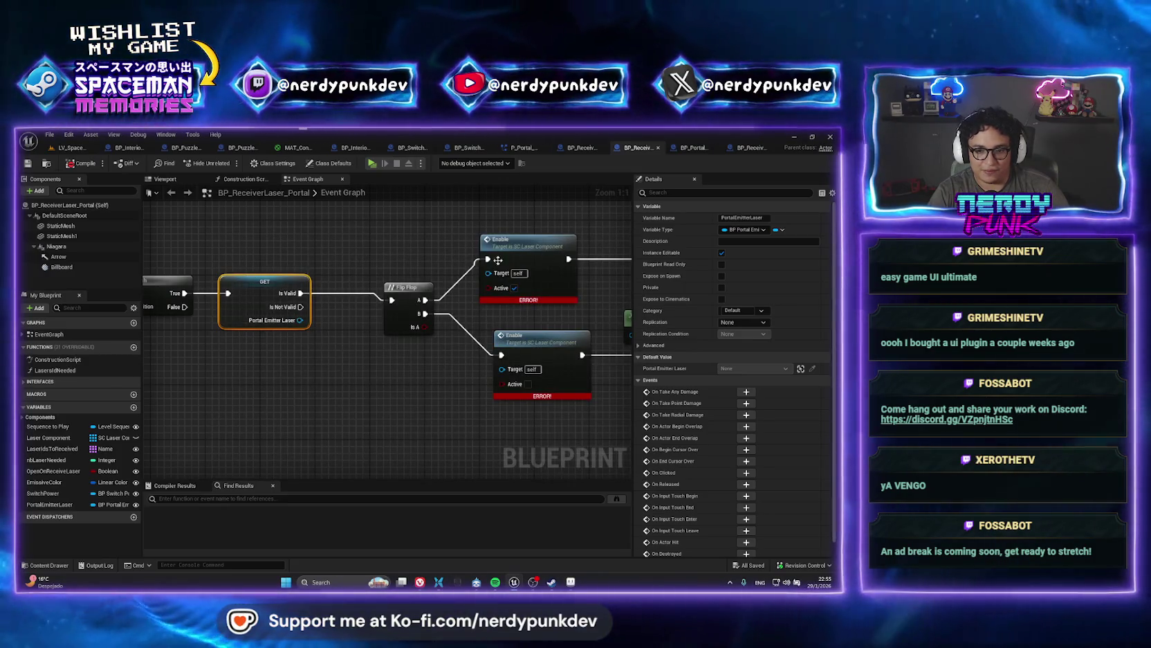
{"action": "left_click_drag", "start_coordinate": [444, 248], "coordinate": [400, 261]}
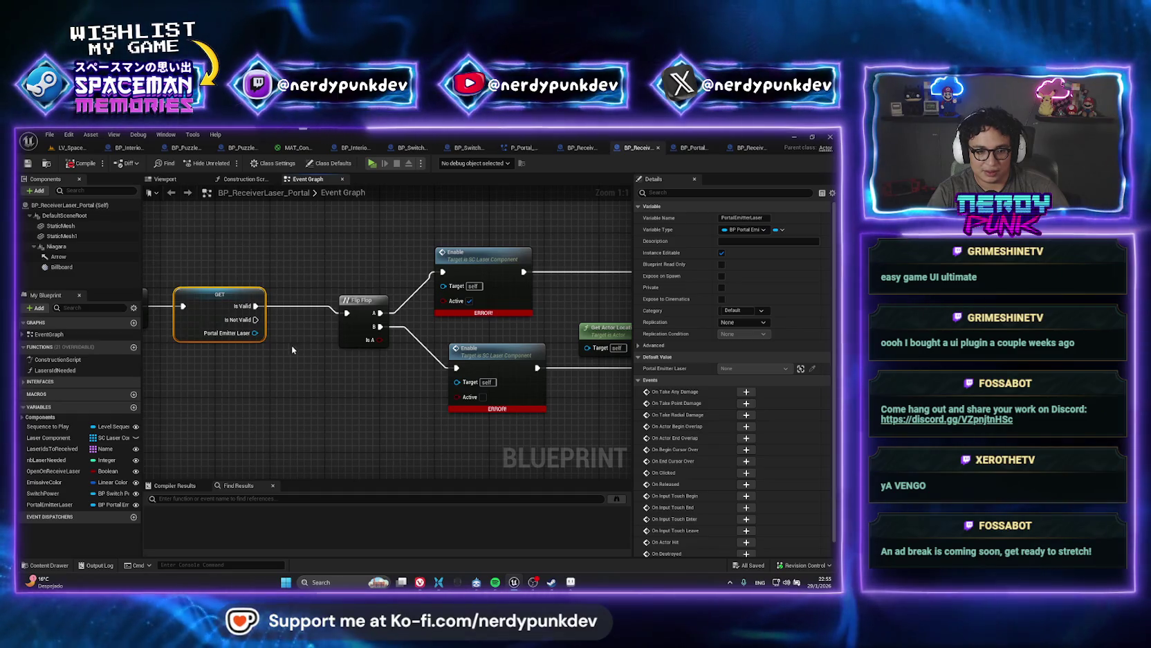
- Add a Laser Component getter pulled from the Portal Emitter Laser variable
{"action": "left_click_drag", "start_coordinate": [256, 333], "coordinate": [330, 392]}
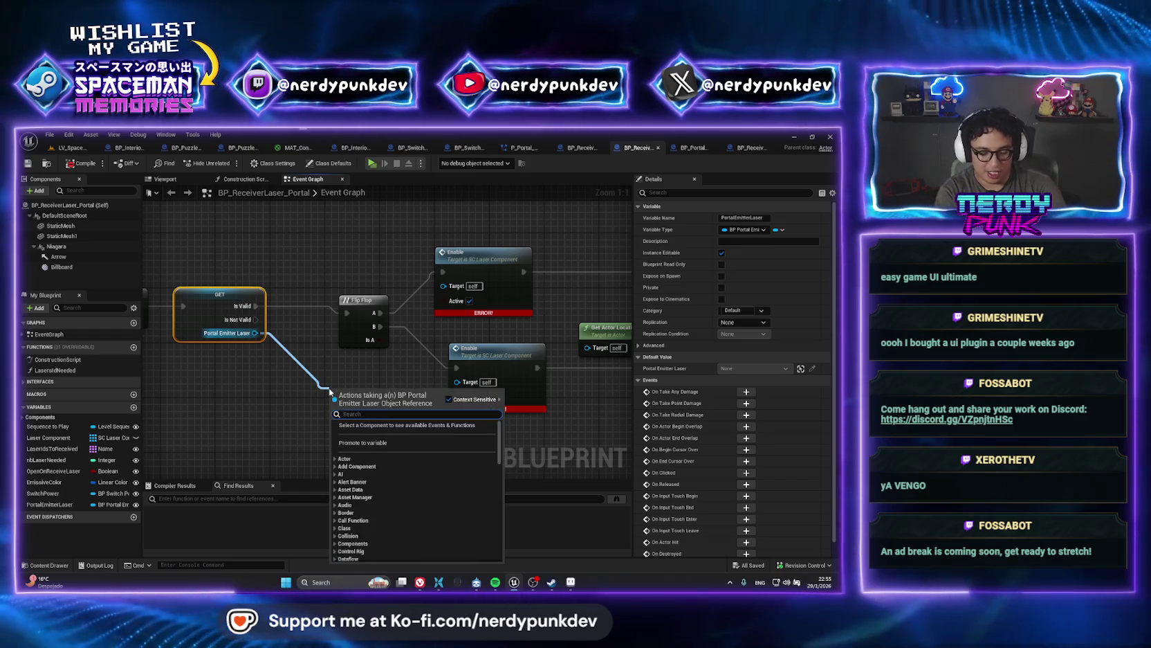
{"action": "left_click", "coordinate": [322, 386]}
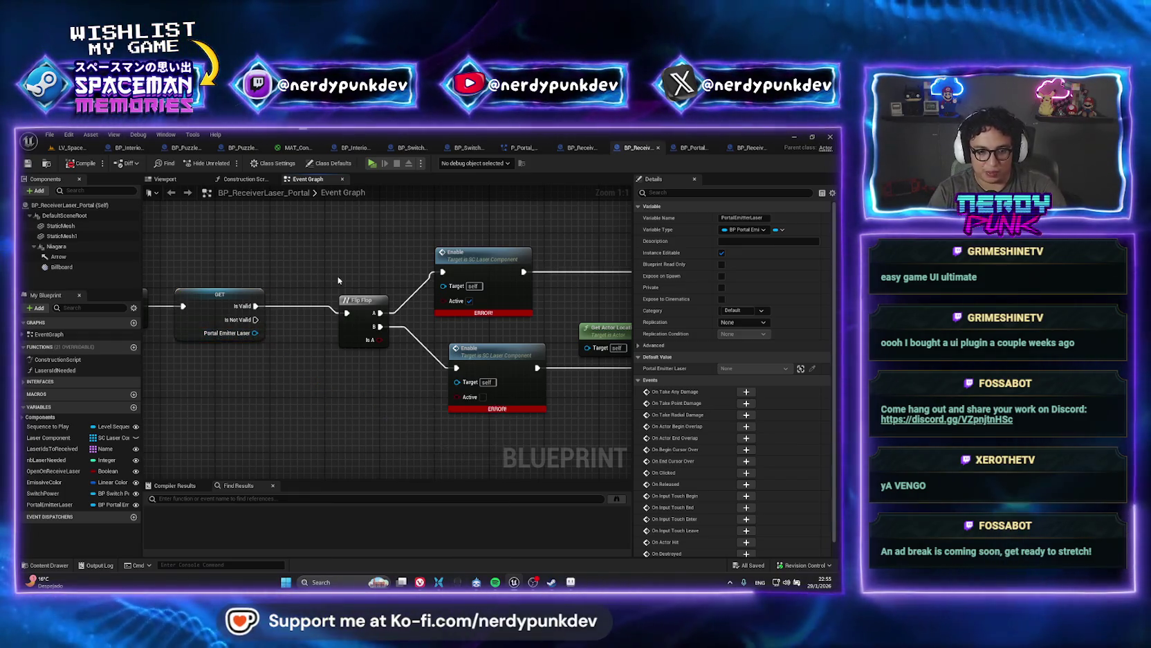
{"action": "left_click", "coordinate": [338, 280]}
{"action": "key", "text": "ctrl+z"}
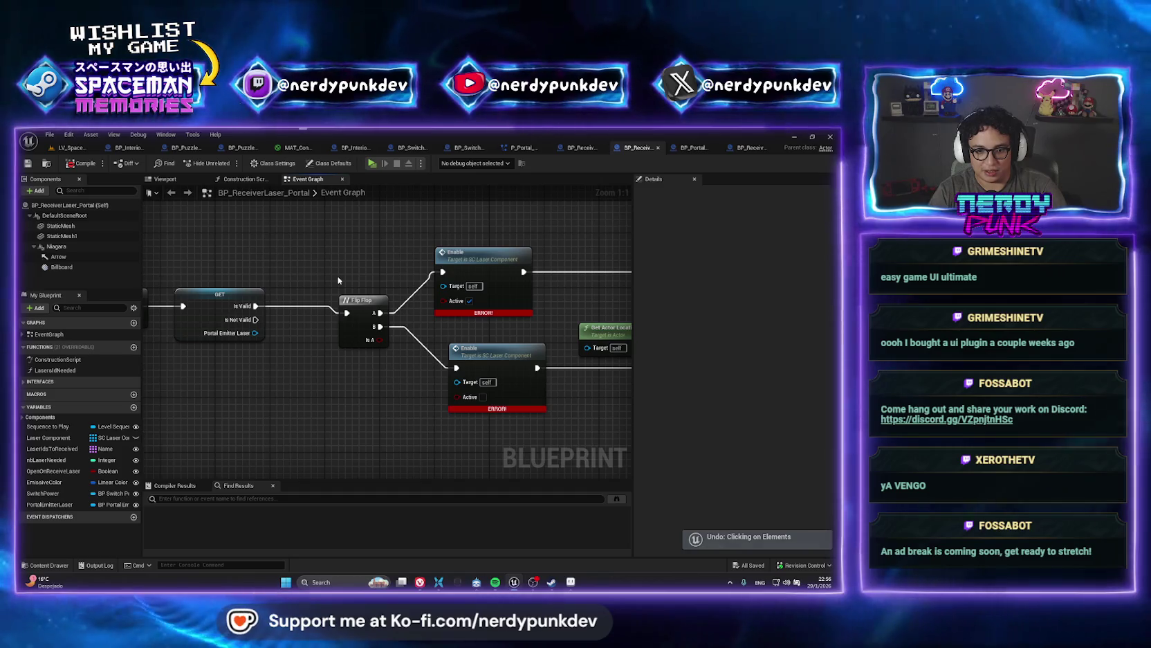
{"action": "left_click_drag", "start_coordinate": [254, 333], "coordinate": [294, 376]}
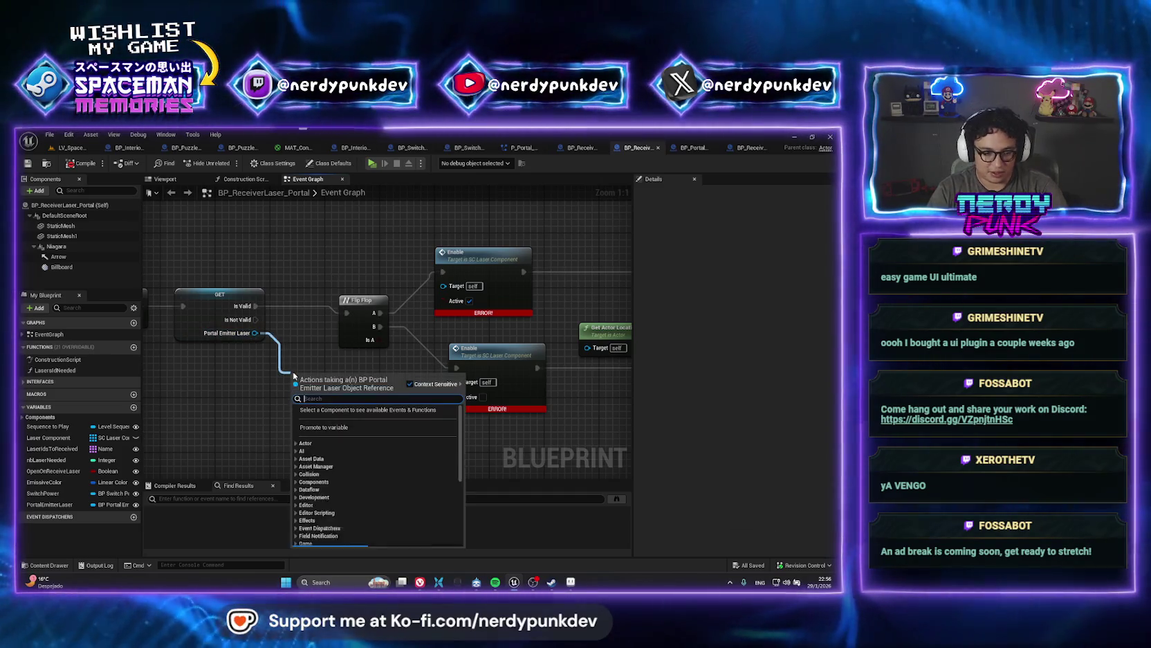
{"action": "type", "text": "laser compe"}
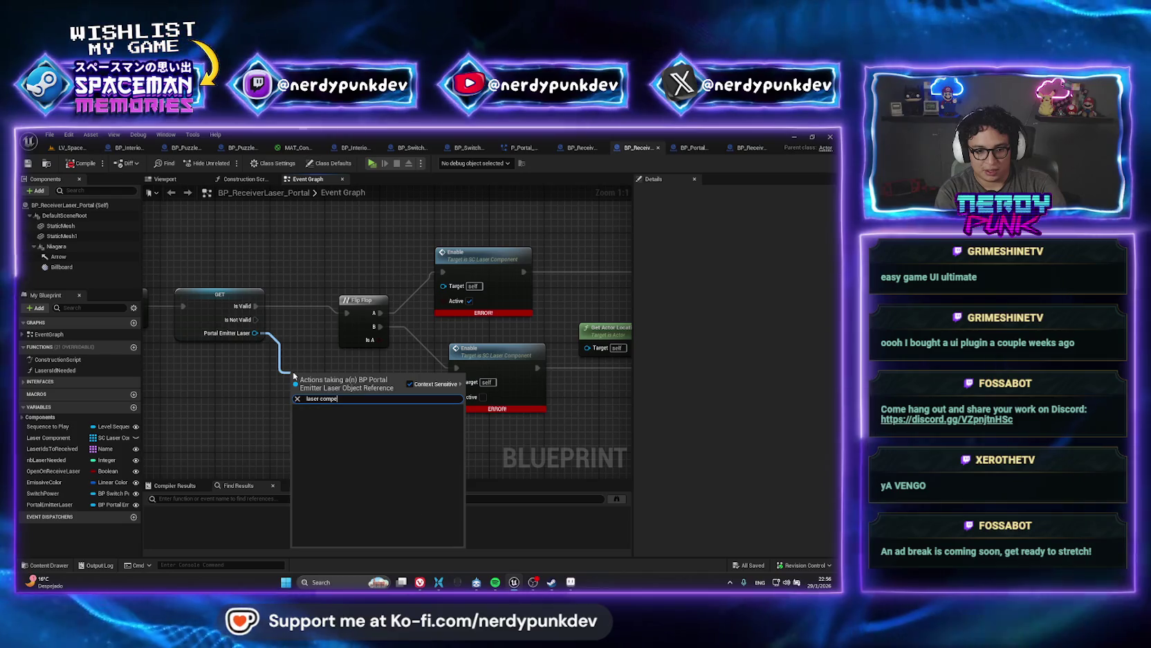
{"action": "key", "text": "BackSpace"}
{"action": "type", "text": "on"}
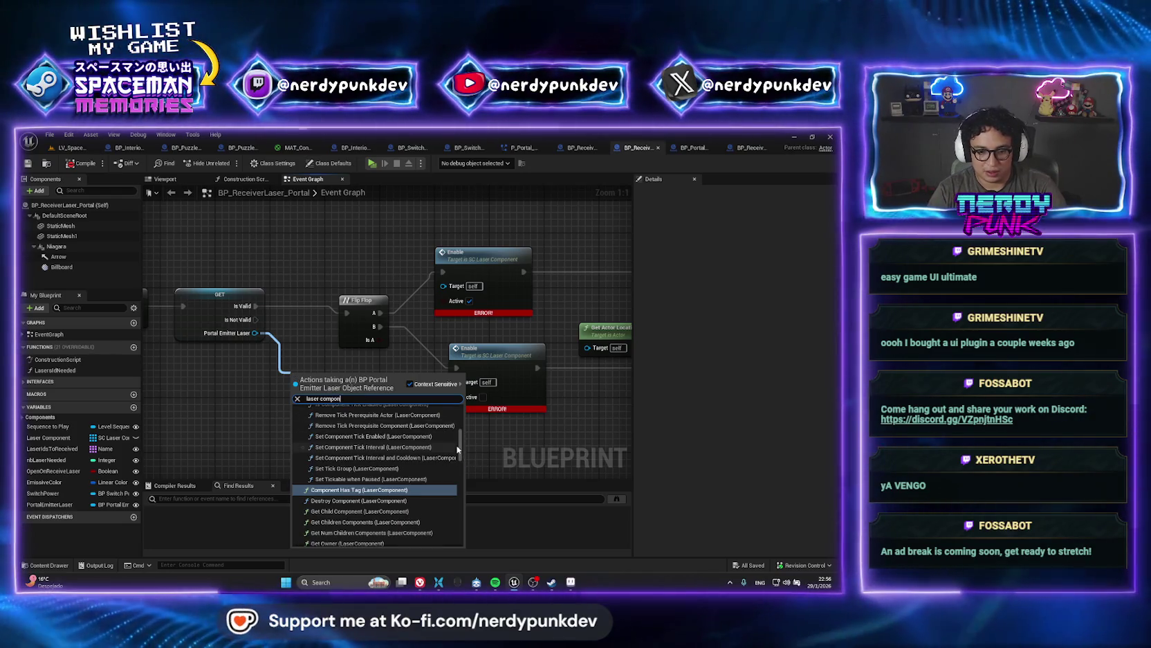
{"action": "scroll", "coordinate": [461, 450], "scroll_direction": "down", "scroll_amount": 3}
{"action": "left_click", "coordinate": [390, 533]}
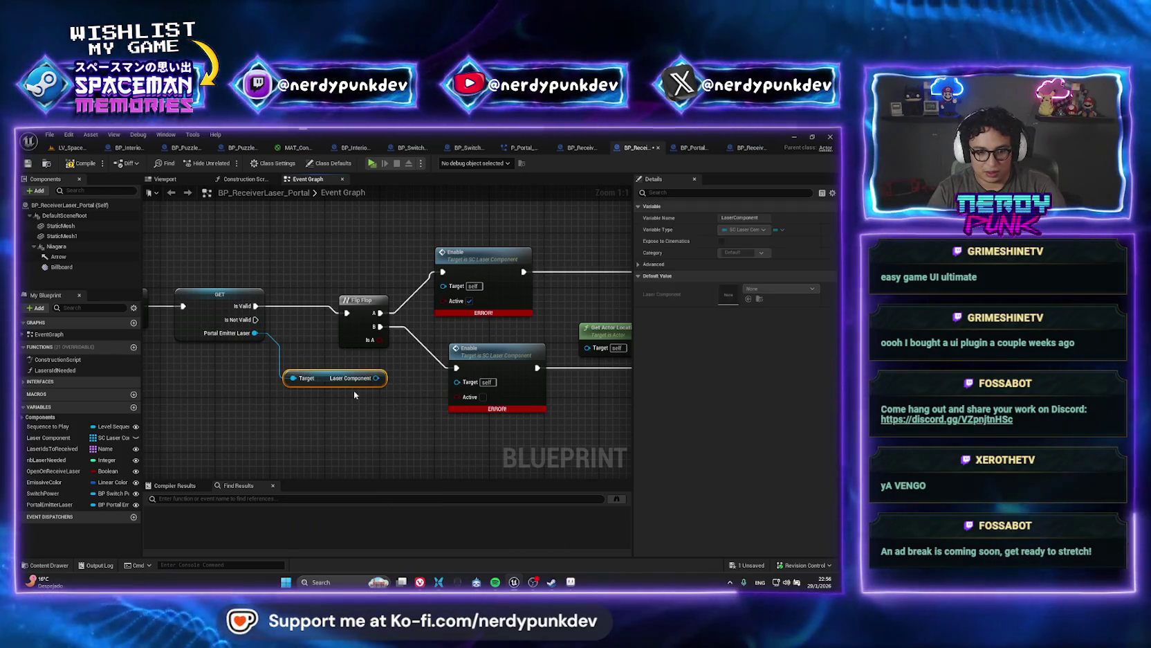
- Wire the Laser Component into both Enable Targets, then play the space vessel level
{"action": "left_click_drag", "start_coordinate": [377, 378], "coordinate": [443, 285]}
{"action": "left_click_drag", "start_coordinate": [377, 378], "coordinate": [456, 382]}
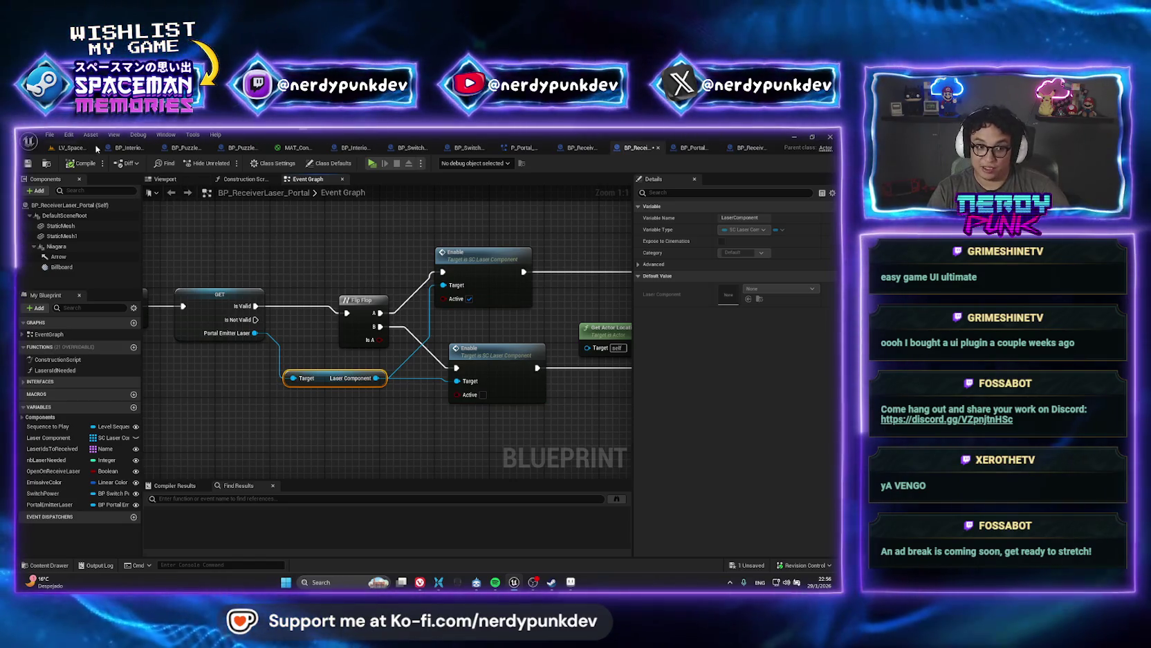
{"action": "left_click", "coordinate": [71, 147]}
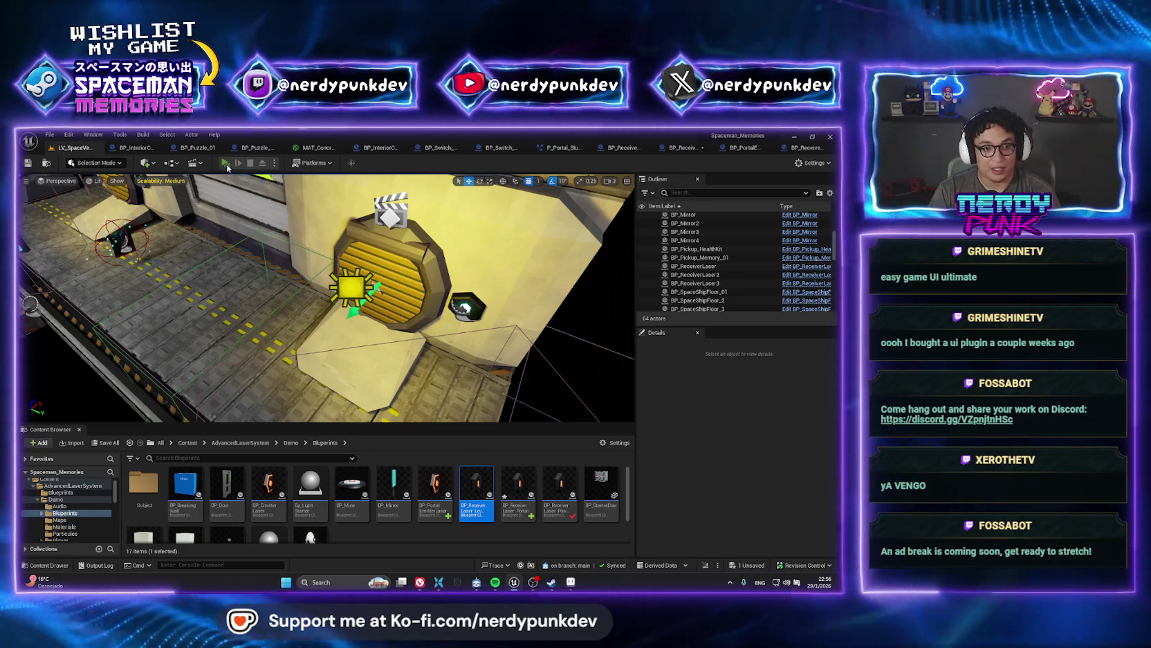
{"action": "key", "text": "alt+p"}
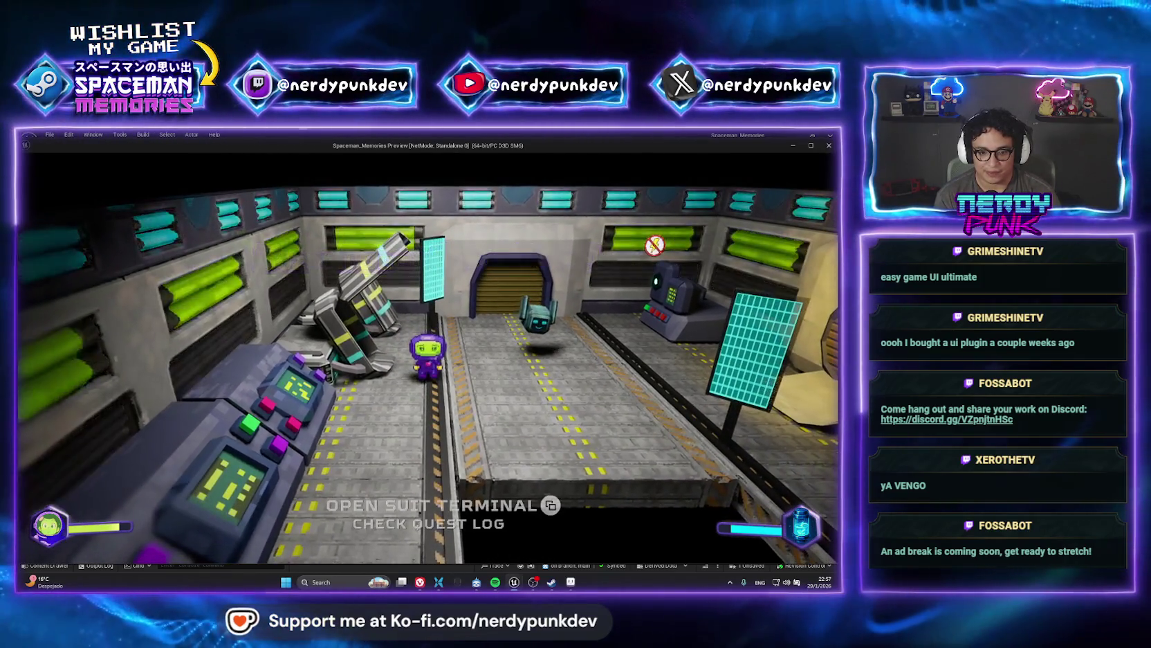
- Open the game's pause menu and enter Options
{"action": "key", "text": "Escape"}
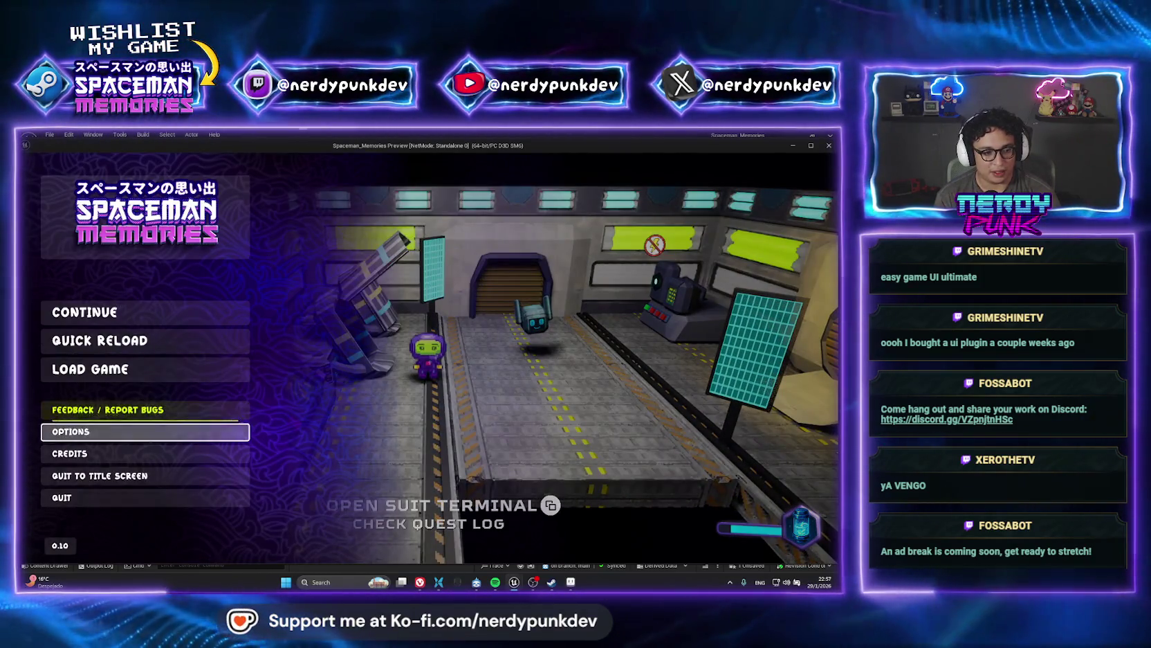
{"action": "key", "text": "Up"}
{"action": "key", "text": "Up"}
{"action": "key", "text": "Down"}
{"action": "key", "text": "Down"}
{"action": "key", "text": "Down"}
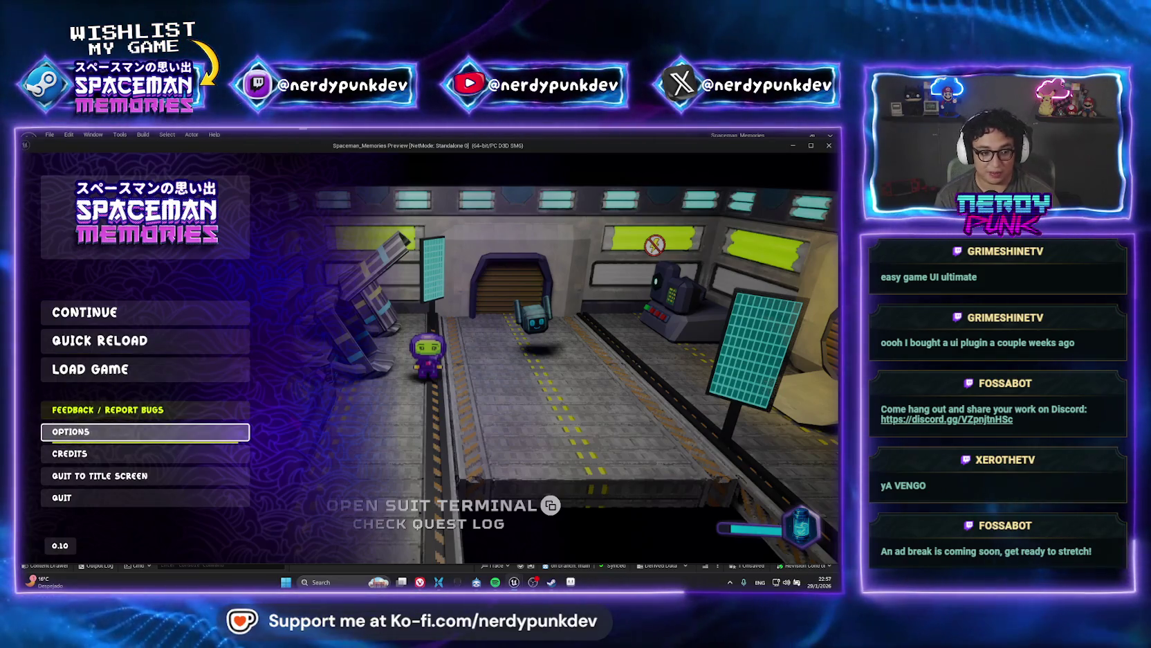
{"action": "key", "text": "Return"}
- Cycle the settings categories and browse the Graphics options up to Global Illumination Quality
{"action": "key", "text": "e"}
{"action": "key", "text": "e"}
{"action": "key", "text": "q"}
{"action": "key", "text": "q"}
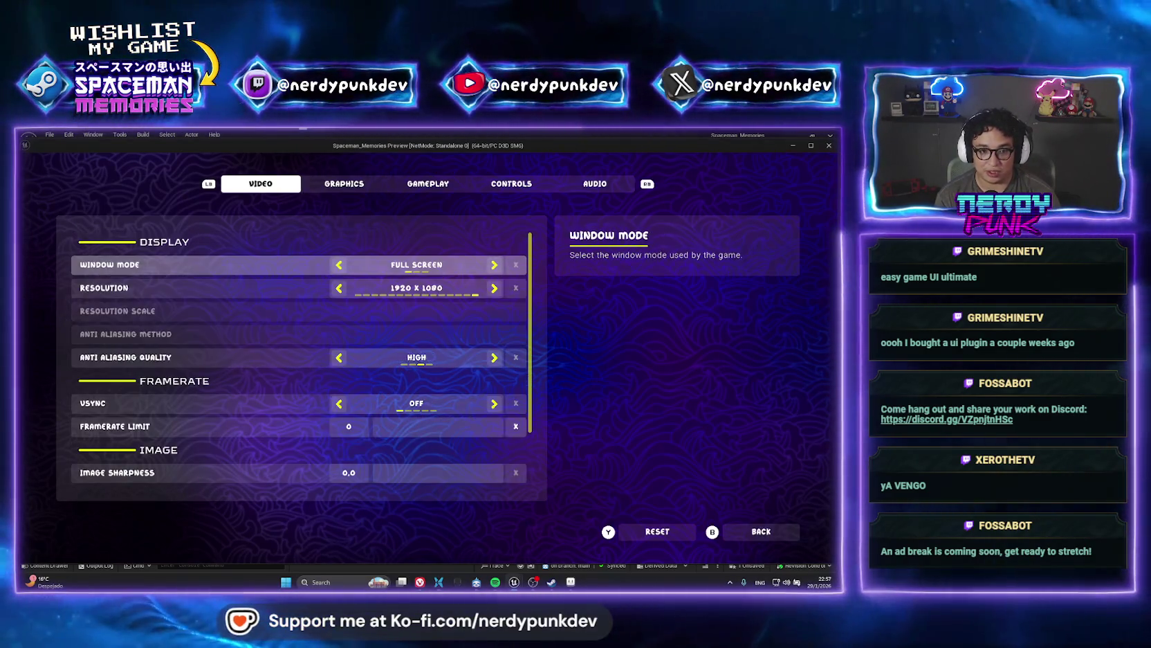
{"action": "key", "text": "e"}
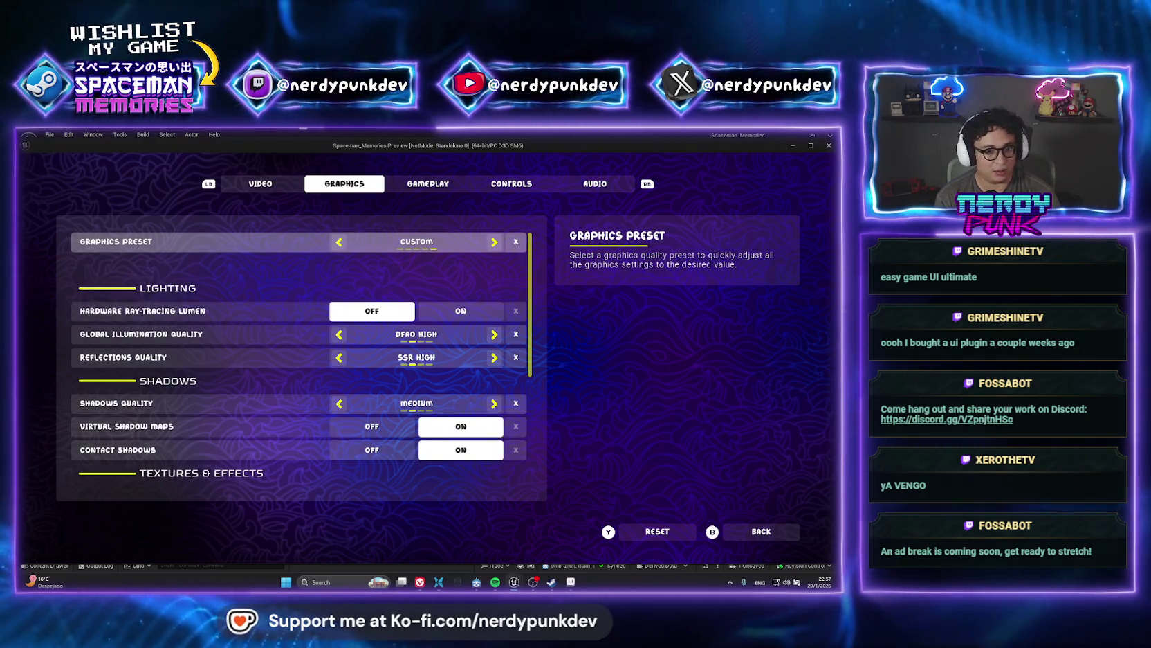
{"action": "key", "text": "e"}
{"action": "key", "text": "e"}
{"action": "key", "text": "e"}
{"action": "key", "text": "q"}
{"action": "key", "text": "q"}
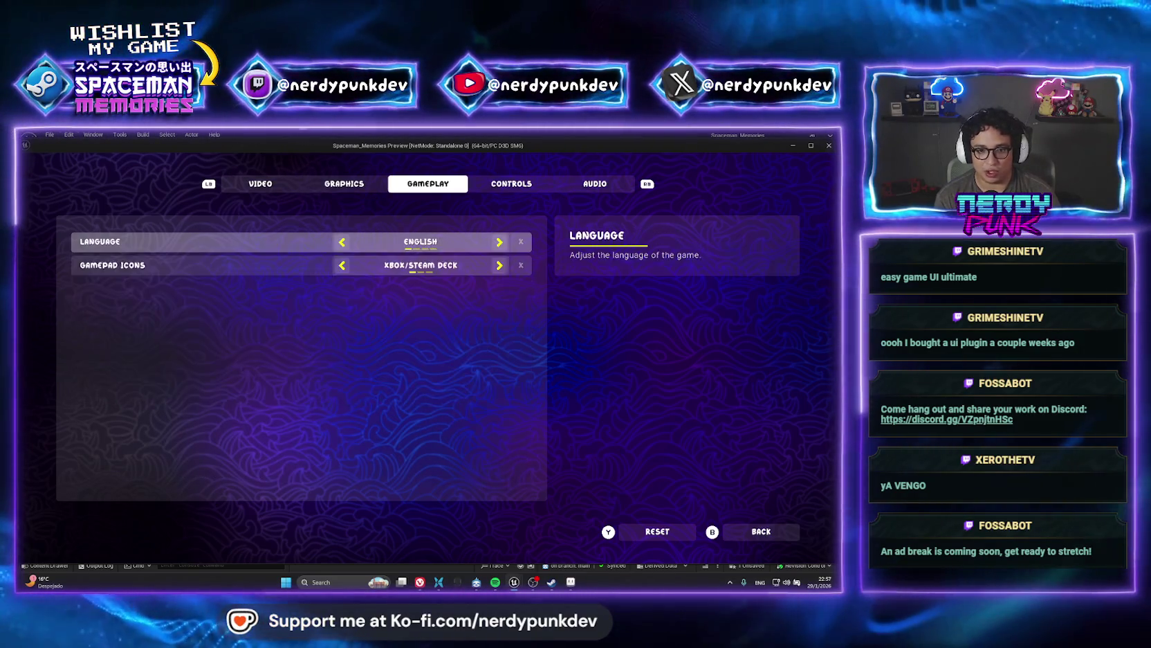
{"action": "key", "text": "q"}
{"action": "key", "text": "q"}
{"action": "key", "text": "e"}
{"action": "key", "text": "e"}
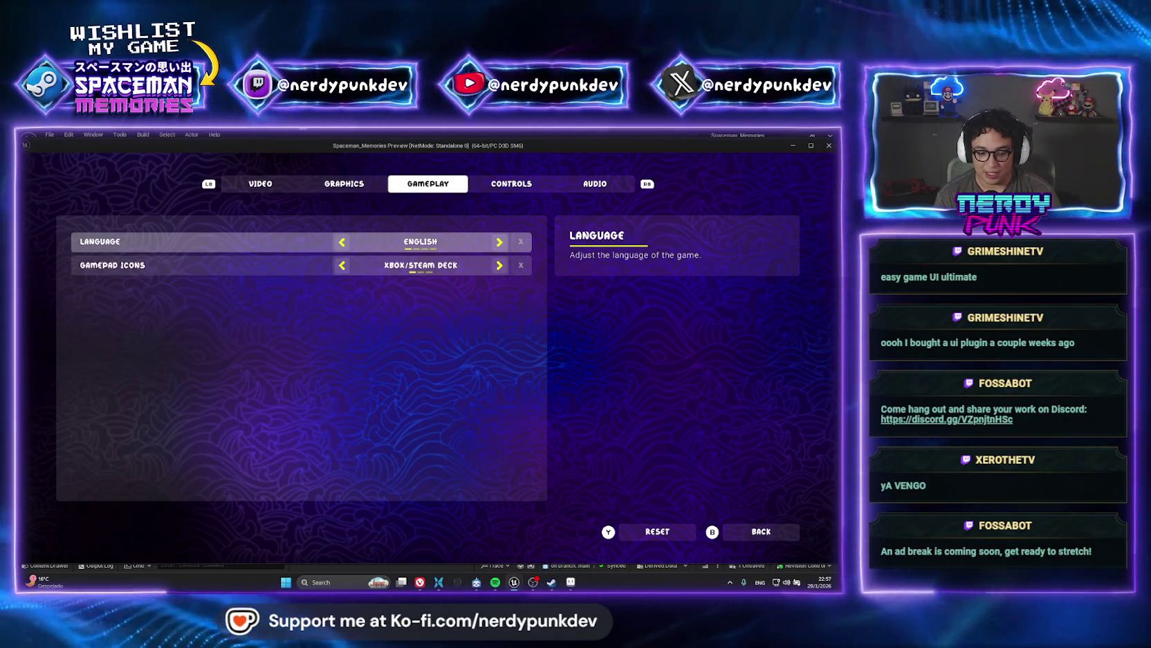
{"action": "key", "text": "q"}
{"action": "key", "text": "q"}
{"action": "key", "text": "e"}
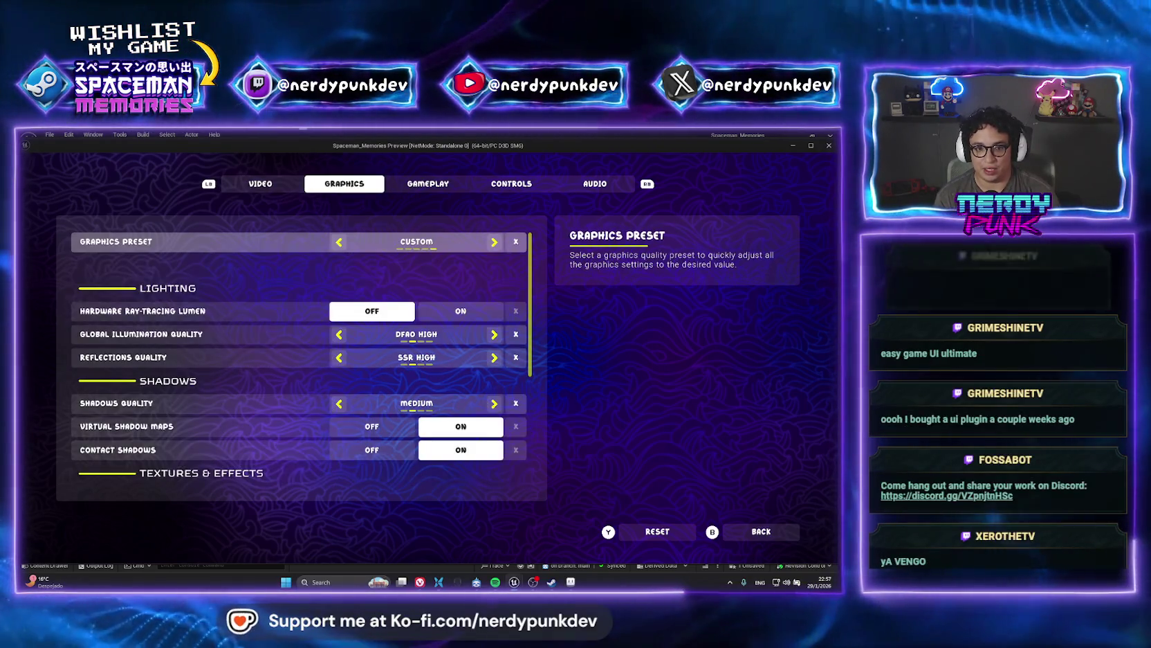
{"action": "key", "text": "Down"}
{"action": "key", "text": "Down"}
{"action": "key", "text": "Down"}
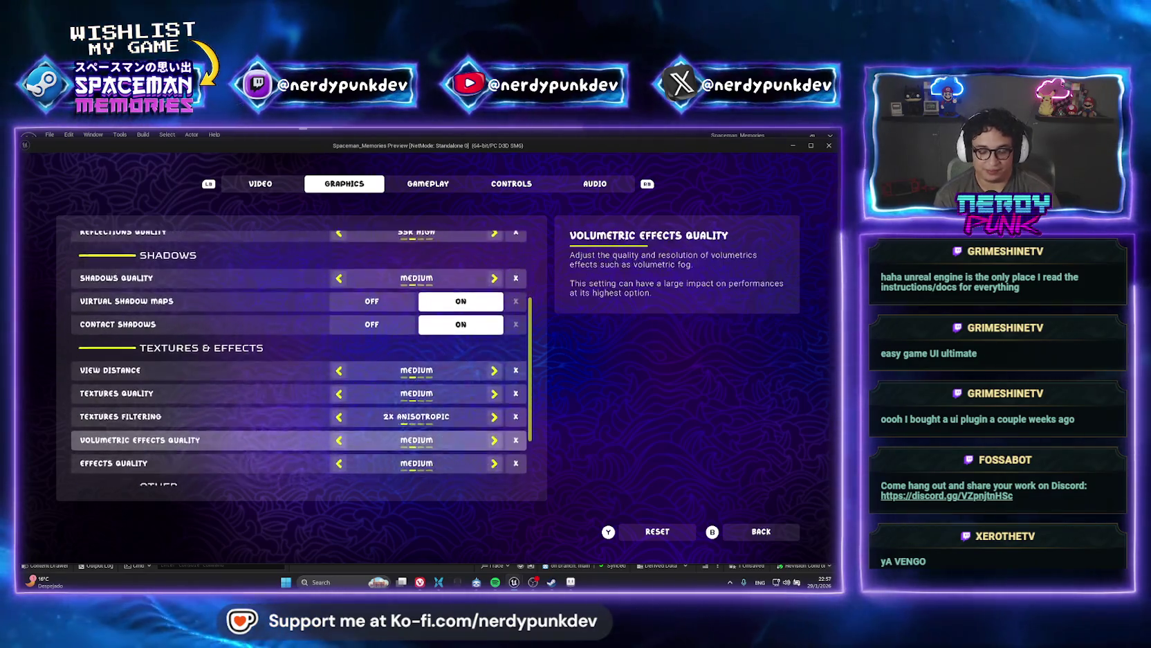
{"action": "key", "text": "Up"}
{"action": "key", "text": "Up"}
{"action": "key", "text": "Up"}
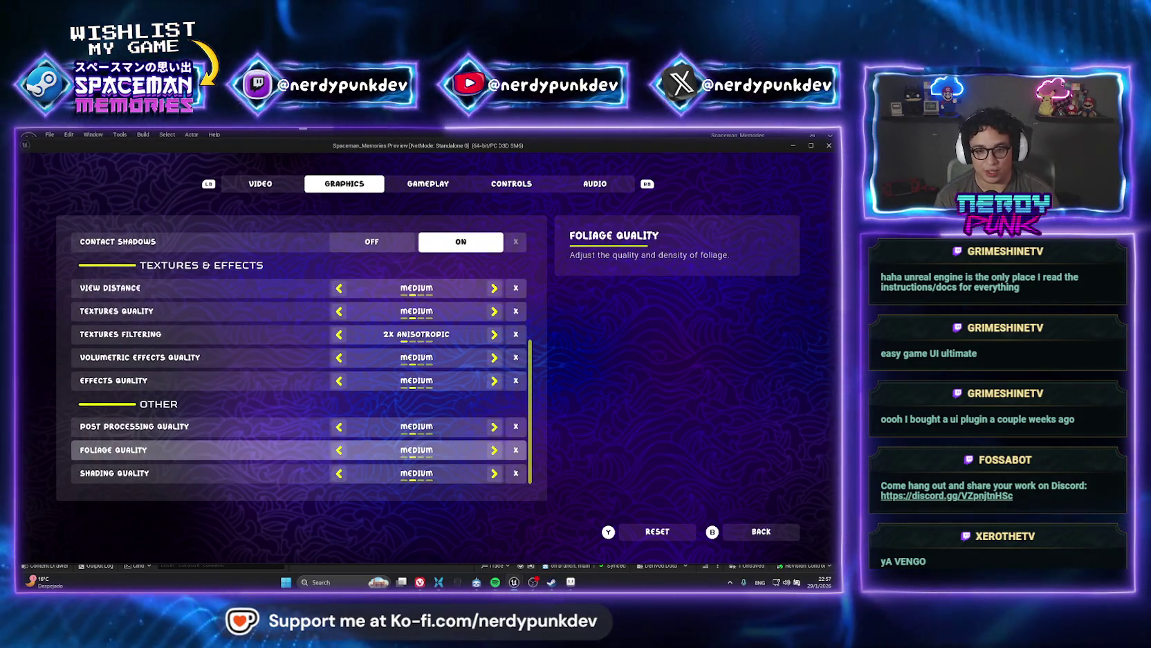
- Review Anti Aliasing and Color Correction in Video settings, then back out to the pause menu
{"action": "key", "text": "q"}
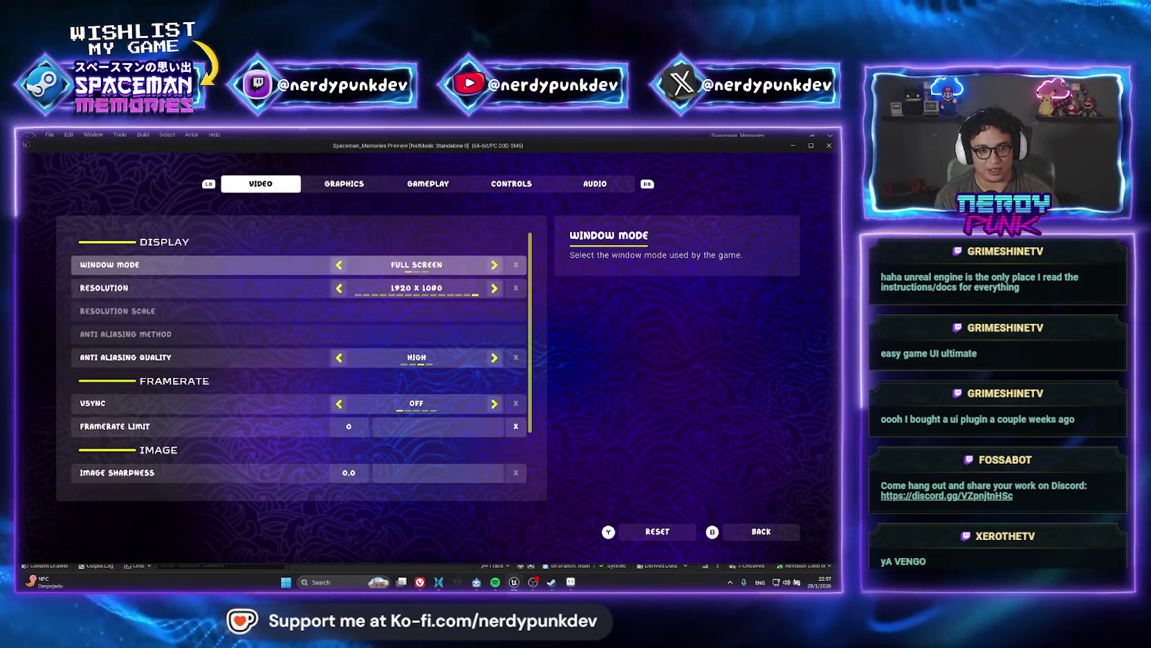
{"action": "key", "text": "Down"}
{"action": "key", "text": "Down"}
{"action": "key", "text": "Down"}
{"action": "key", "text": "Down"}
{"action": "key", "text": "Down"}
{"action": "key", "text": "Down"}
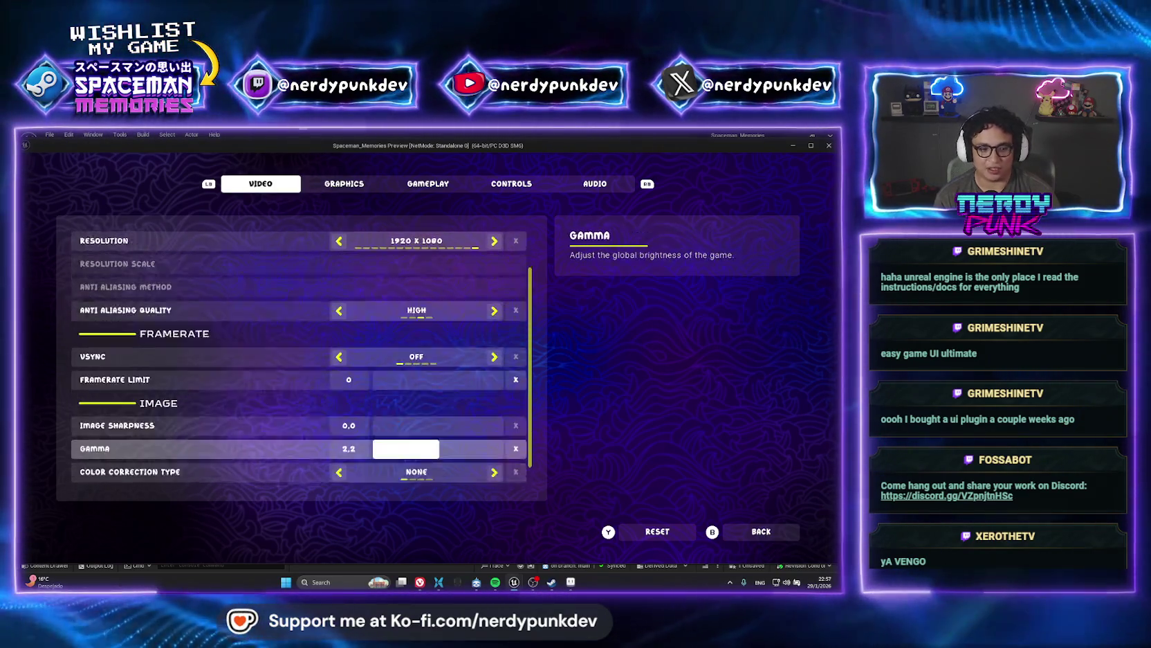
{"action": "key", "text": "Up"}
{"action": "key", "text": "Down"}
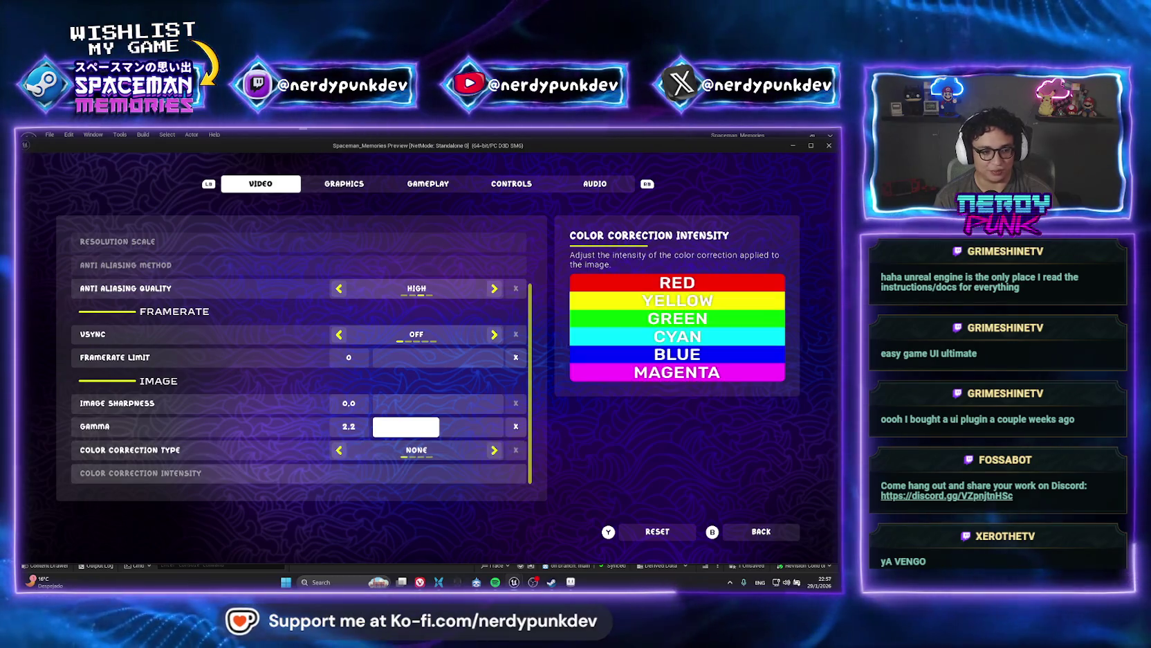
{"action": "key", "text": "Up"}
{"action": "key", "text": "Up"}
{"action": "key", "text": "Up"}
{"action": "key", "text": "Up"}
{"action": "key", "text": "Up"}
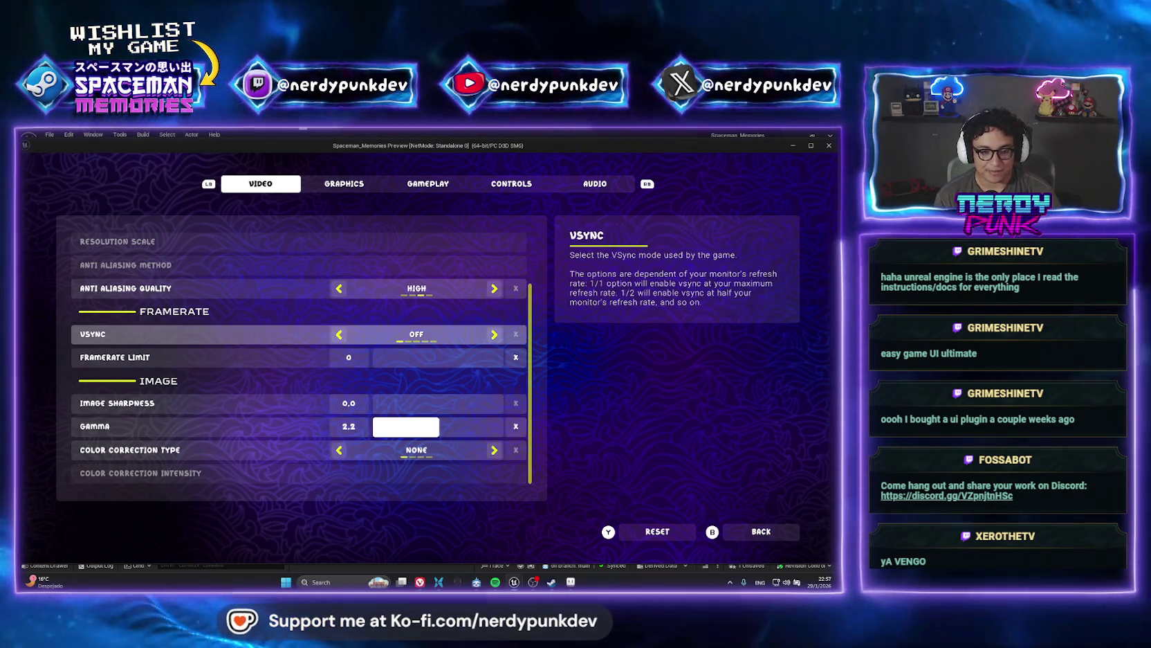
{"action": "key", "text": "Escape"}
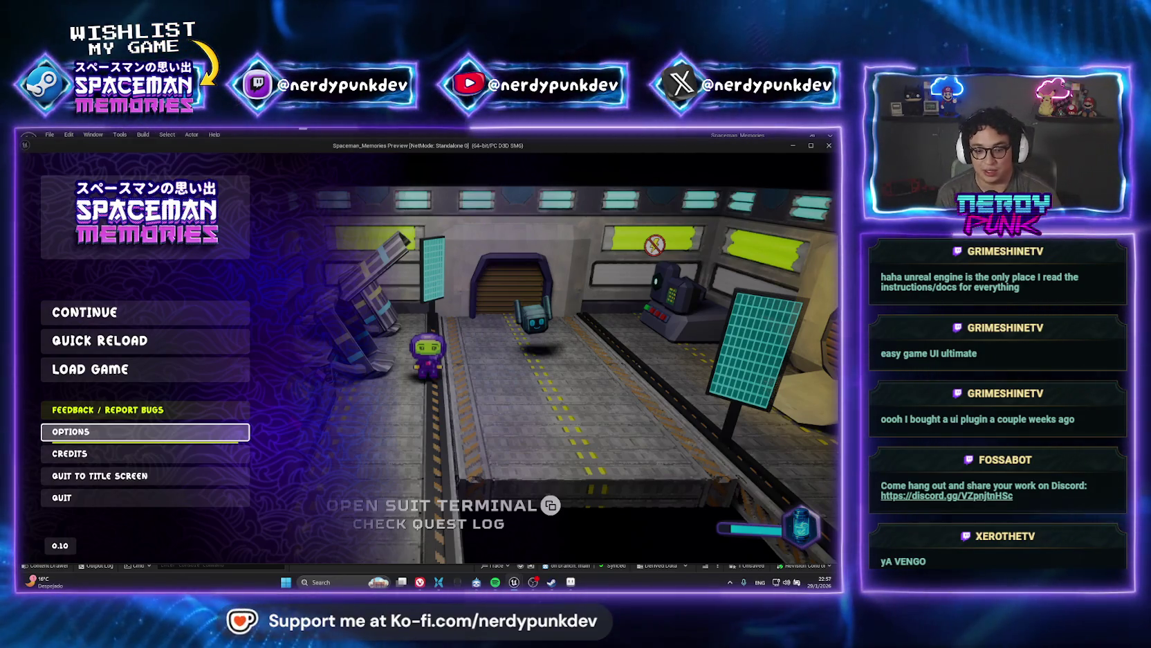
- Move through the pause menu items, then close it to resume play
{"action": "key", "text": "Down"}
{"action": "key", "text": "Down"}
{"action": "key", "text": "Down"}
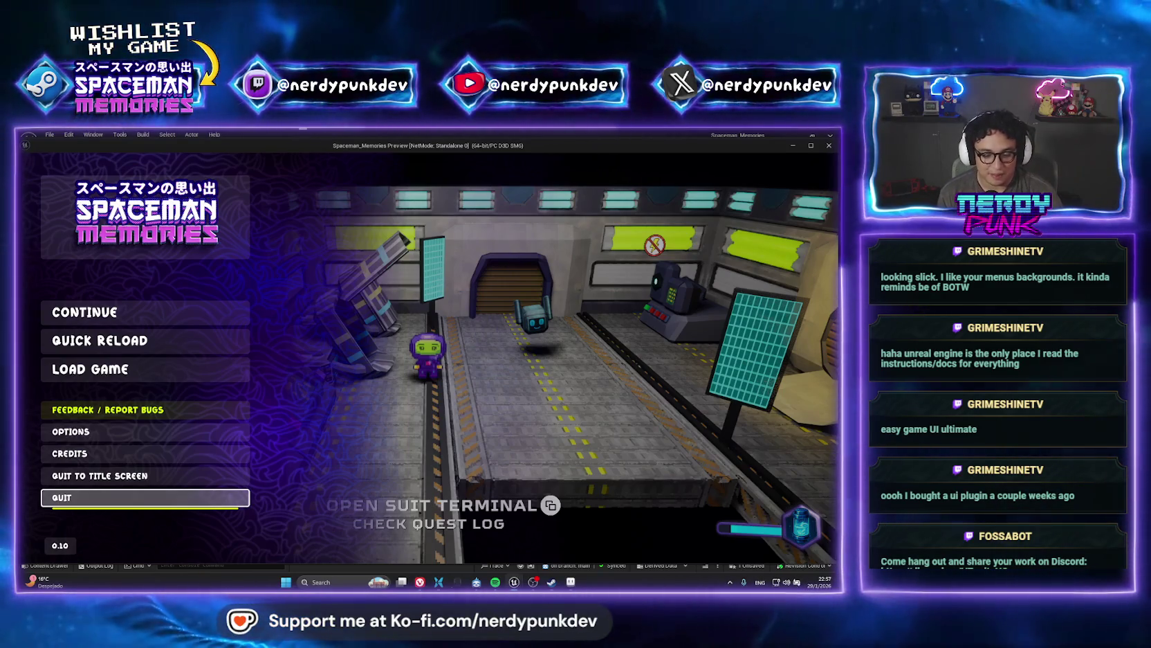
{"action": "key", "text": "Up"}
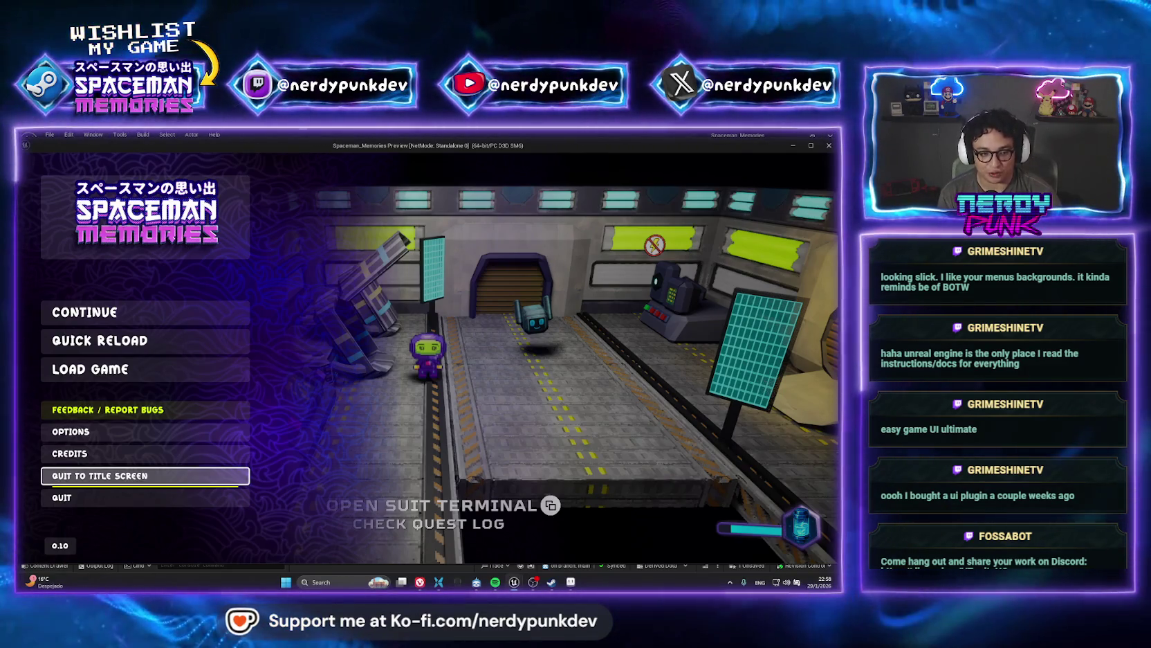
{"action": "key", "text": "Escape"}
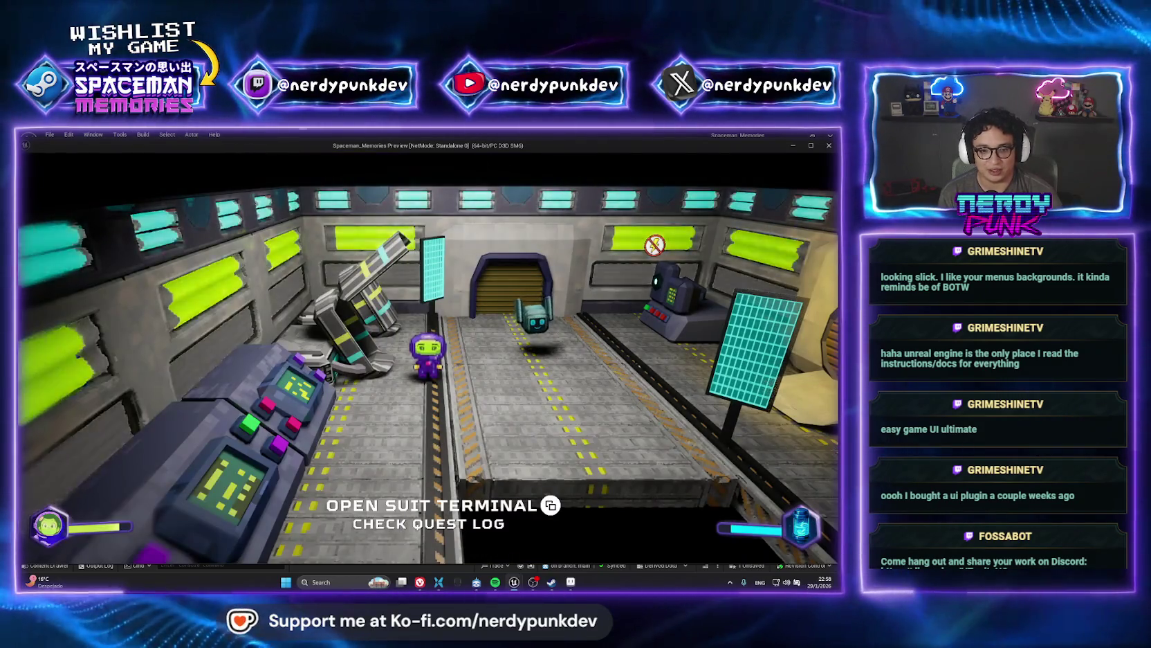
- Open the suit terminal and cycle its pages back to Backpack
{"action": "key", "text": "Tab"}
{"action": "key", "text": "e"}
{"action": "key", "text": "e"}
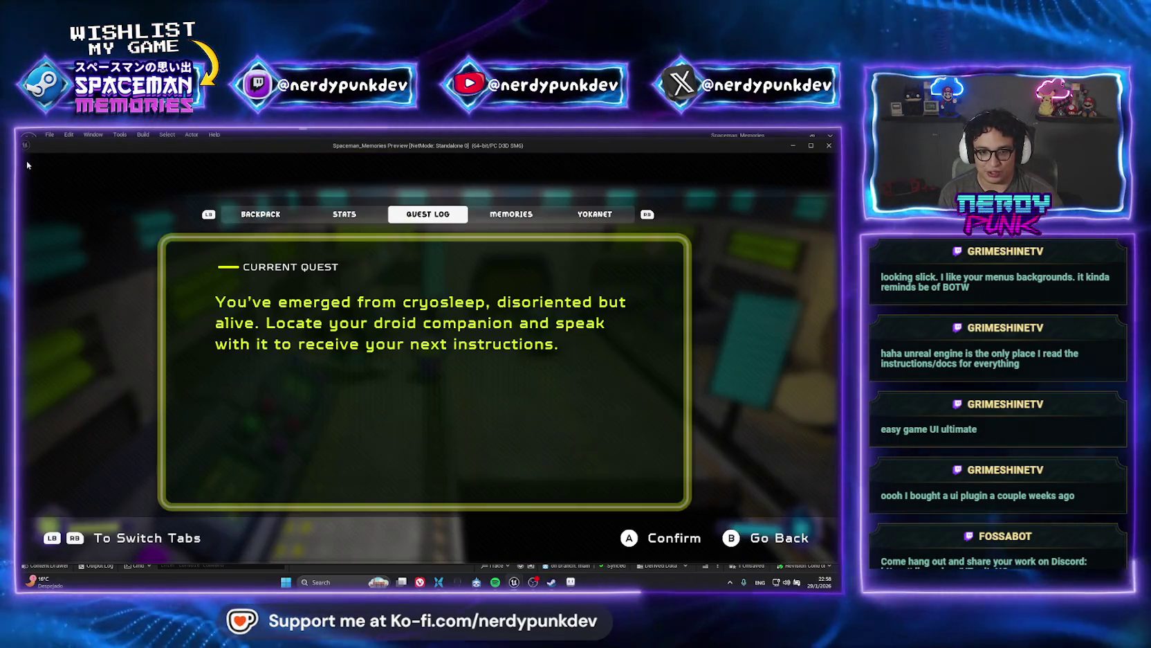
{"action": "key", "text": "e"}
{"action": "key", "text": "e"}
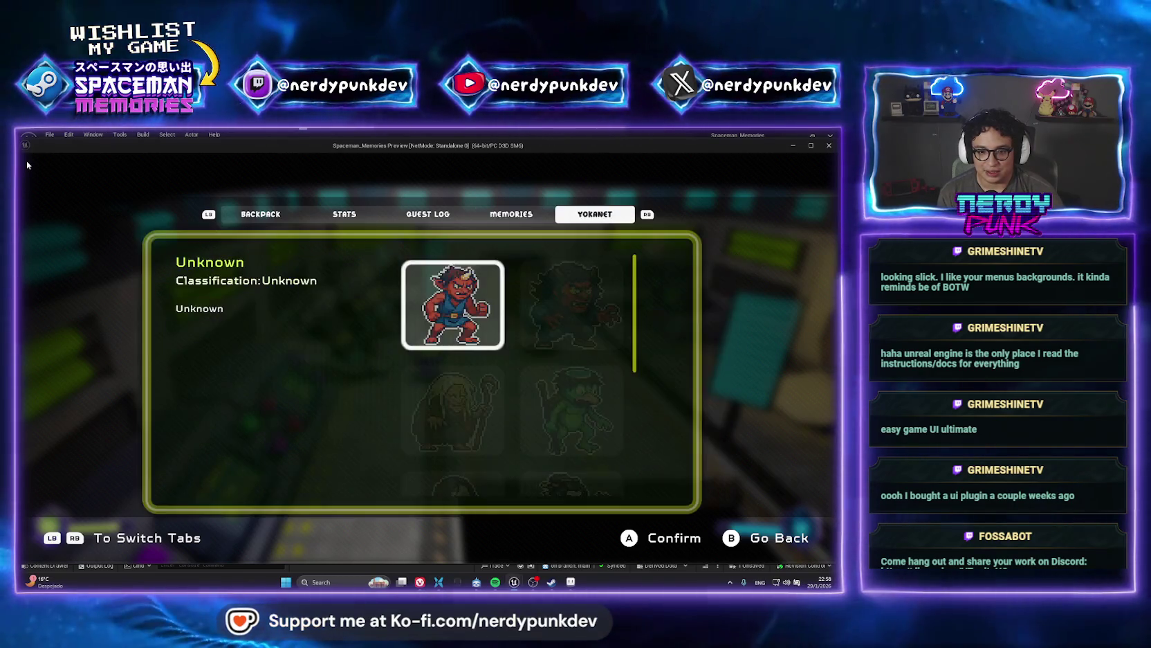
{"action": "key", "text": "q"}
{"action": "key", "text": "q"}
{"action": "key", "text": "q"}
{"action": "key", "text": "q"}
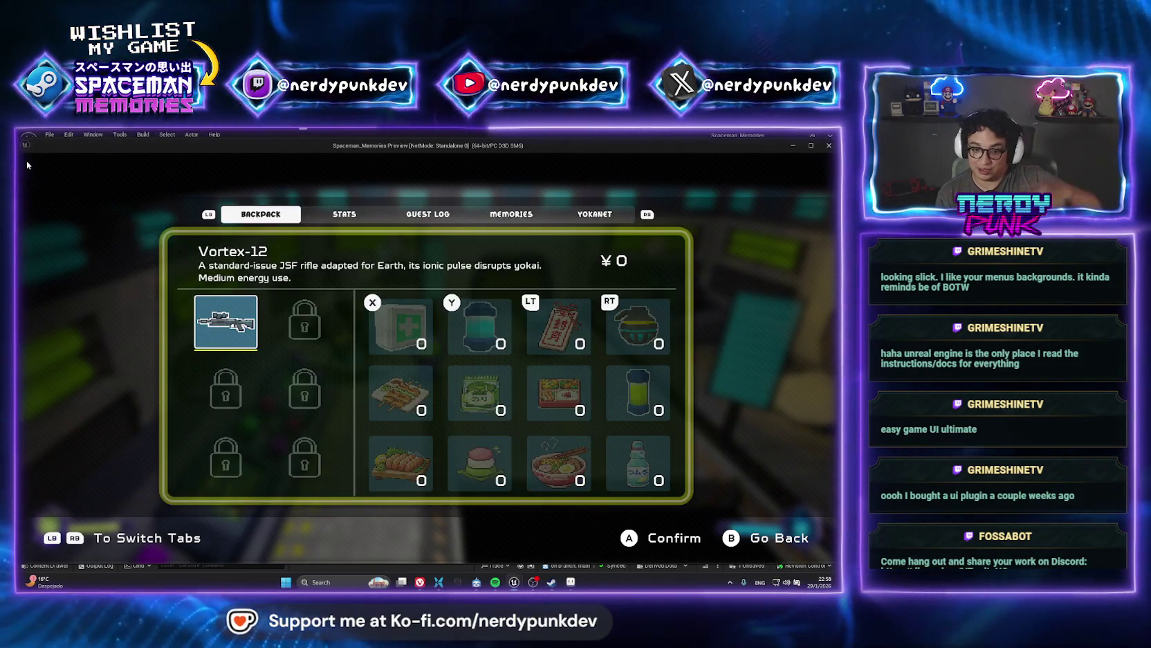
- Browse the backpack items, view Stats, close the terminal and stop the preview
{"action": "key", "text": "Right"}
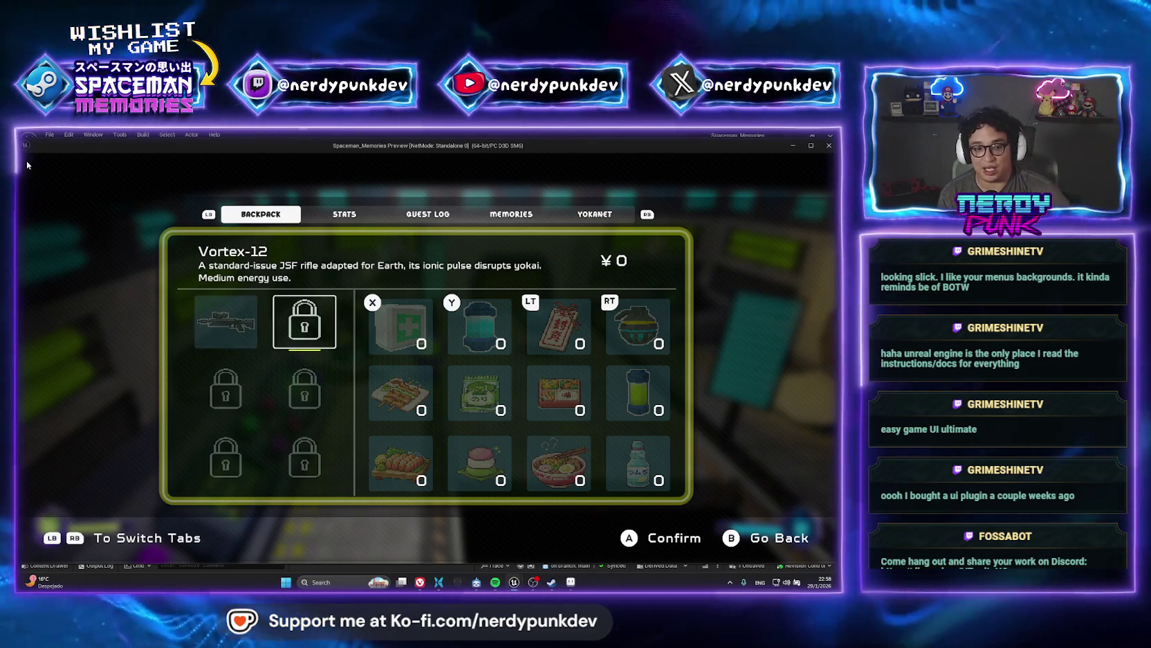
{"action": "key", "text": "Right"}
{"action": "key", "text": "Down"}
{"action": "key", "text": "Up"}
{"action": "key", "text": "e"}
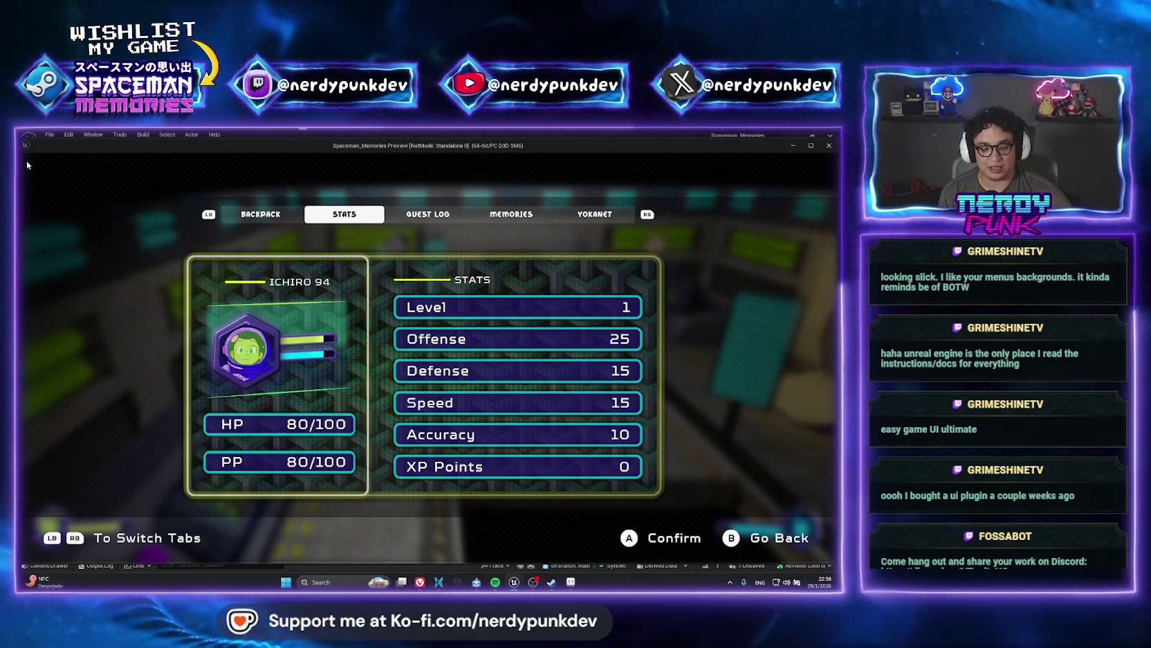
{"action": "key", "text": "Escape"}
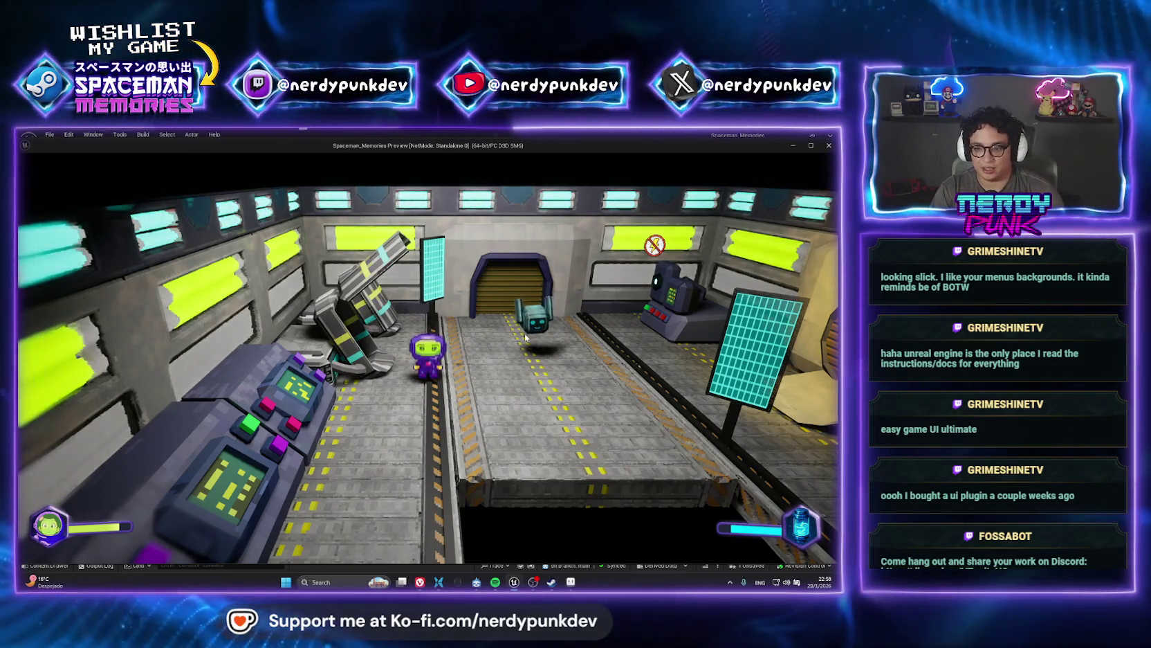
{"action": "key", "text": "Escape"}
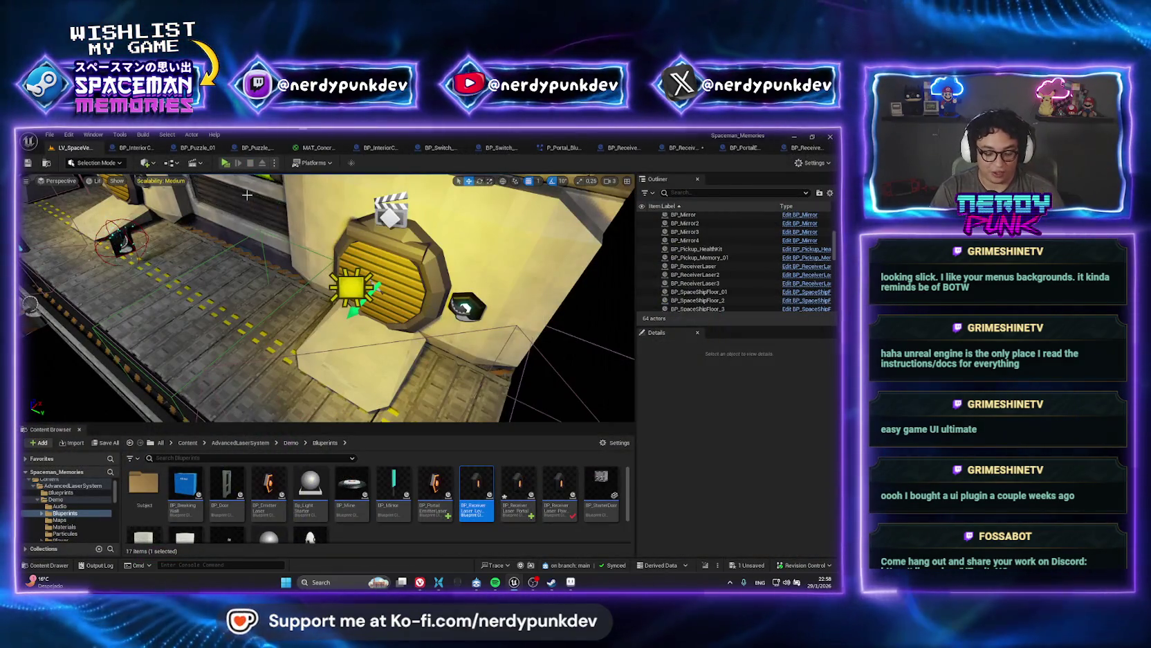
- Open the LV_Laboratory_01 level via asset search for 'lv_lab'
{"action": "key", "text": "ctrl+p"}
{"action": "type", "text": "lv_"}
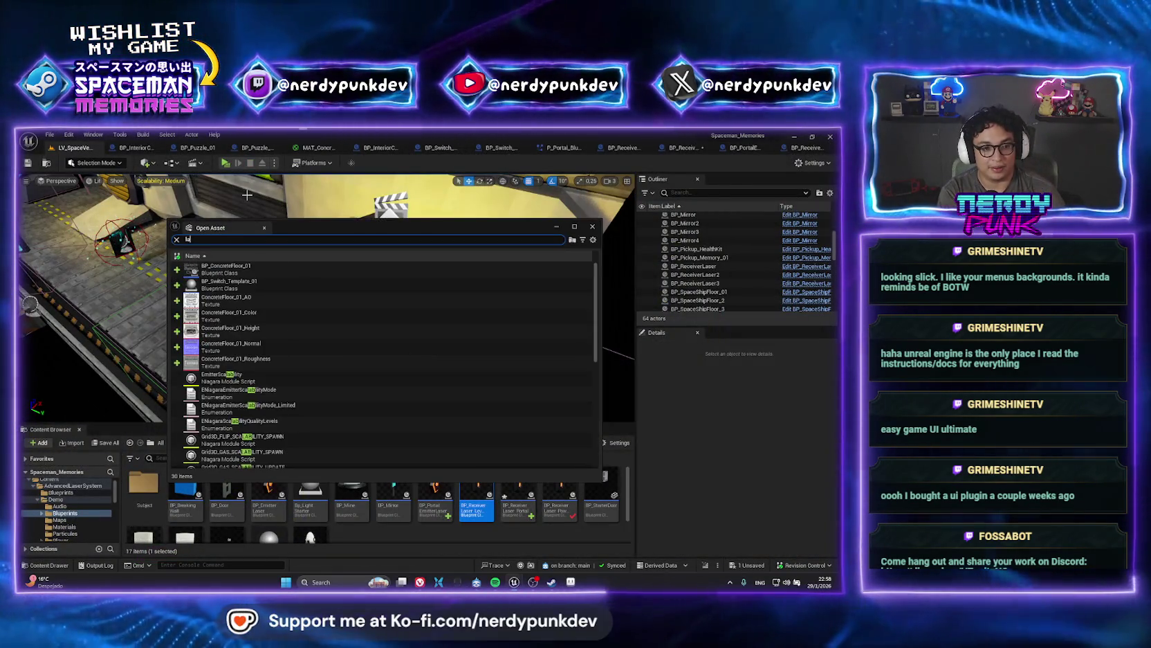
{"action": "type", "text": "lab"}
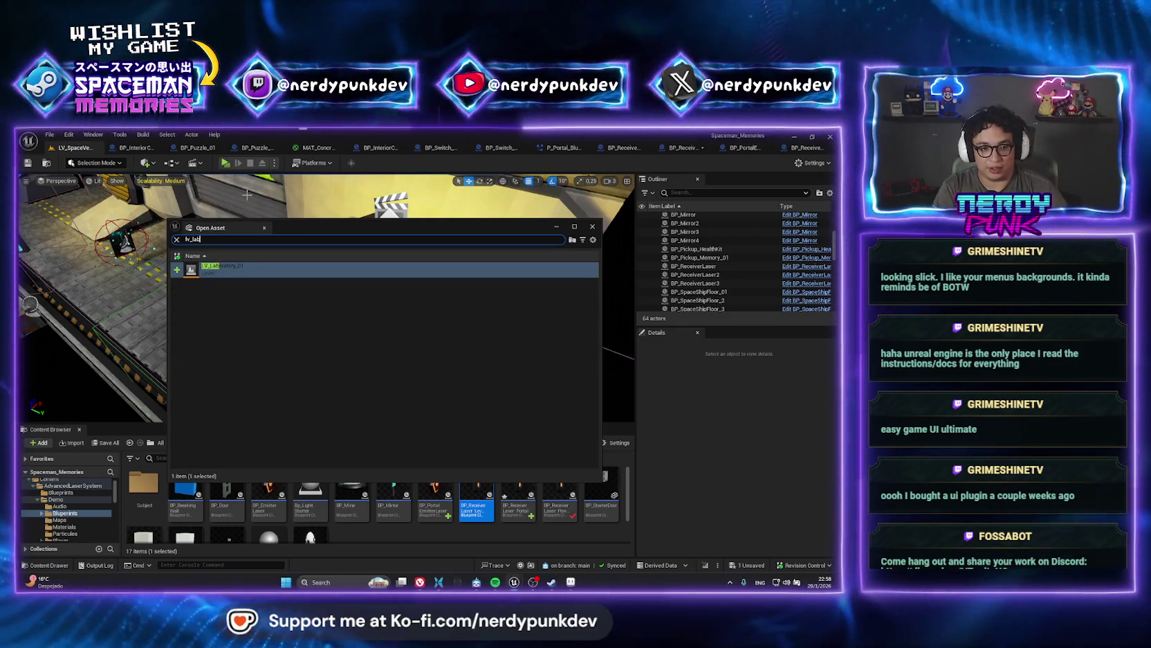
{"action": "key", "text": "Return"}
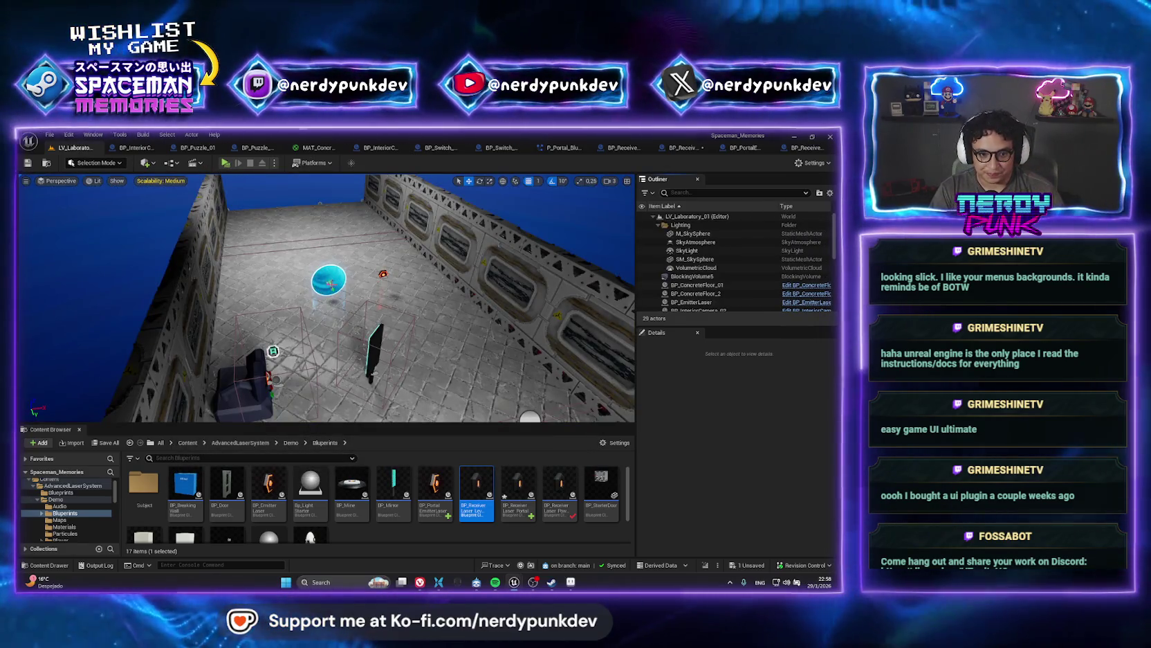
- Select the portal emitter laser, view BP_PortalEmitterLaser's Event Graph, and return to the level
{"action": "left_click_drag", "start_coordinate": [325, 297], "coordinate": [325, 236]}
{"action": "left_click", "coordinate": [336, 272]}
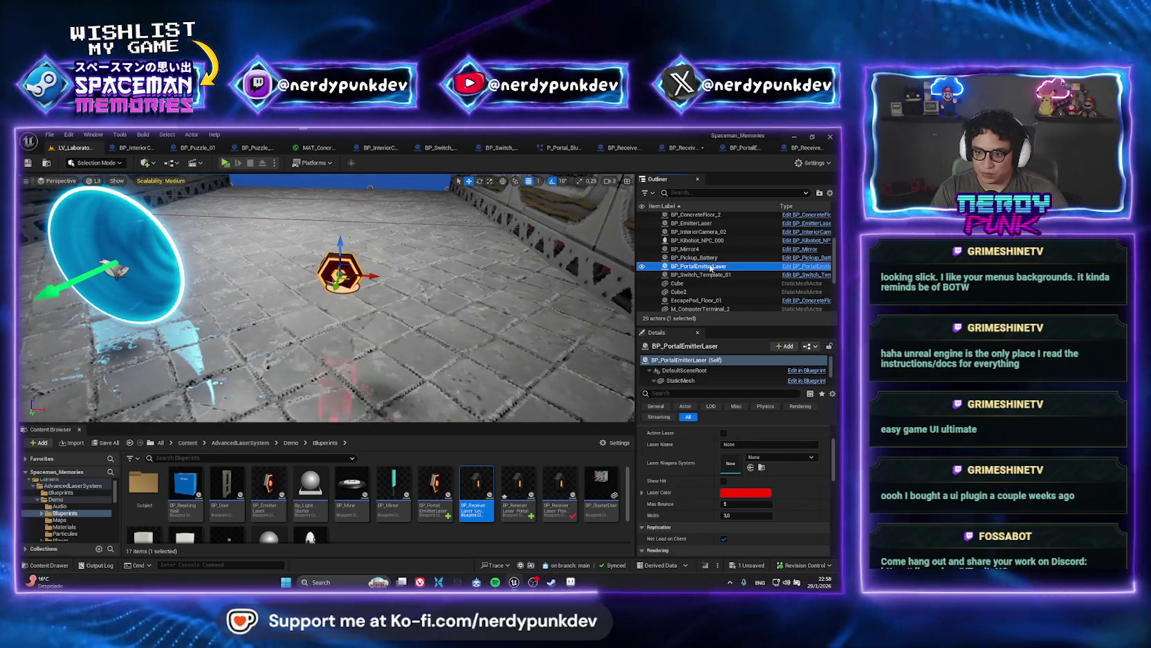
{"action": "right_click", "coordinate": [694, 267]}
{"action": "left_click", "coordinate": [741, 292]}
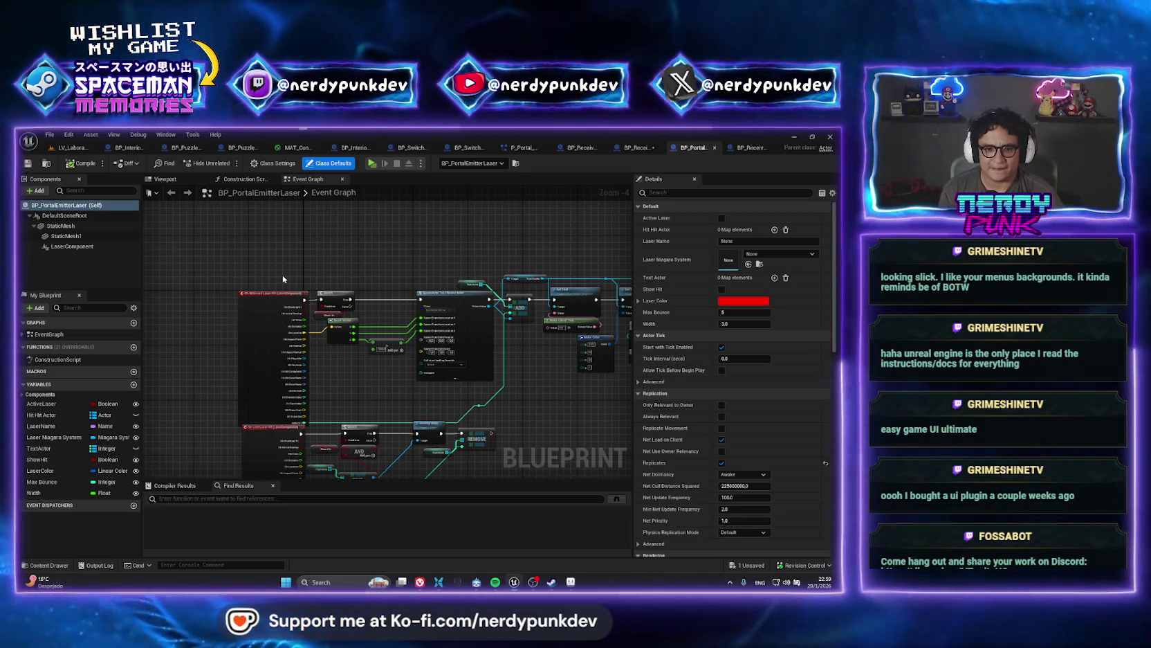
{"action": "left_click", "coordinate": [71, 148]}
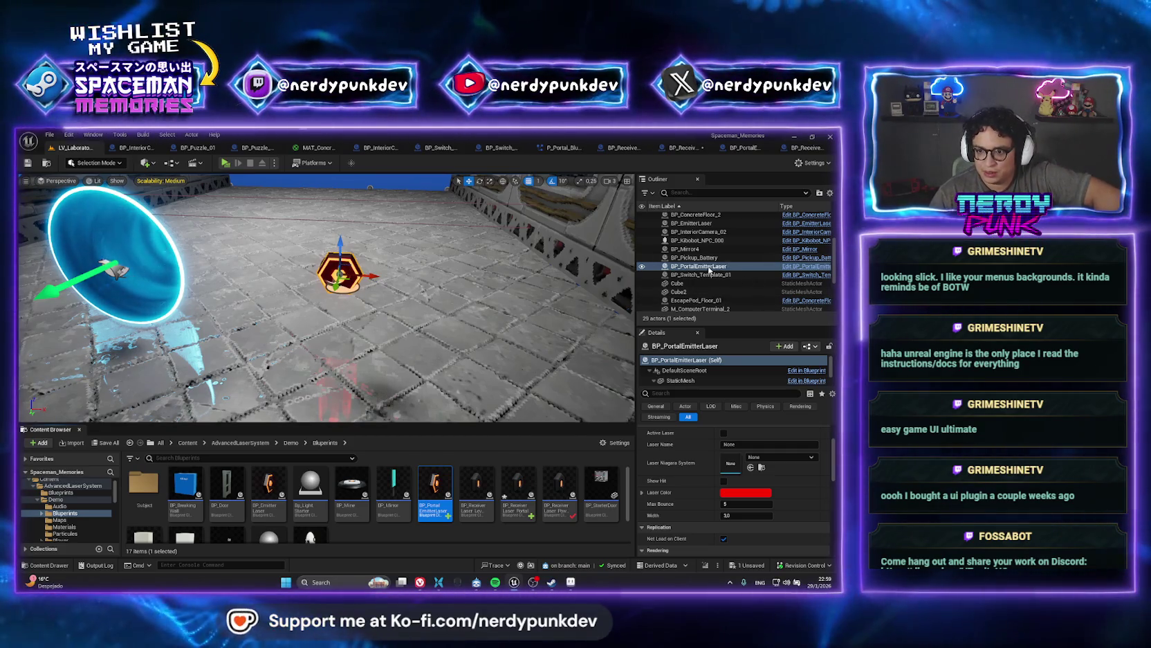
- Select the P_Portal_Blueprint actor and locate its receiver asset in the Content Browser
{"action": "right_click", "coordinate": [692, 268]}
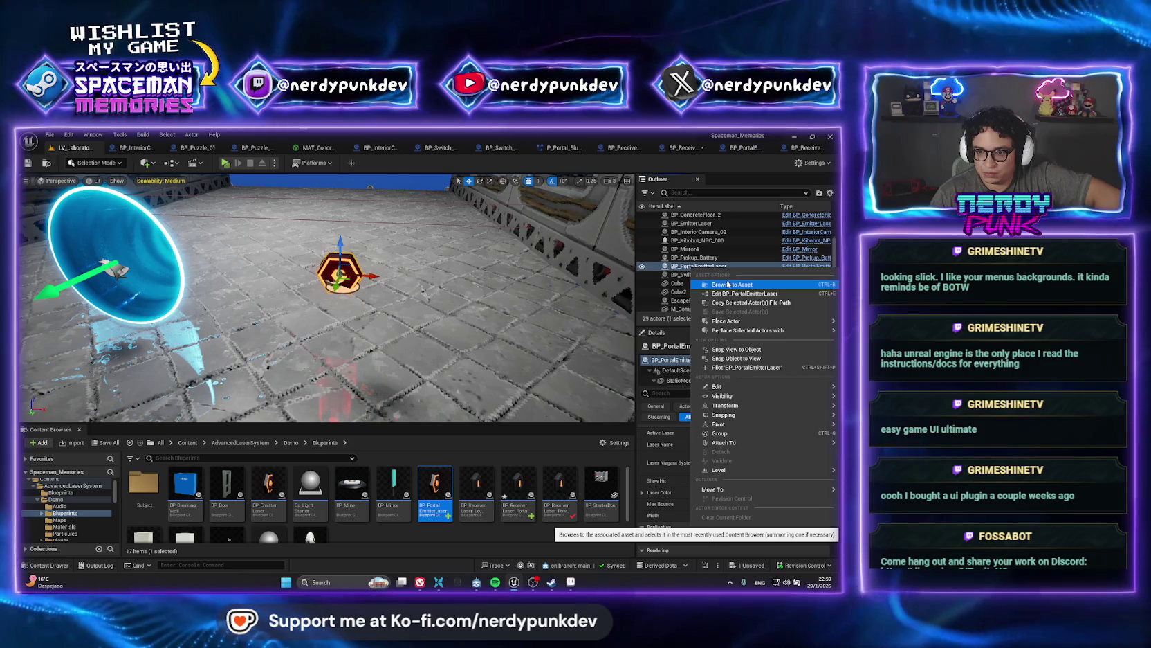
{"action": "key", "text": "Escape"}
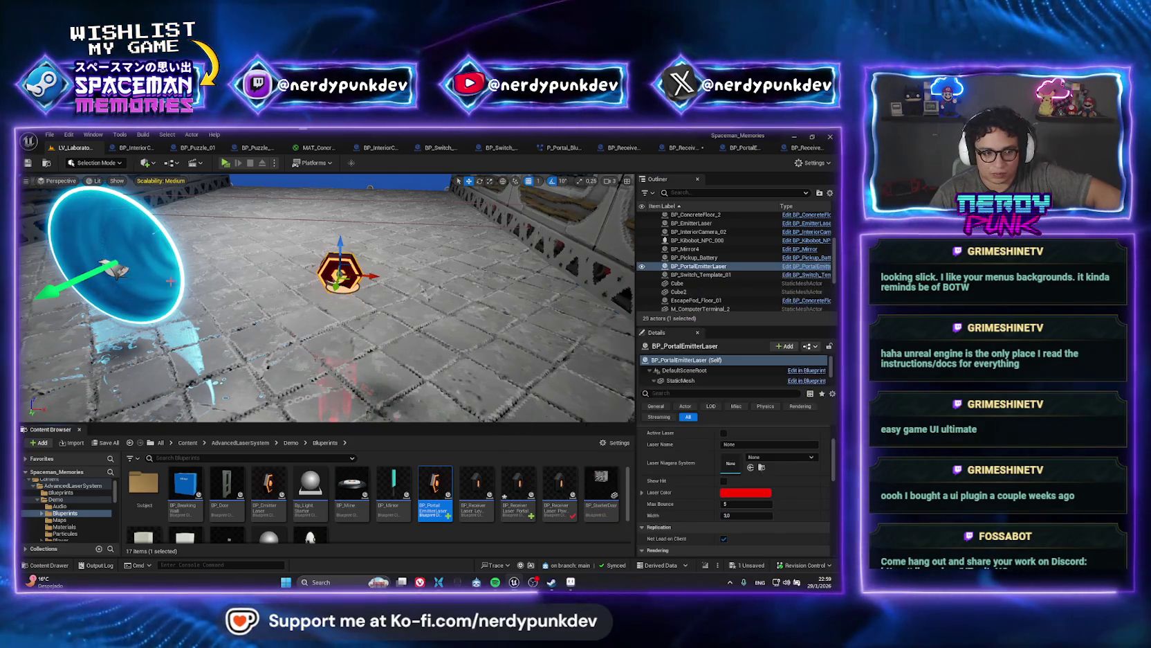
{"action": "left_click", "coordinate": [97, 229]}
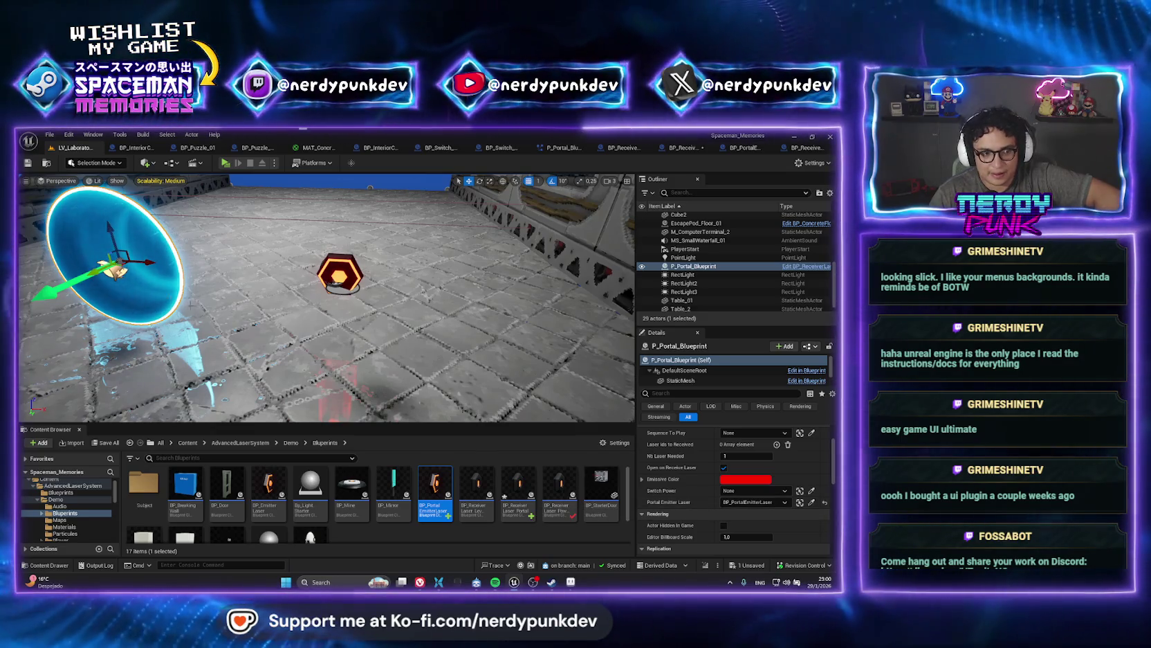
{"action": "right_click", "coordinate": [694, 267]}
{"action": "left_click", "coordinate": [713, 284]}
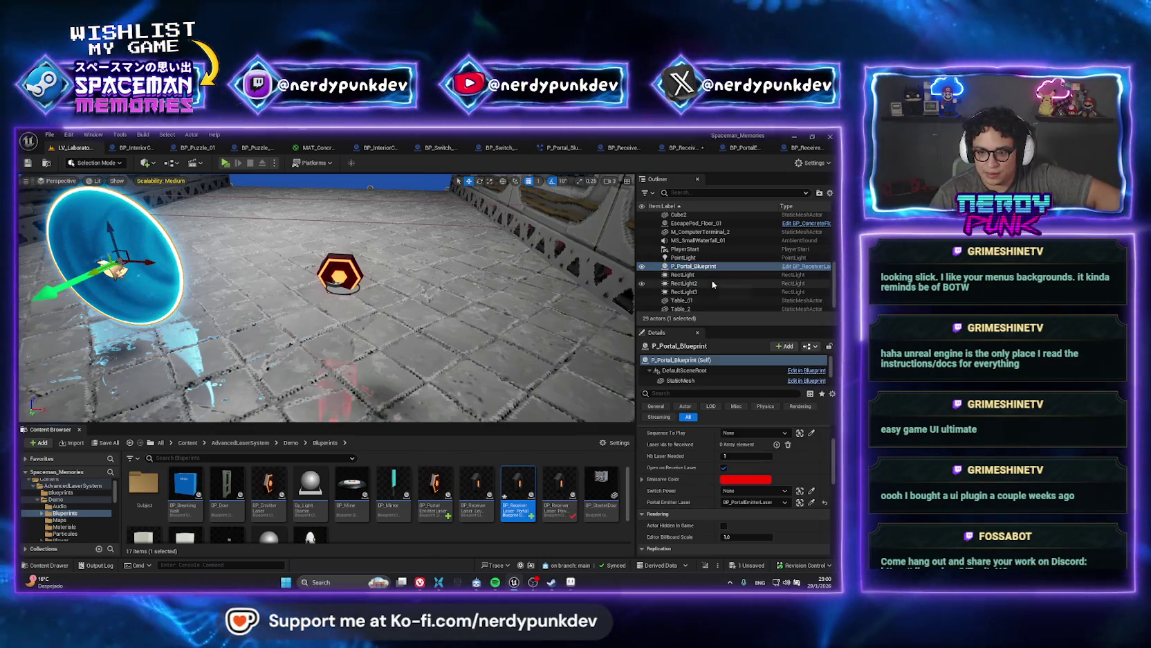
- Inspect BP_ReceiverLaser_Portal's graph, then return and pick the BP_PortalEmitterLaser hexagon
{"action": "double_click", "coordinate": [518, 488]}
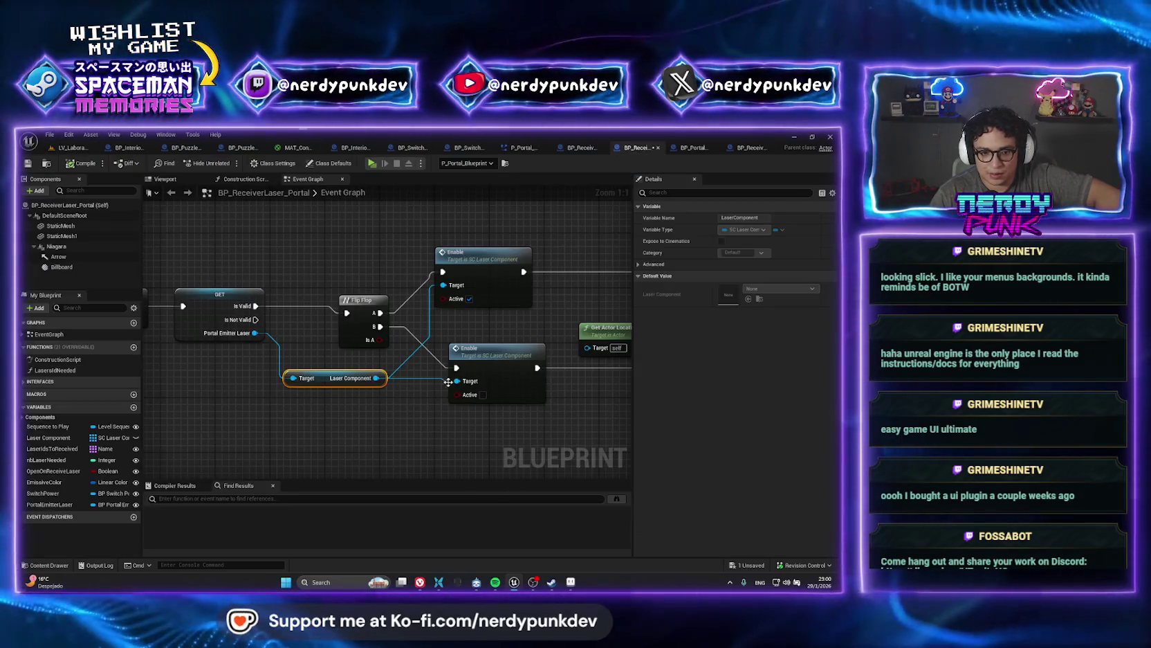
{"action": "left_click", "coordinate": [302, 266]}
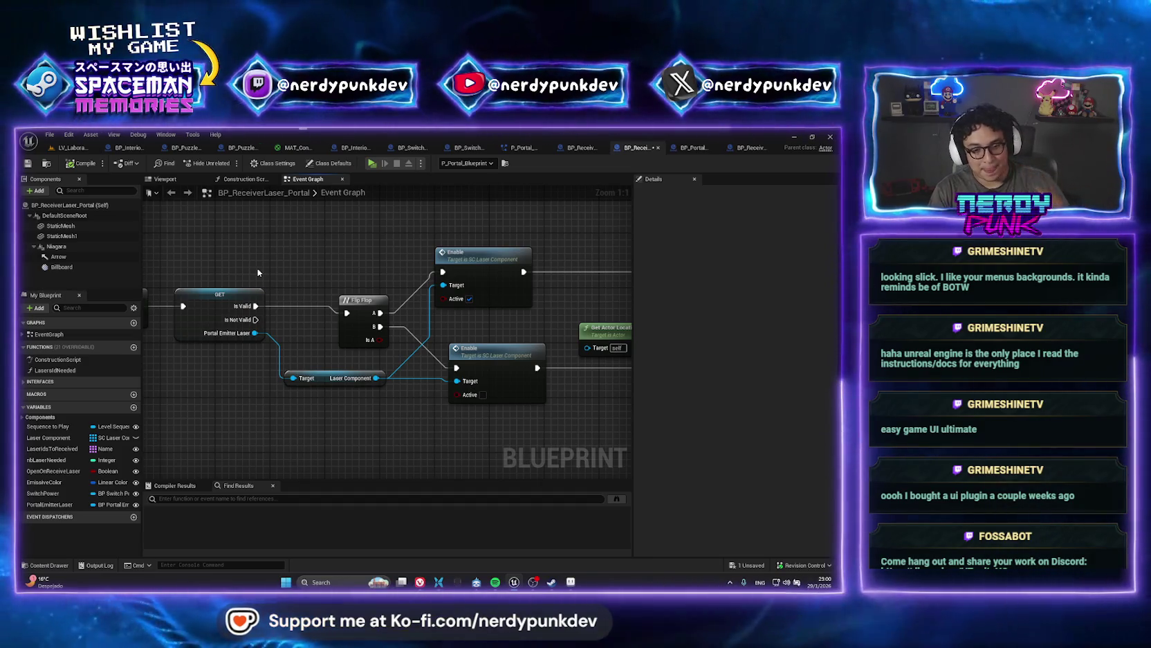
{"action": "left_click", "coordinate": [73, 147]}
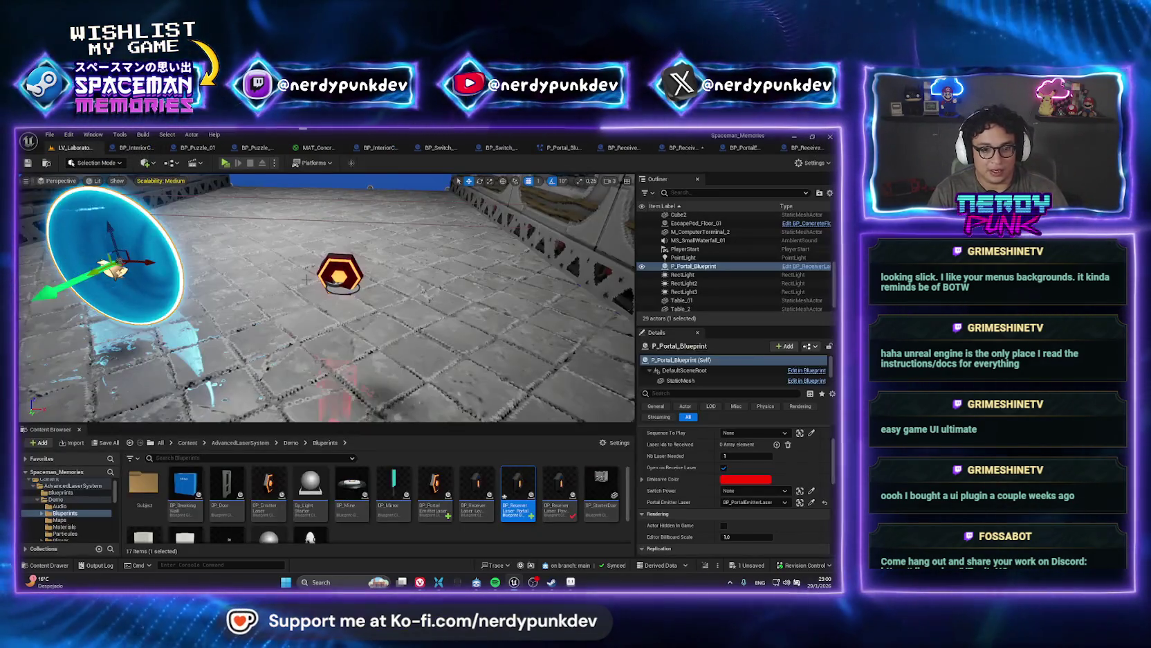
{"action": "left_click", "coordinate": [339, 273]}
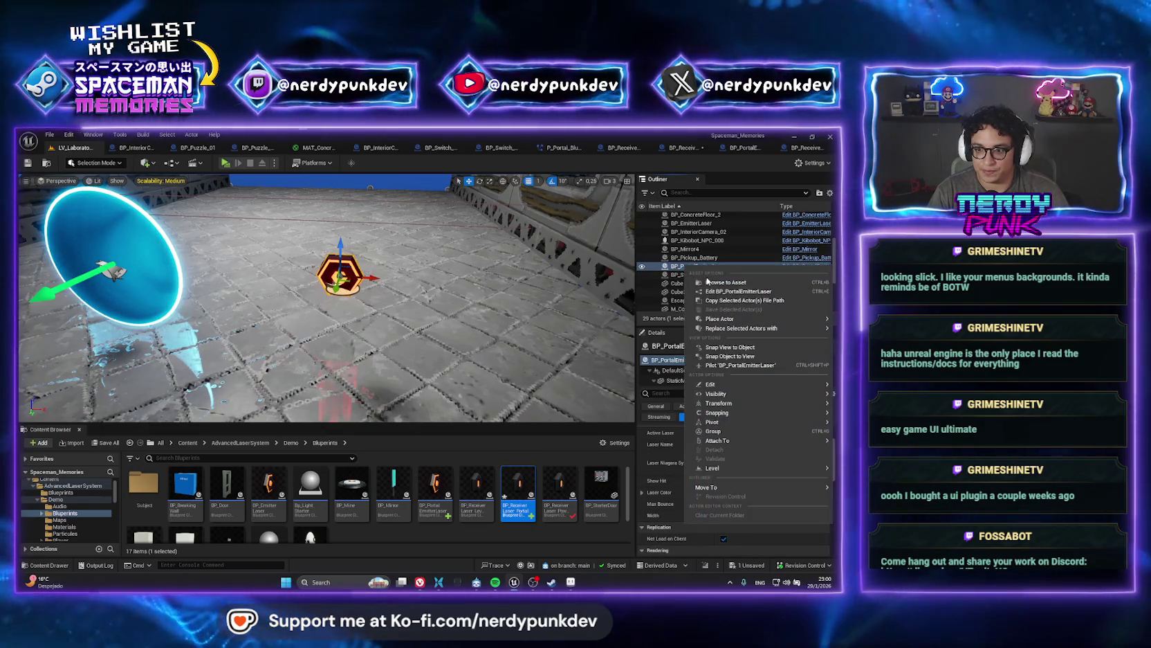
{"action": "double_click", "coordinate": [434, 488]}
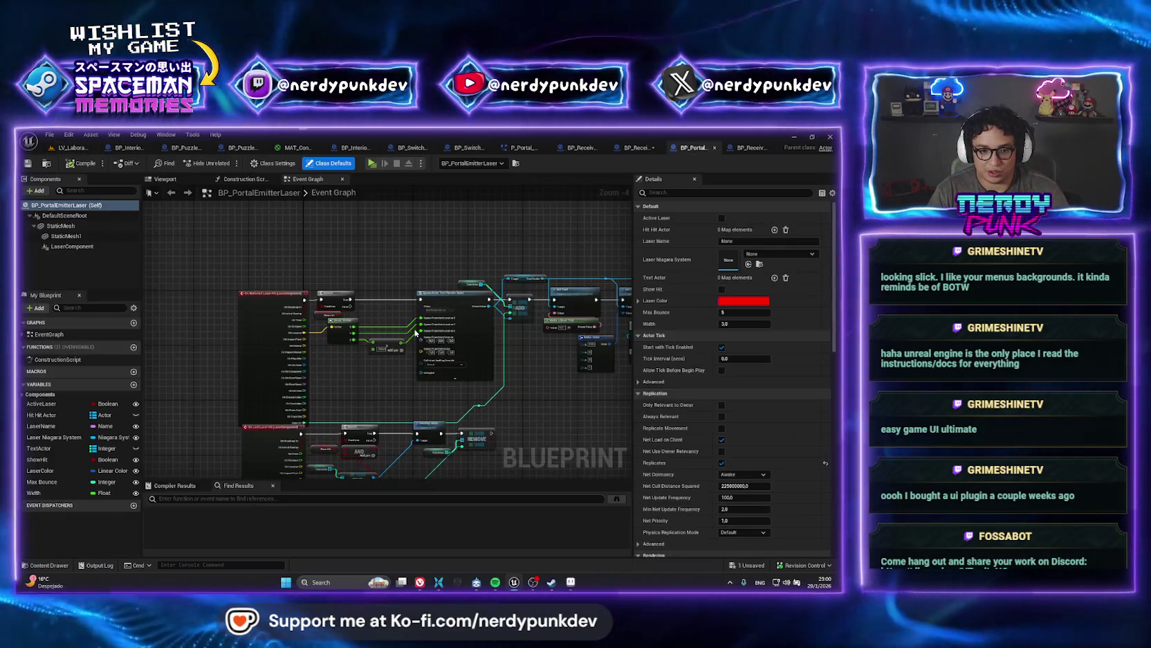
{"action": "scroll", "coordinate": [276, 231], "scroll_direction": "up", "scroll_amount": 3}
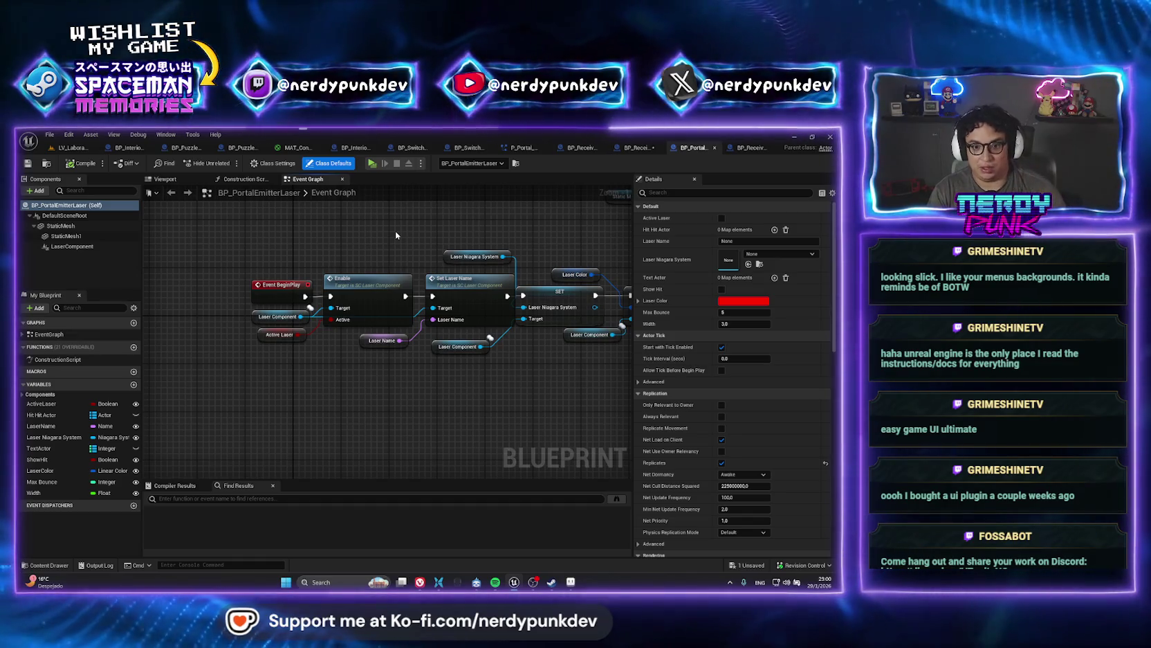
{"action": "left_click_drag", "start_coordinate": [395, 234], "coordinate": [128, 231]}
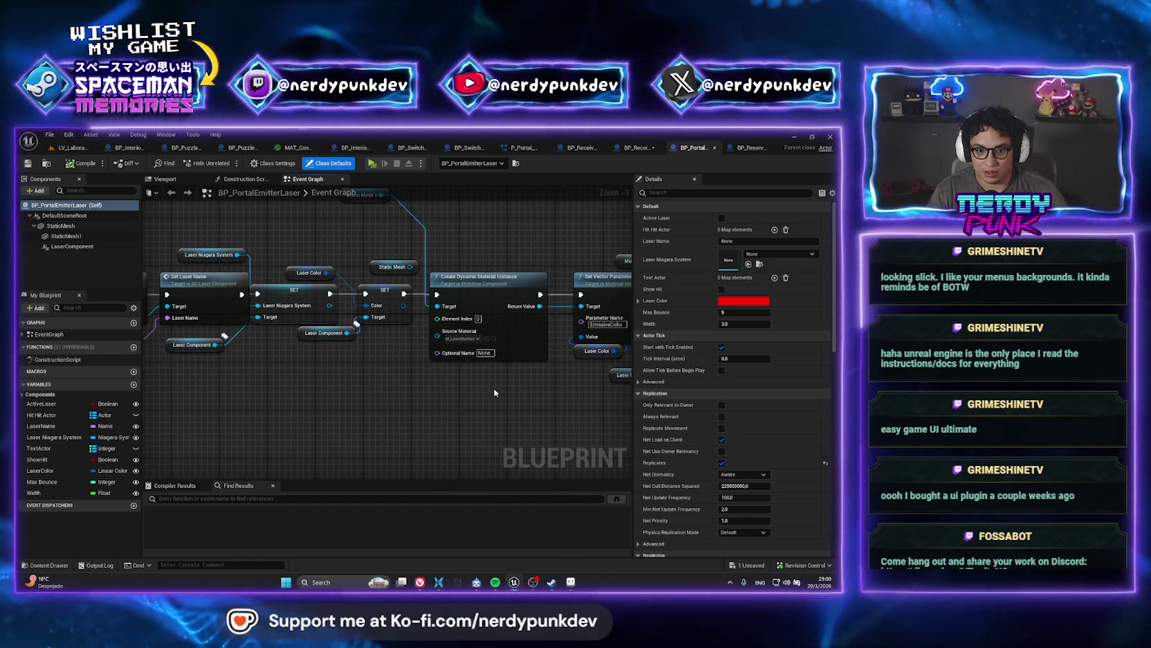
{"action": "left_click_drag", "start_coordinate": [535, 400], "coordinate": [310, 396]}
{"action": "left_click_drag", "start_coordinate": [485, 429], "coordinate": [278, 436]}
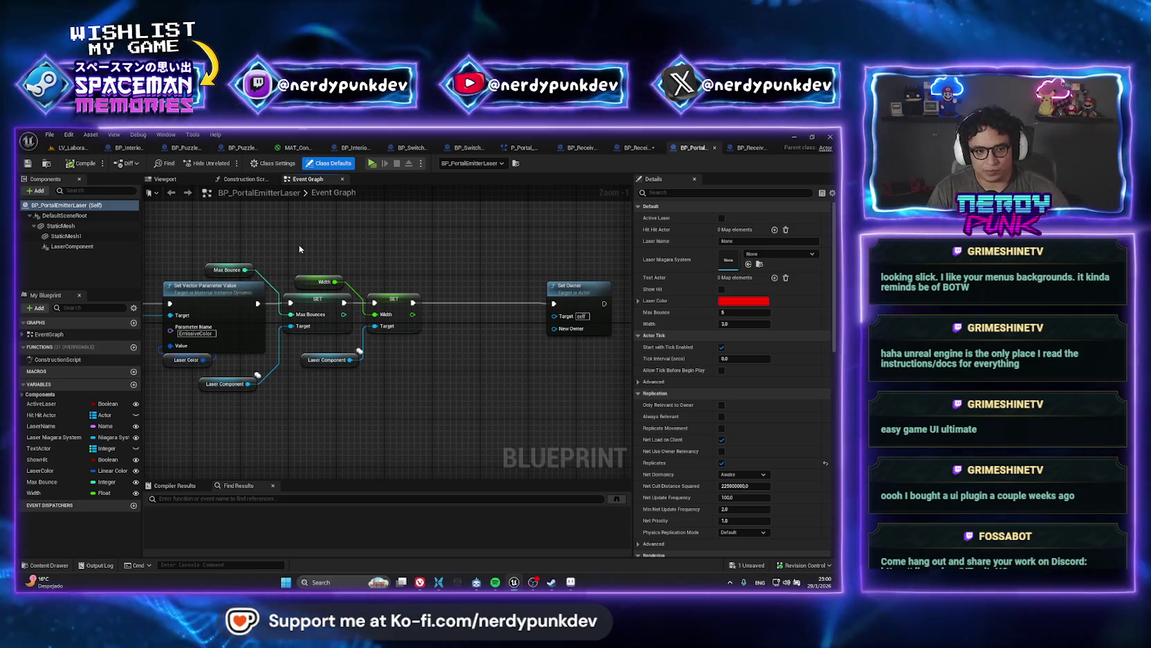
{"action": "left_click", "coordinate": [70, 148]}
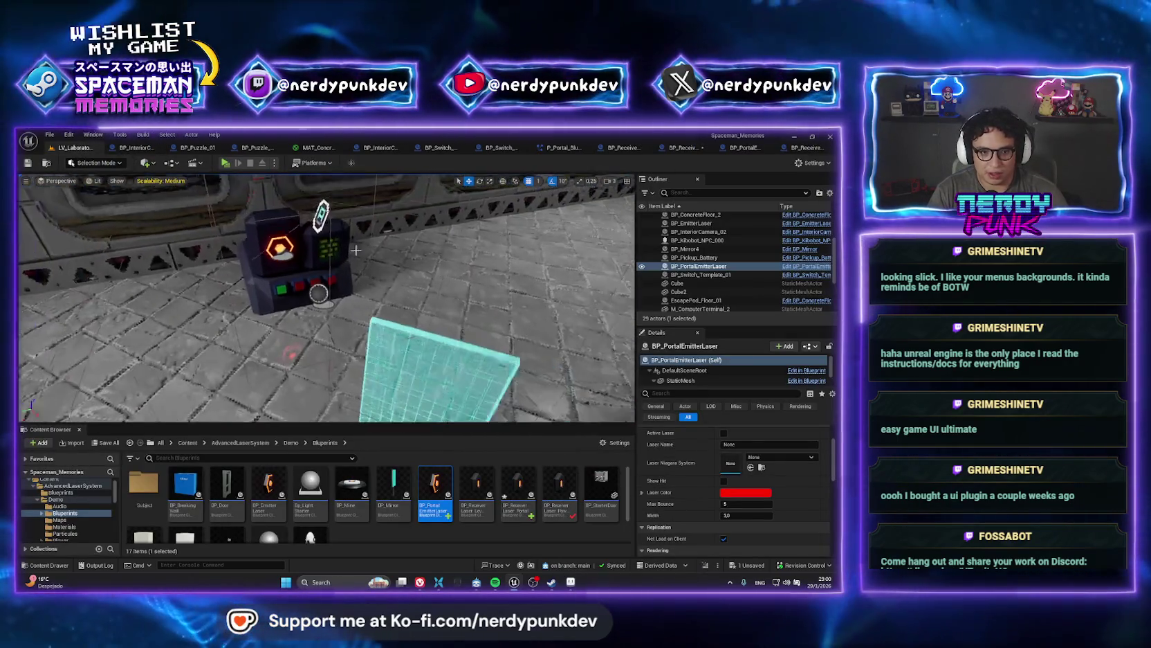
{"action": "left_click", "coordinate": [298, 273]}
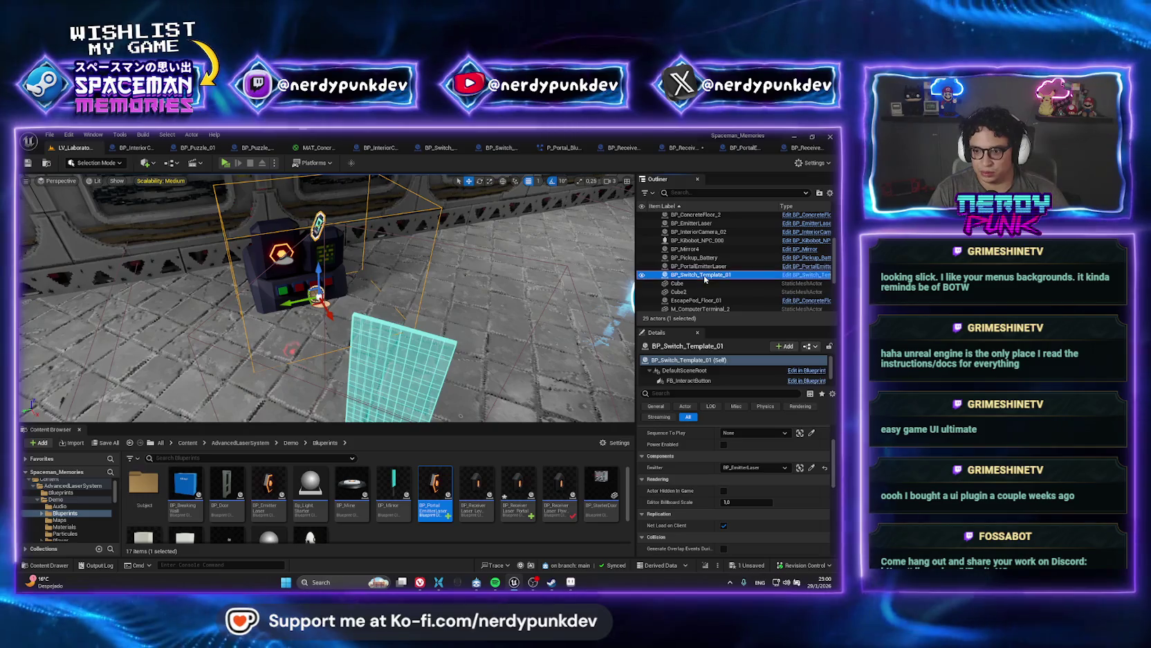
{"action": "right_click", "coordinate": [687, 275]}
{"action": "left_click", "coordinate": [712, 299]}
{"action": "double_click", "coordinate": [142, 488]}
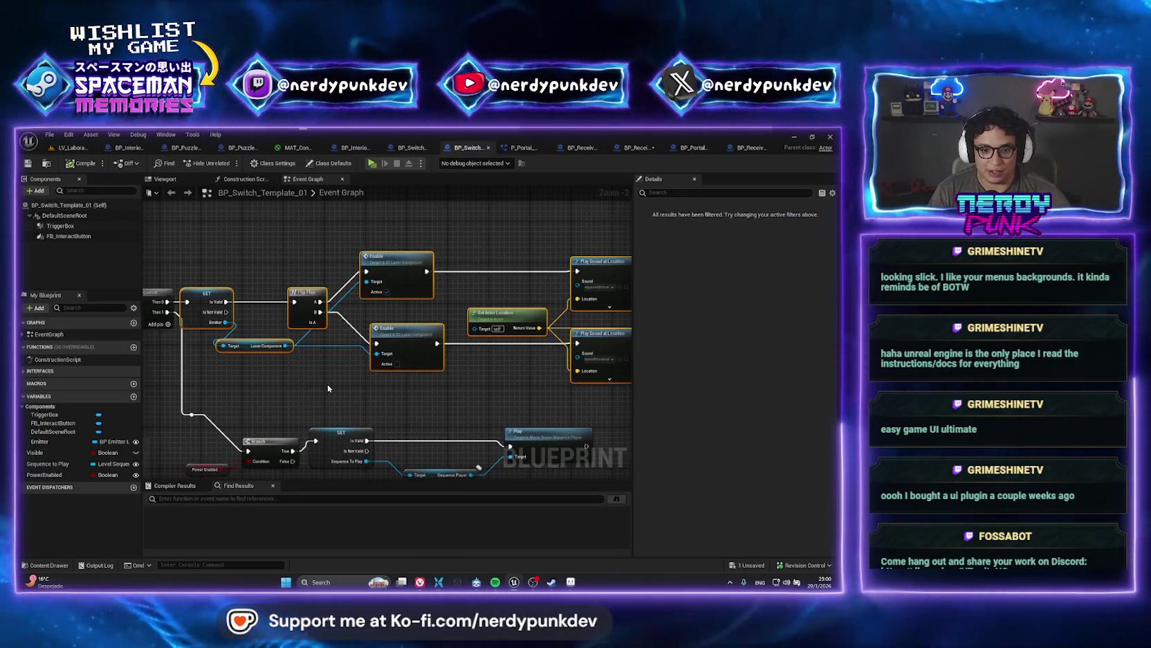
{"action": "left_click_drag", "start_coordinate": [327, 385], "coordinate": [556, 429]}
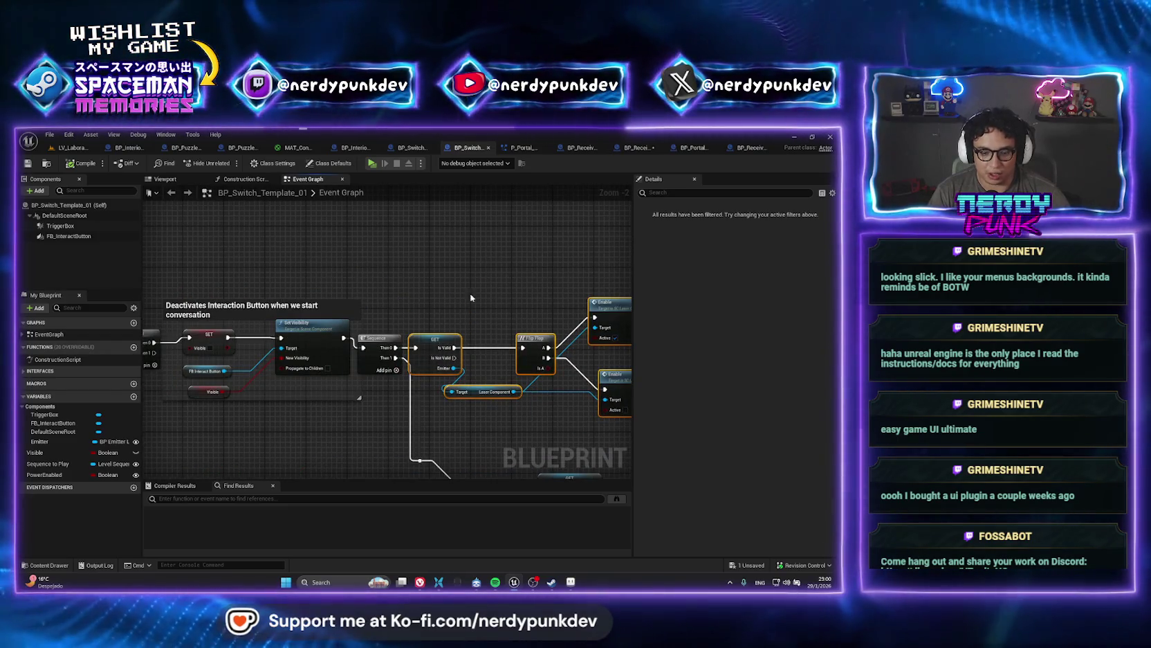
{"action": "mouse_move", "coordinate": [177, 280]}
{"action": "left_mouse_down"}
{"action": "mouse_move", "coordinate": [360, 253]}
{"action": "mouse_move", "coordinate": [544, 246]}
{"action": "left_mouse_up"}
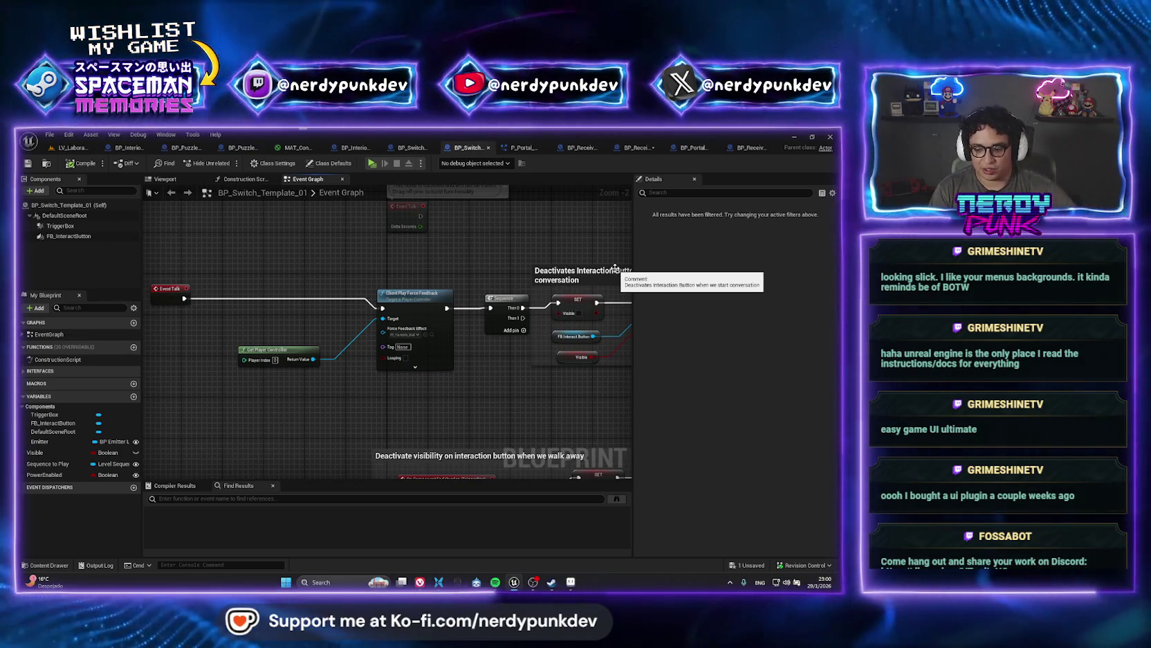
{"action": "left_click_drag", "start_coordinate": [564, 398], "coordinate": [381, 348]}
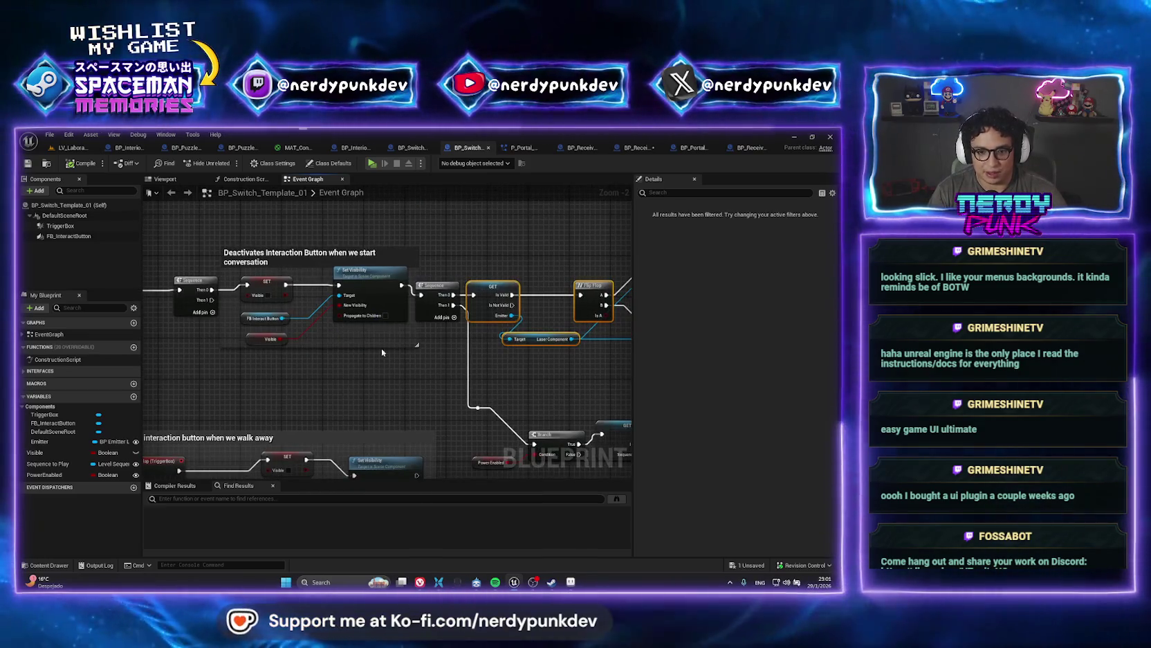
{"action": "left_click_drag", "start_coordinate": [551, 410], "coordinate": [492, 384]}
{"action": "scroll", "coordinate": [469, 378], "scroll_direction": "down", "scroll_amount": 3}
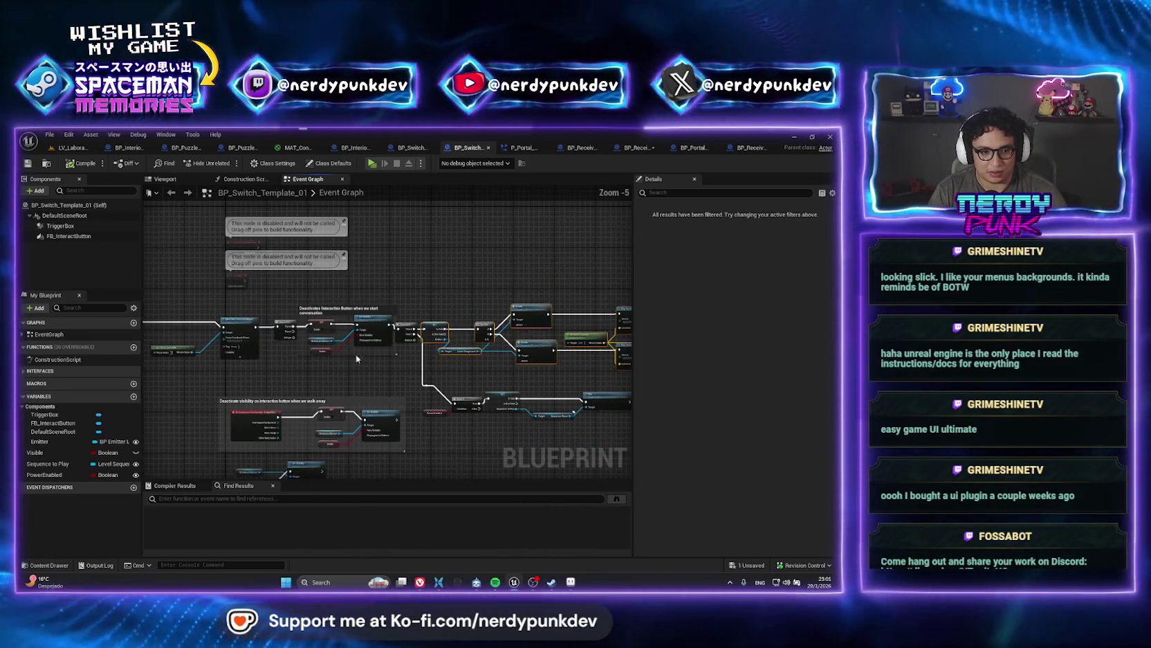
{"action": "scroll", "coordinate": [269, 346], "scroll_direction": "up", "scroll_amount": 2}
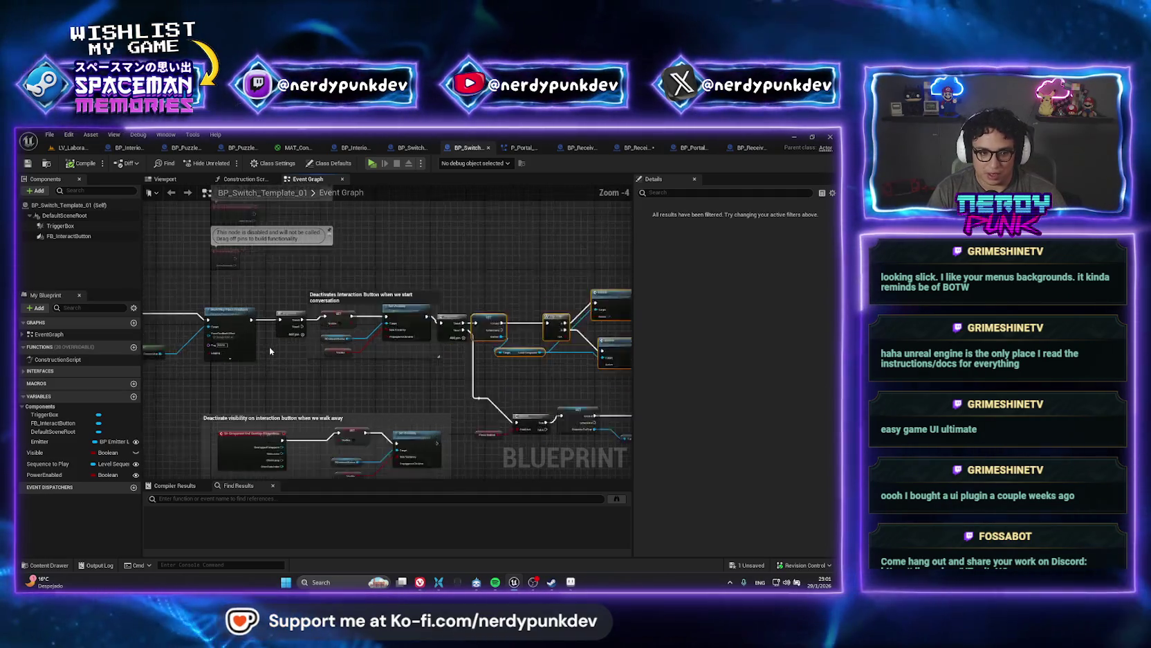
{"action": "scroll", "coordinate": [514, 396], "scroll_direction": "up", "scroll_amount": 3}
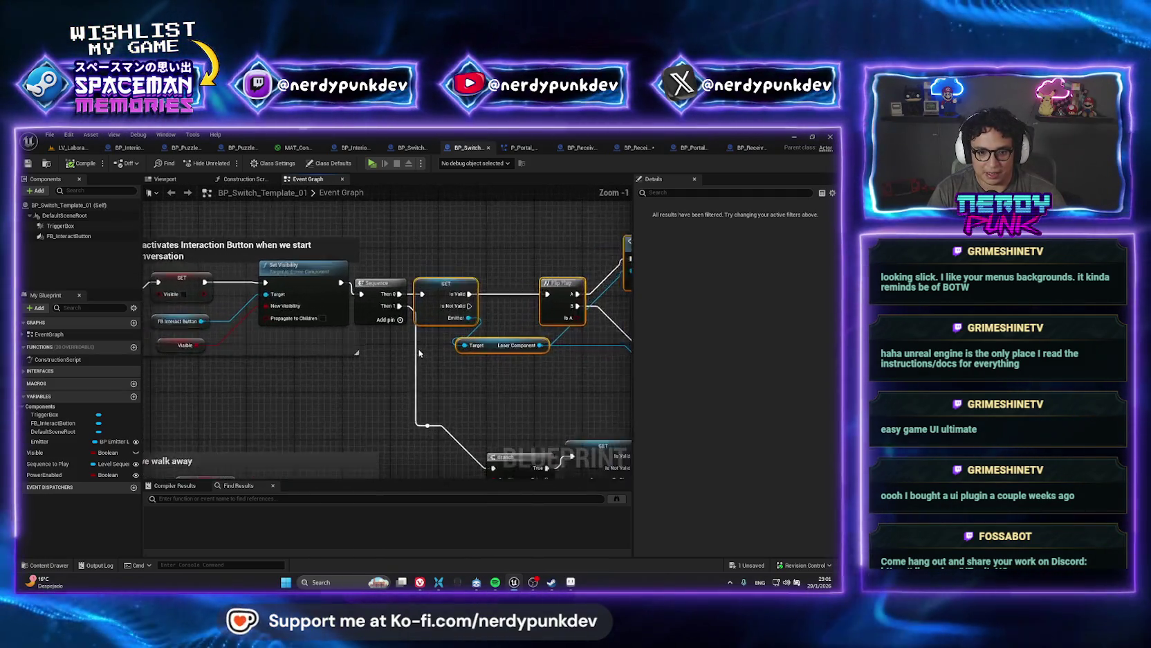
{"action": "left_click_drag", "start_coordinate": [568, 394], "coordinate": [407, 387]}
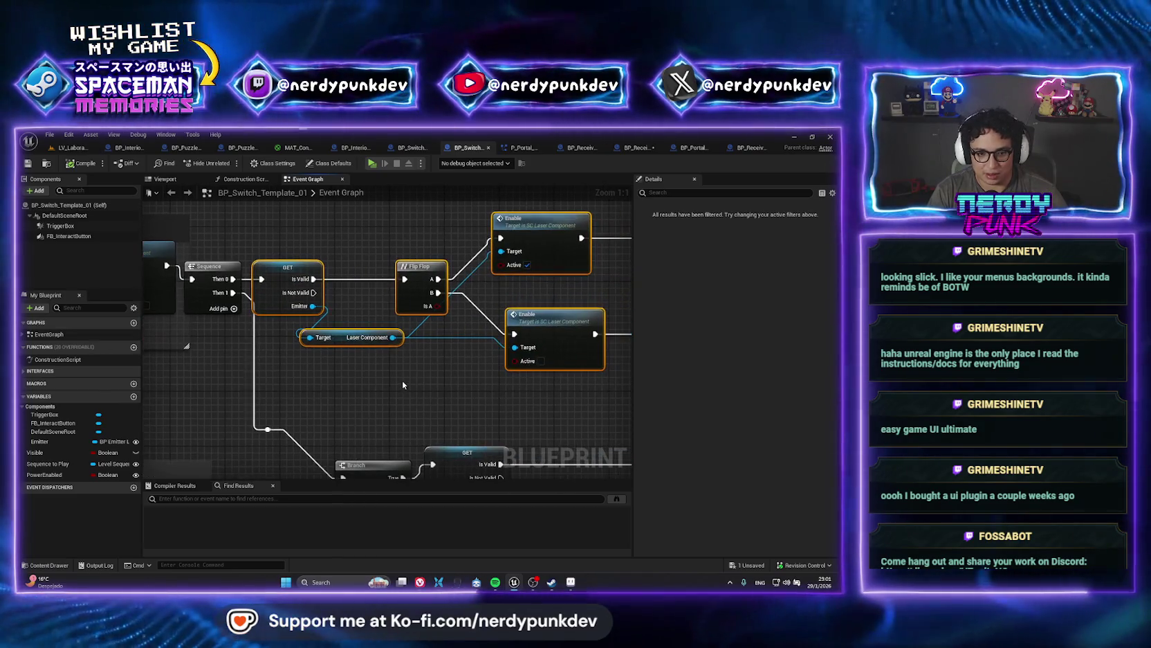
{"action": "left_click", "coordinate": [266, 263]}
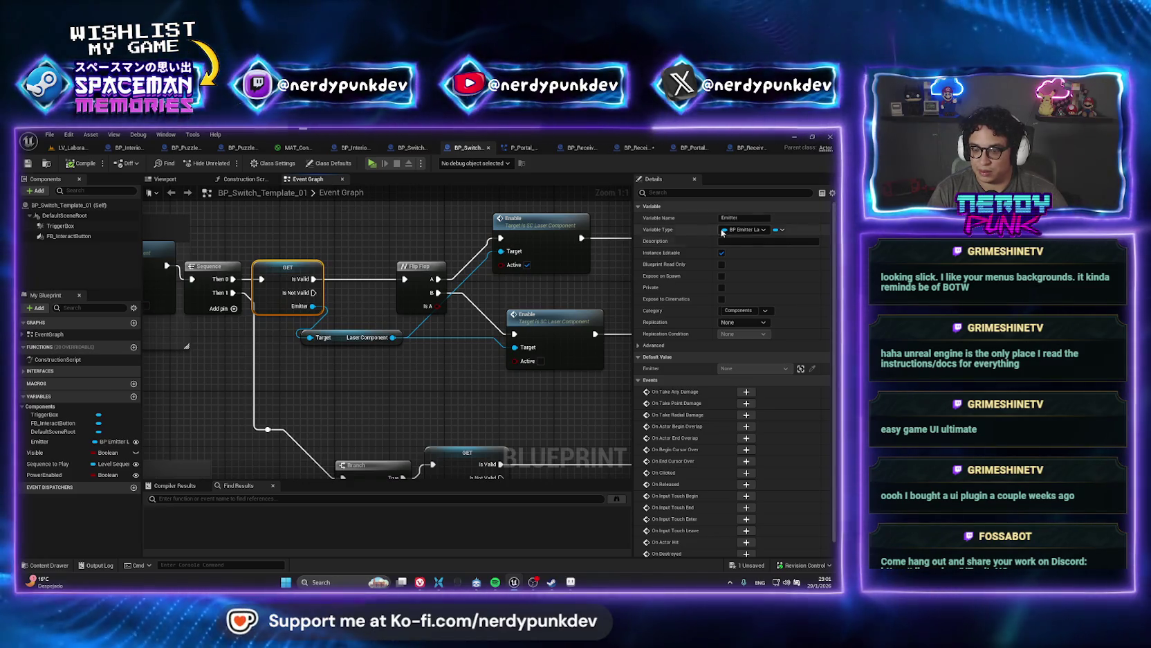
{"action": "left_click", "coordinate": [472, 390]}
{"action": "scroll", "coordinate": [372, 284], "scroll_direction": "down", "scroll_amount": 1}
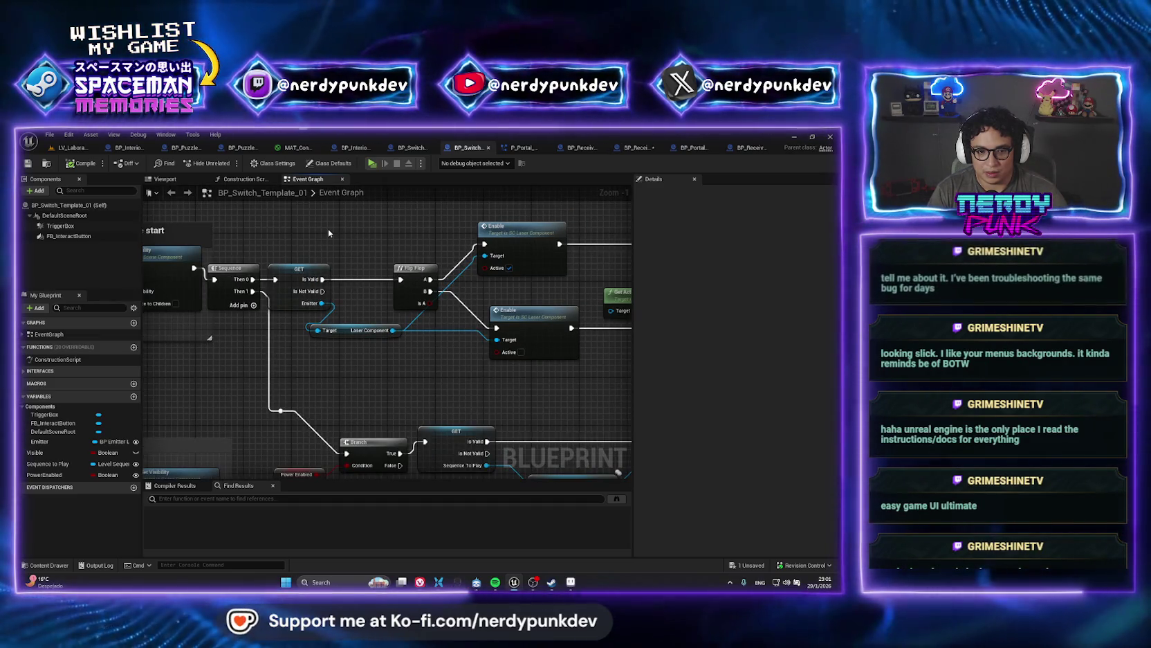
{"action": "left_click", "coordinate": [72, 147]}
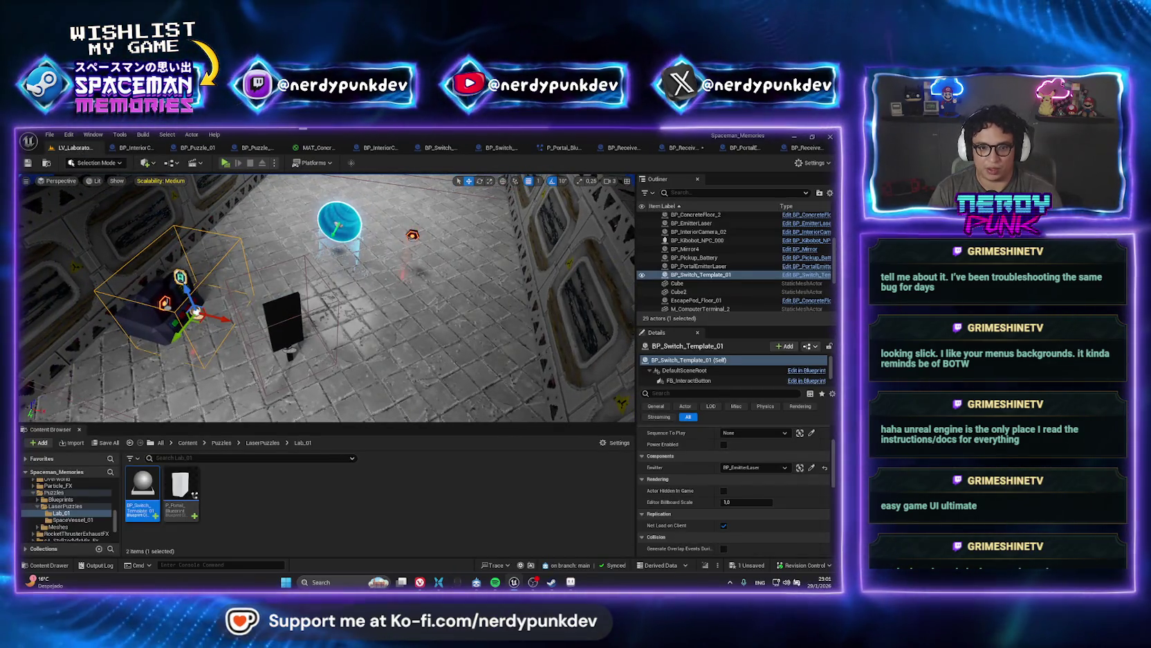
- Delete BP_PortalEmitterLaser, confirming despite P_Portal_Blueprint's reference to it
{"action": "left_click", "coordinate": [415, 235]}
{"action": "key", "text": "Delete"}
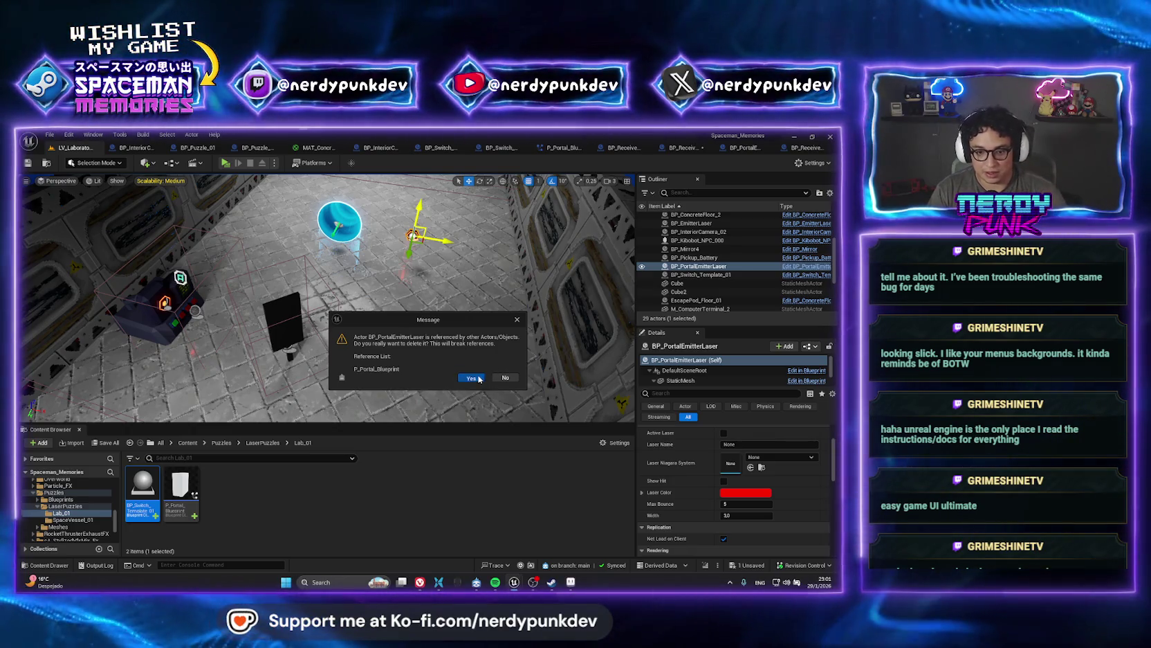
{"action": "key", "text": "Return"}
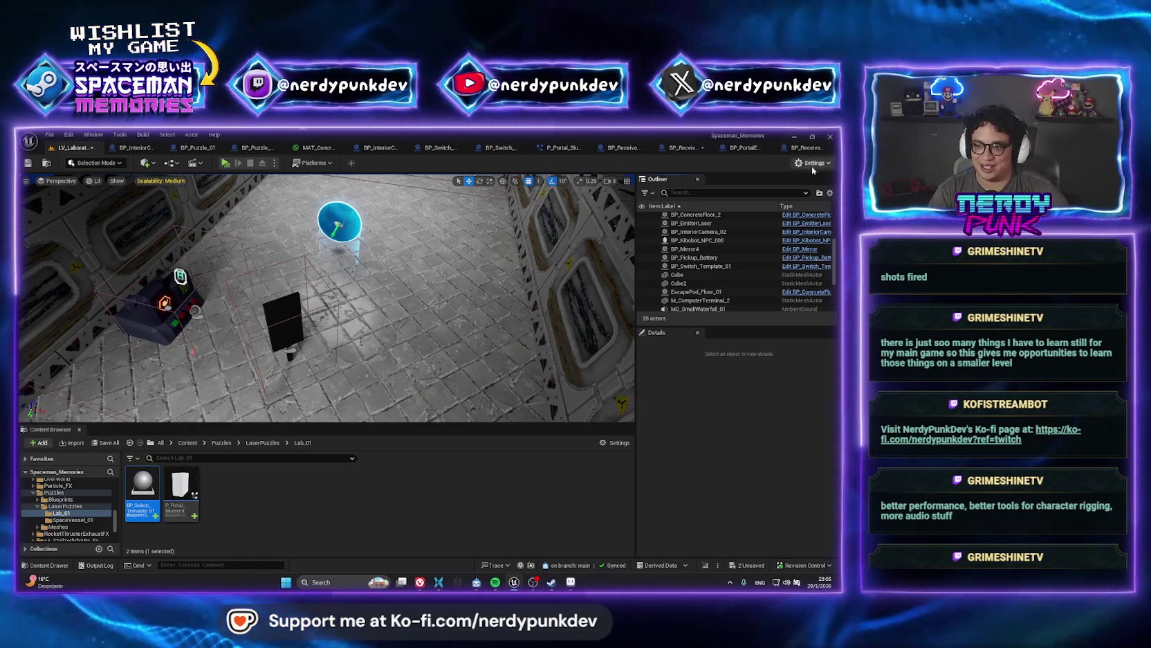
{"action": "left_click", "coordinate": [803, 149]}
{"action": "left_click", "coordinate": [75, 148]}
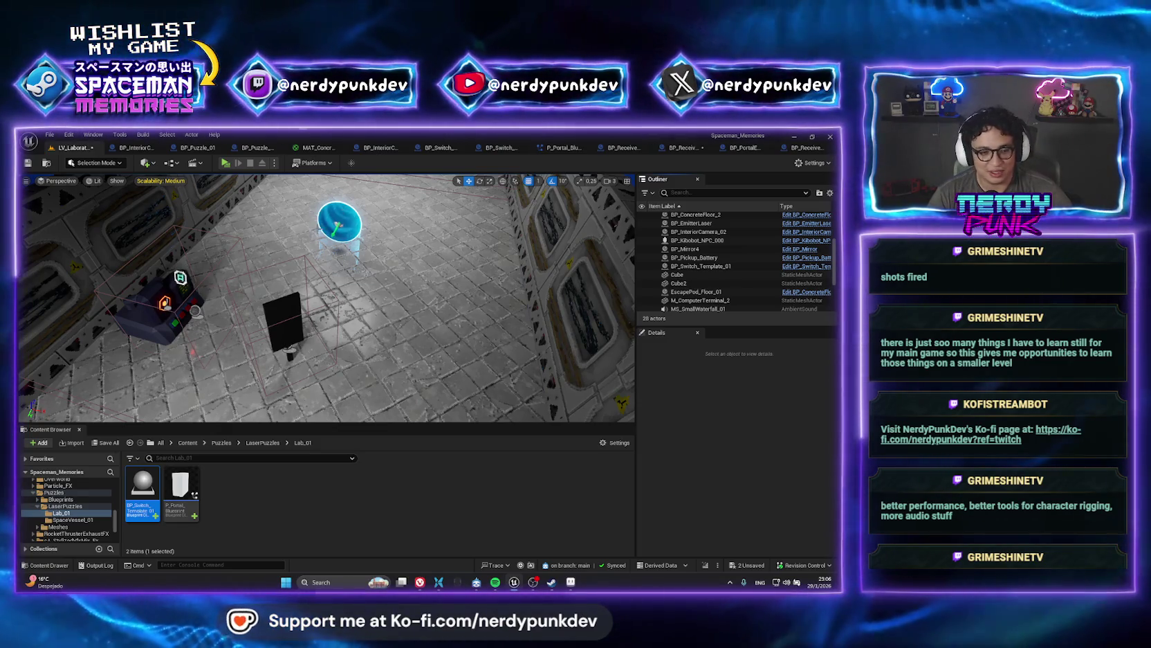
{"action": "left_click", "coordinate": [196, 280]}
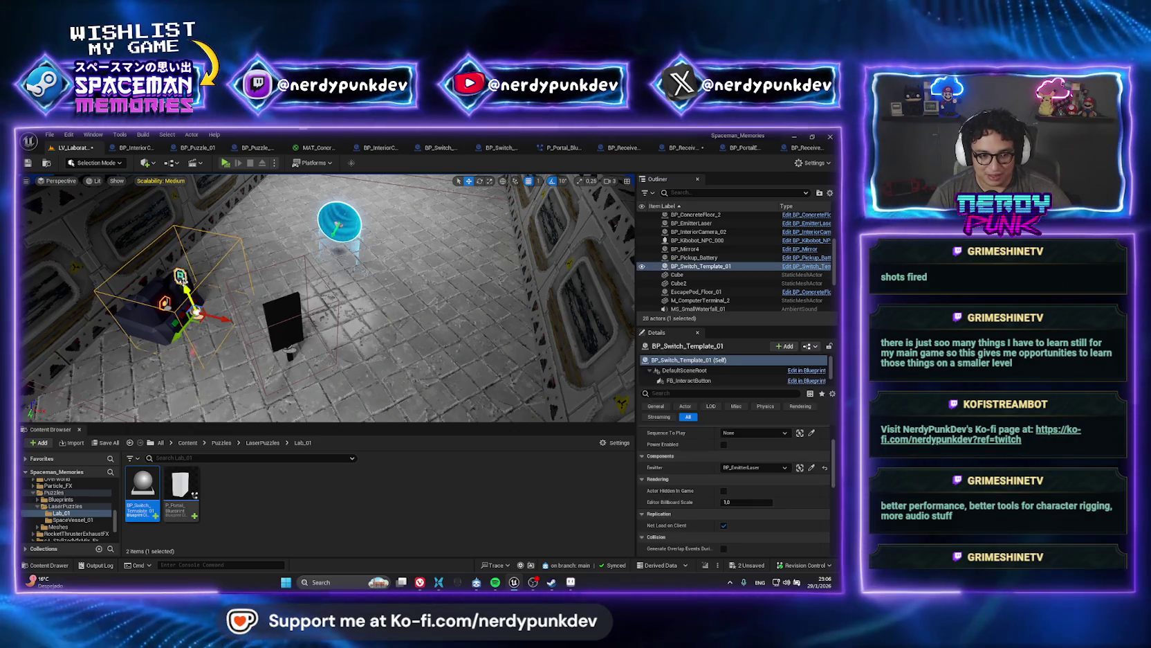
- Inspect BP_Switch_Template_01's laser enable and sound nodes, then return to the level
{"action": "right_click", "coordinate": [696, 271]}
{"action": "left_click", "coordinate": [696, 293]}
{"action": "double_click", "coordinate": [140, 491]}
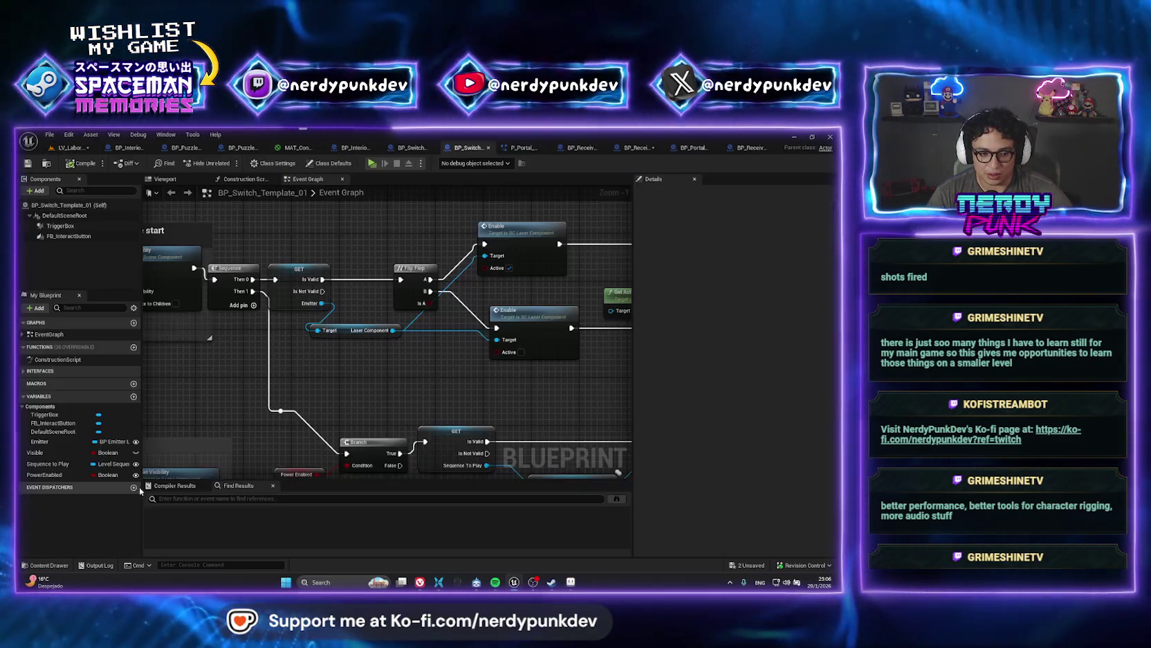
{"action": "mouse_move", "coordinate": [222, 242]}
{"action": "left_mouse_down"}
{"action": "mouse_move", "coordinate": [416, 332]}
{"action": "mouse_move", "coordinate": [431, 294]}
{"action": "mouse_move", "coordinate": [232, 251]}
{"action": "left_mouse_up"}
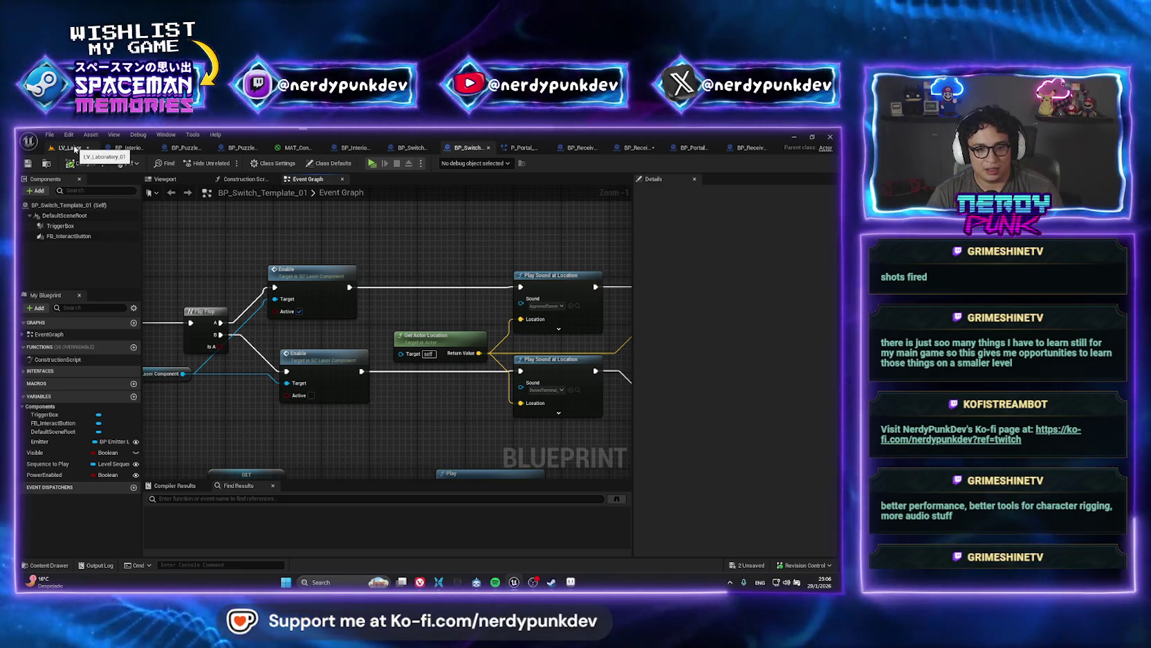
{"action": "left_click", "coordinate": [75, 148]}
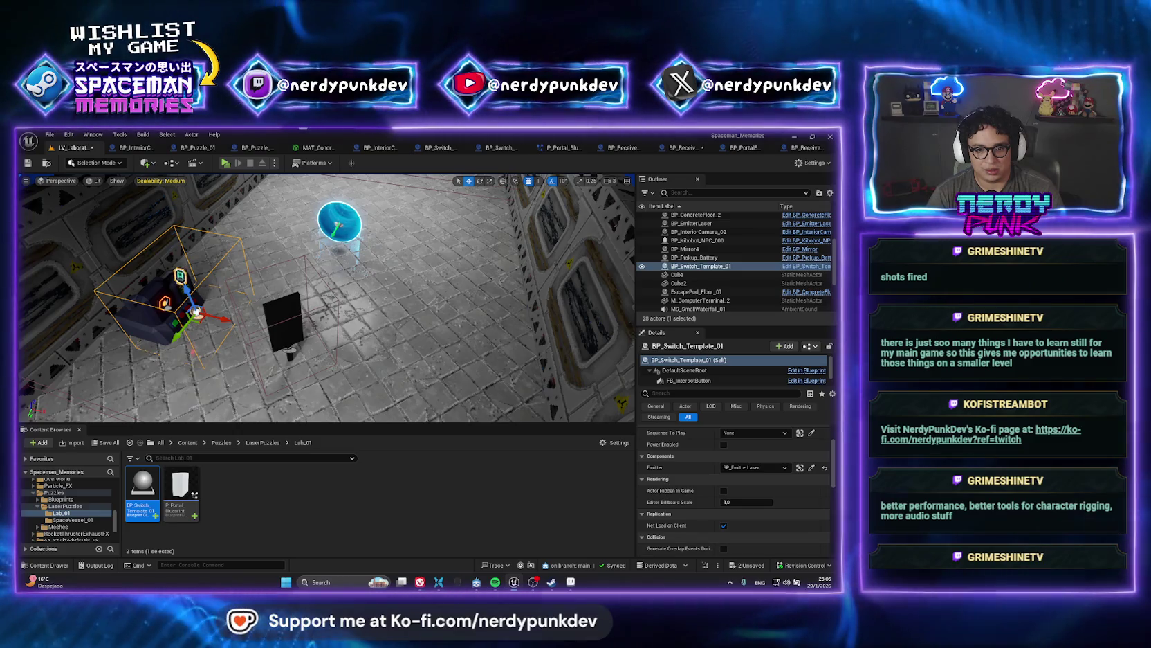
- Open the LaserPuzzles folder, select BP_EmitterLaser and locate its Blueprint asset
{"action": "scroll", "coordinate": [41, 332], "scroll_direction": "down", "scroll_amount": 5}
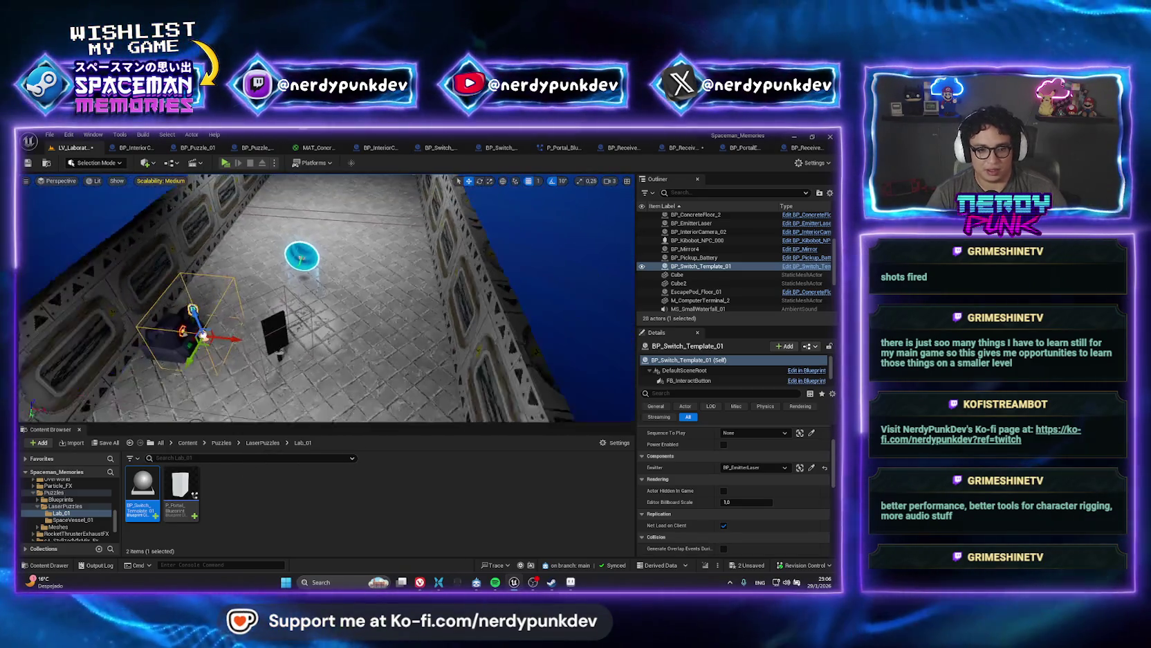
{"action": "left_click", "coordinate": [263, 442]}
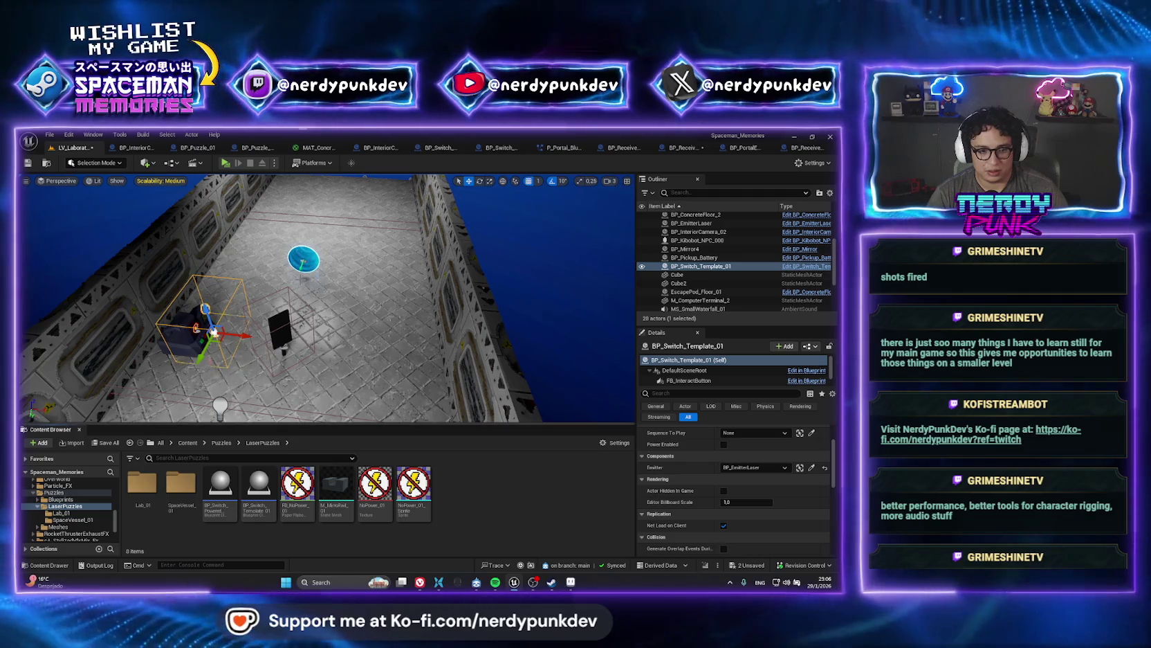
{"action": "left_click", "coordinate": [197, 327]}
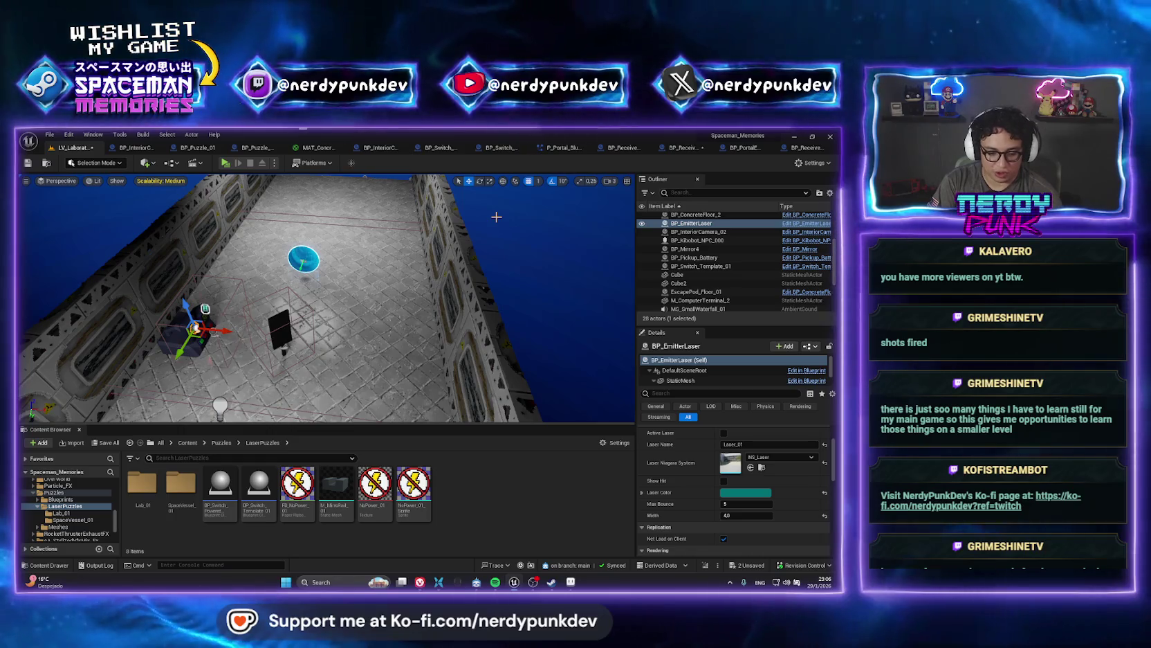
{"action": "right_click", "coordinate": [692, 223]}
{"action": "left_click", "coordinate": [731, 243]}
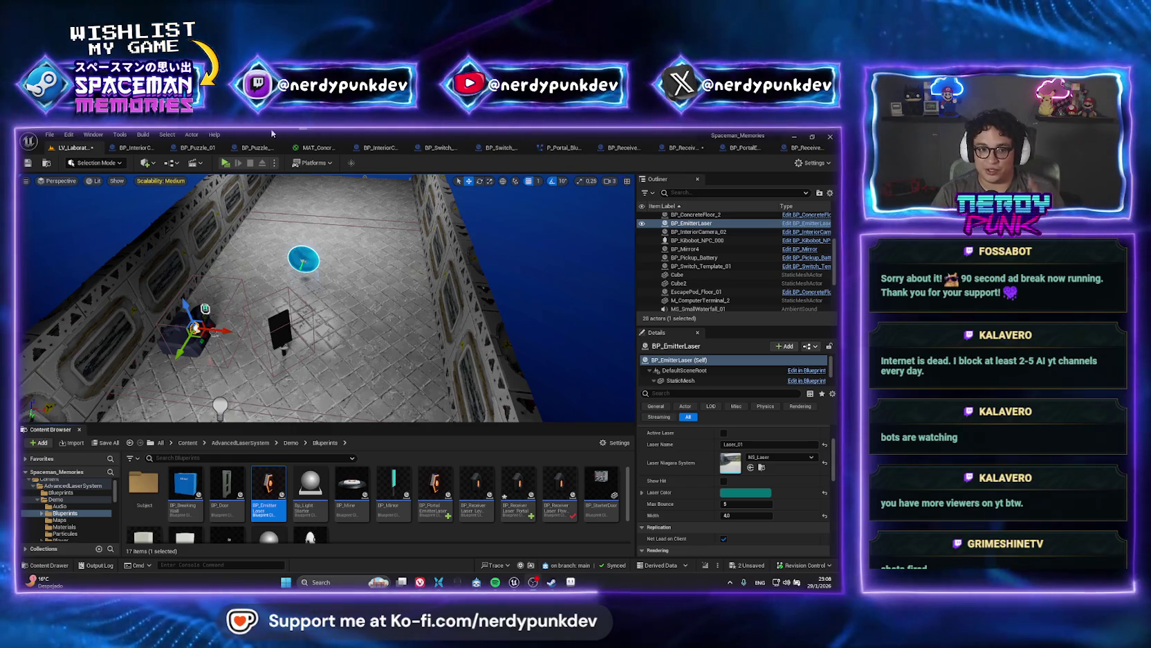
- Select the blue portal disc, browse to its asset, and open BP_ReceiverLaser_Portal
{"action": "left_click", "coordinate": [303, 259]}
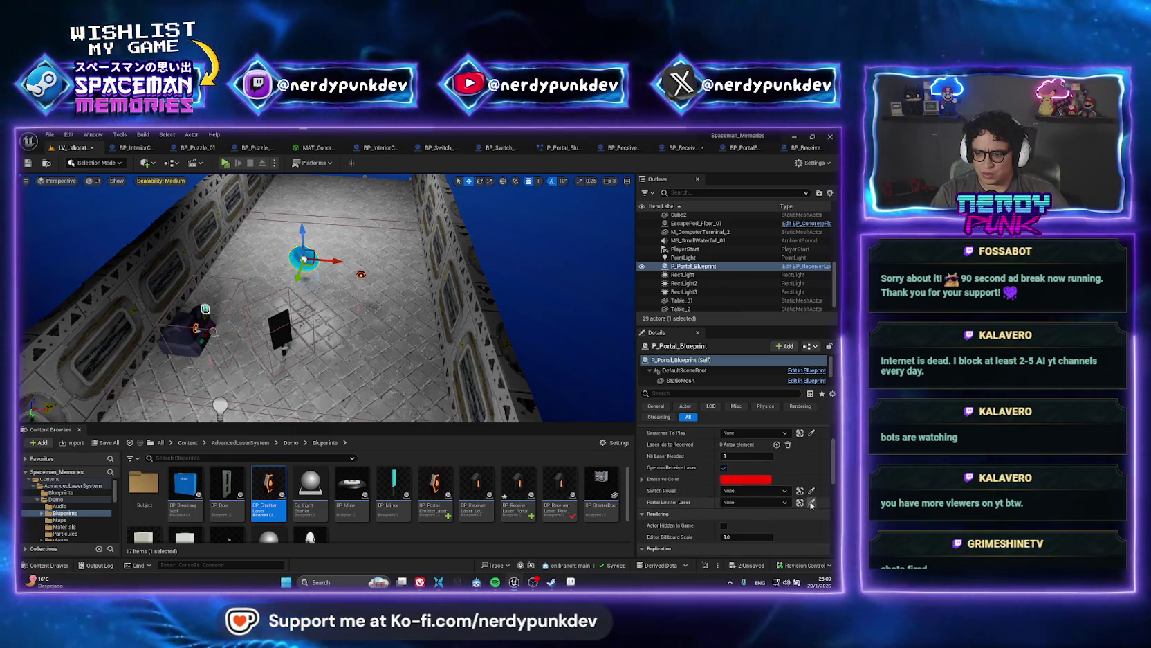
{"action": "left_click", "coordinate": [812, 501]}
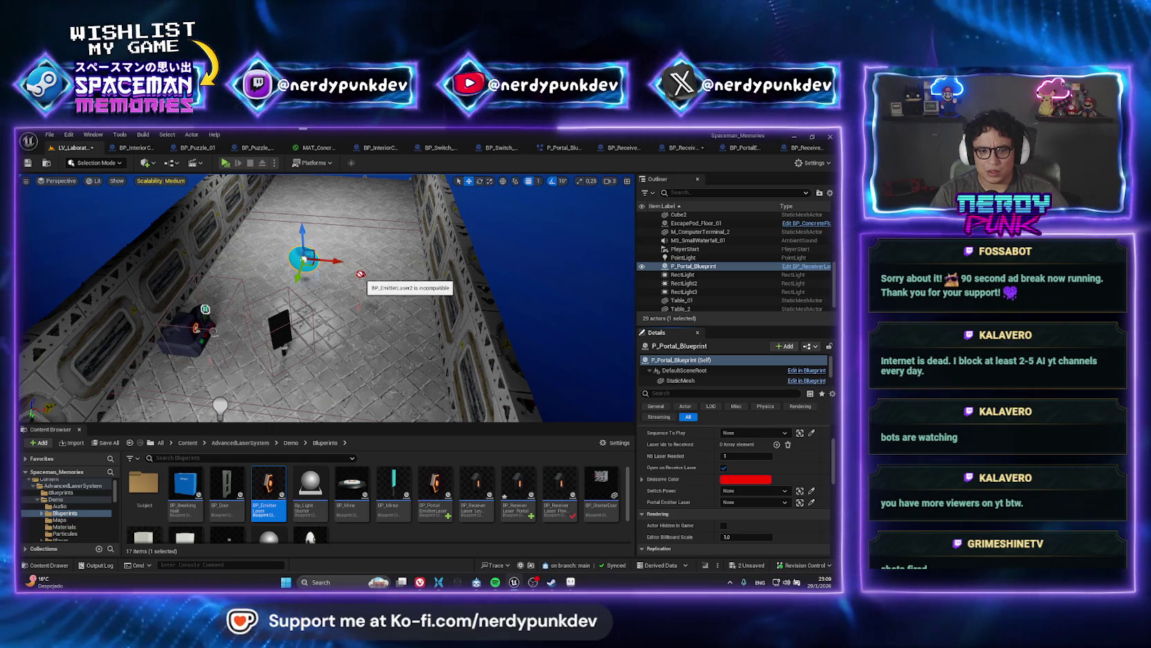
{"action": "scroll", "coordinate": [370, 278], "scroll_direction": "up", "scroll_amount": 5}
{"action": "scroll", "coordinate": [366, 287], "scroll_direction": "up", "scroll_amount": 1}
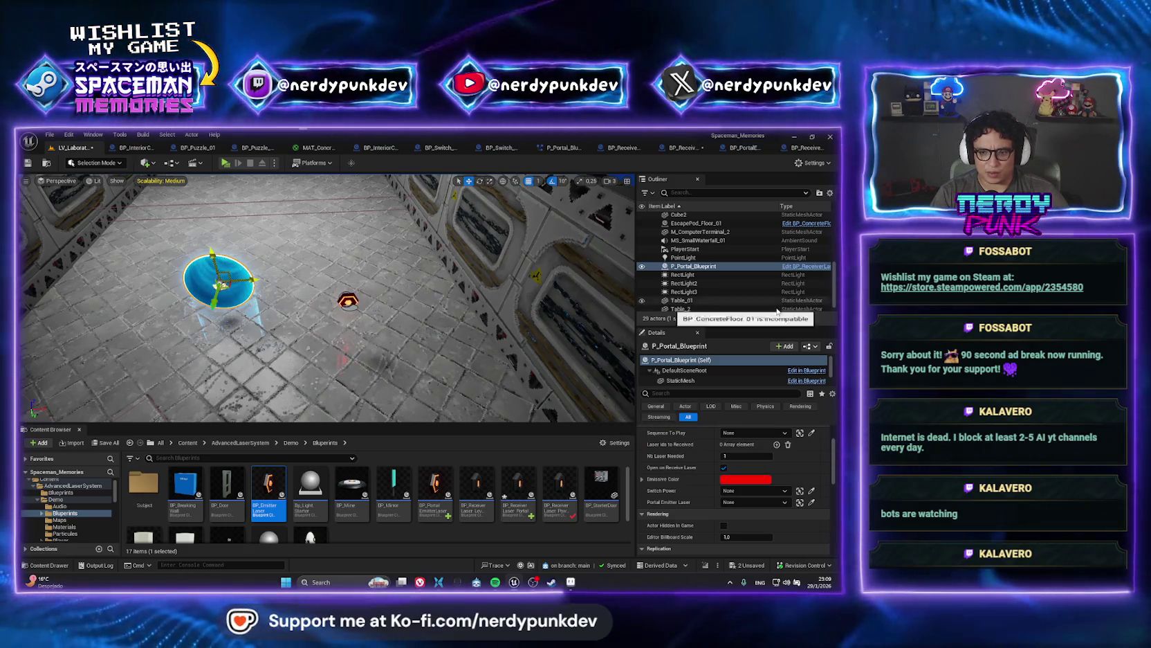
{"action": "right_click", "coordinate": [690, 266]}
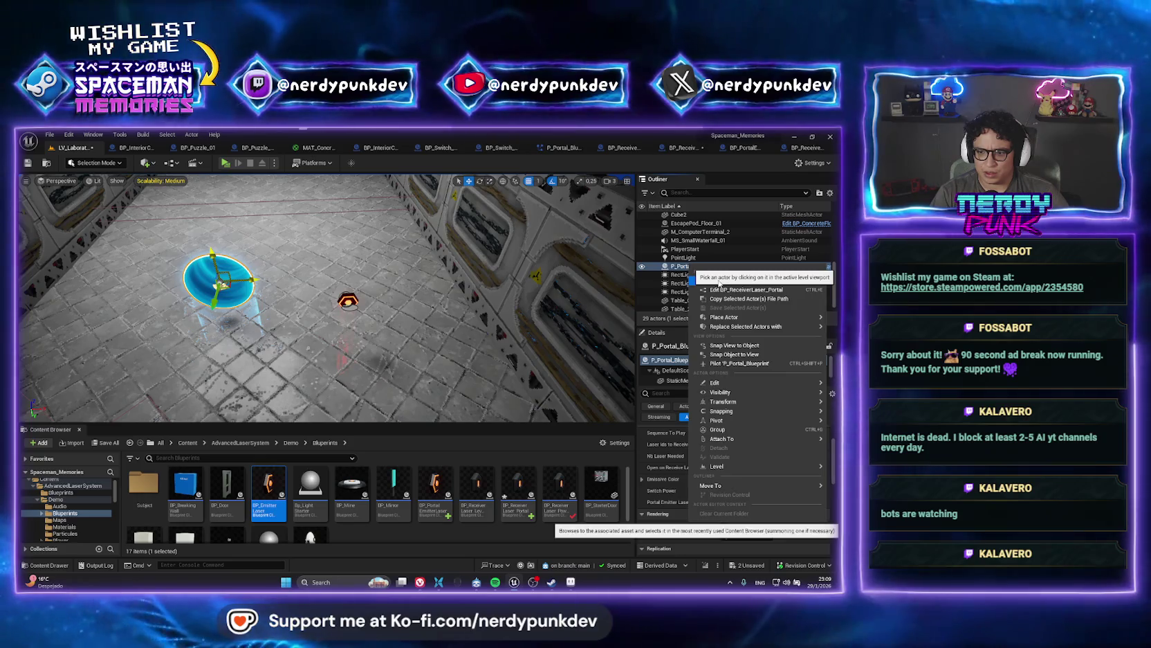
{"action": "left_click", "coordinate": [529, 483]}
{"action": "double_click", "coordinate": [530, 483]}
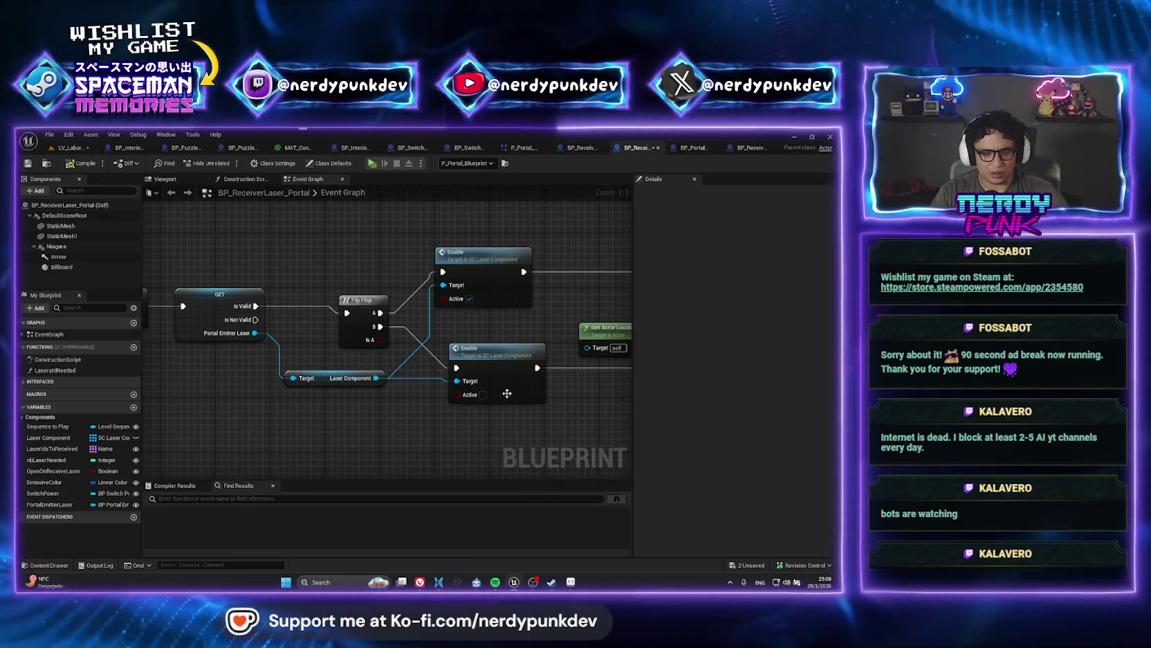
- Check the PortalEmitterLaser variable and its GET node, view the LevelSequence receiver, then return
{"action": "left_click", "coordinate": [60, 510]}
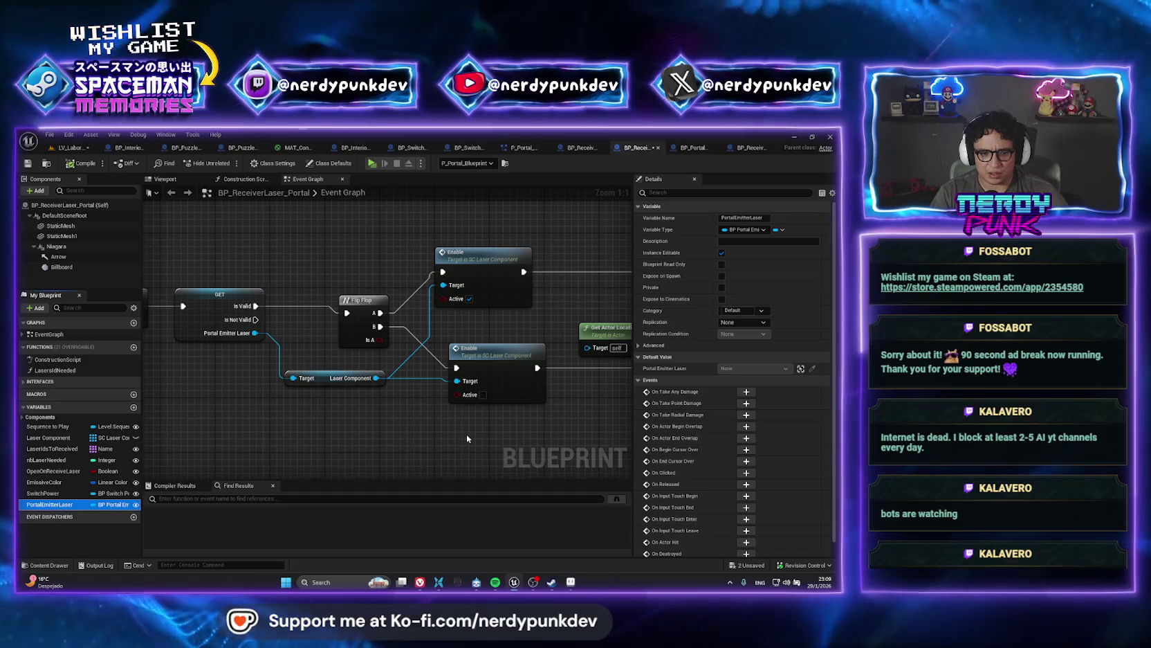
{"action": "left_click", "coordinate": [256, 326]}
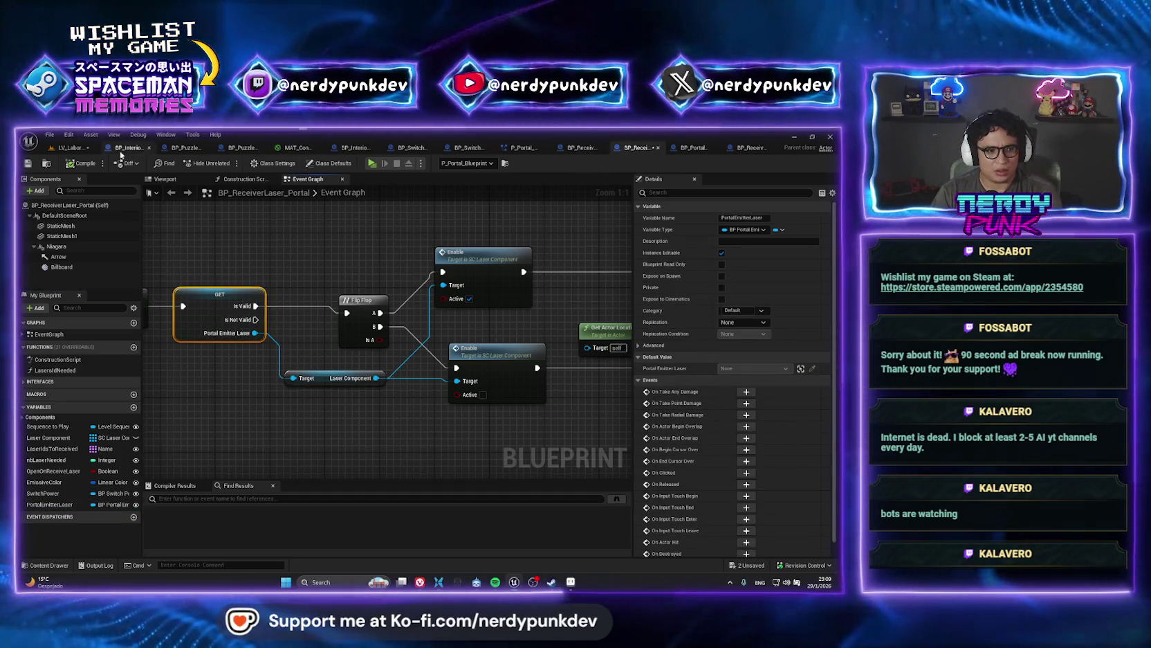
{"action": "left_click", "coordinate": [699, 149]}
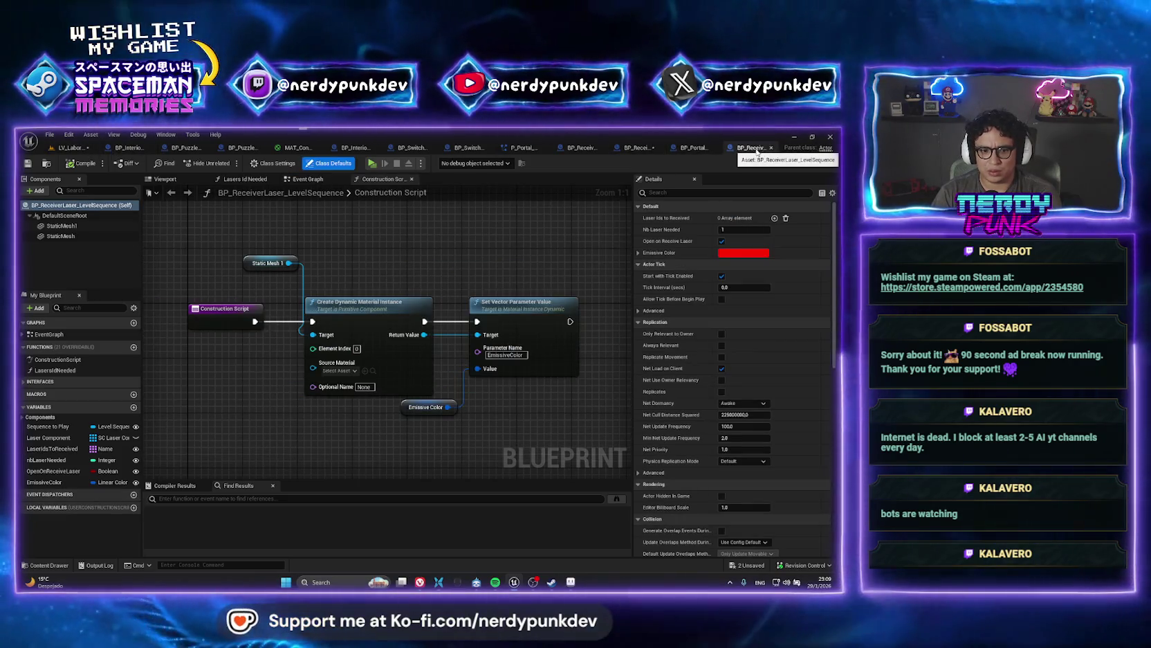
{"action": "left_click", "coordinate": [69, 147]}
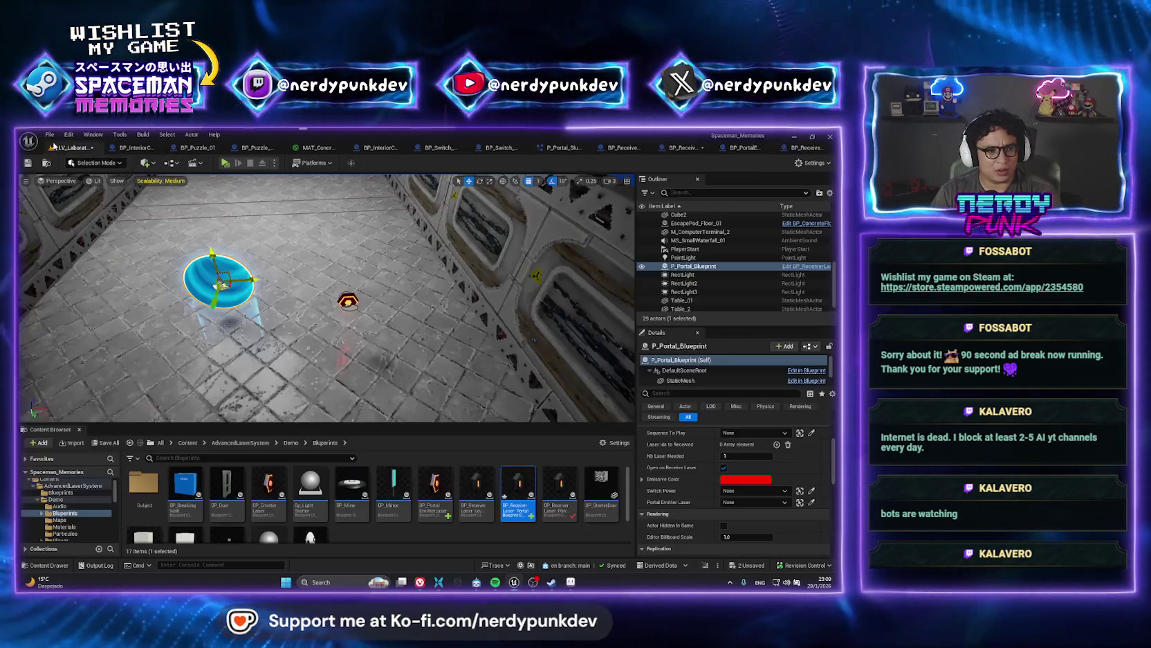
- Frame the emitters, locate BP_EmitterLaser2's Blueprint asset, and select BP_EmitterLaser
{"action": "left_click_drag", "start_coordinate": [325, 297], "coordinate": [300, 317]}
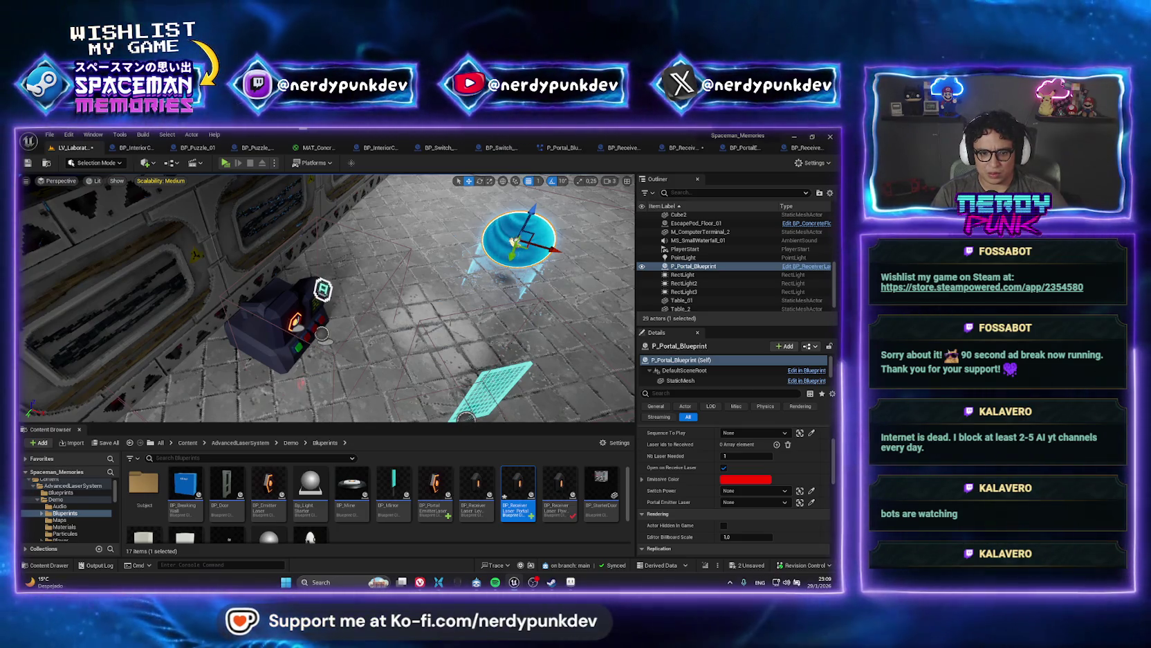
{"action": "left_click_drag", "start_coordinate": [416, 291], "coordinate": [484, 373]}
{"action": "left_click", "coordinate": [495, 242]}
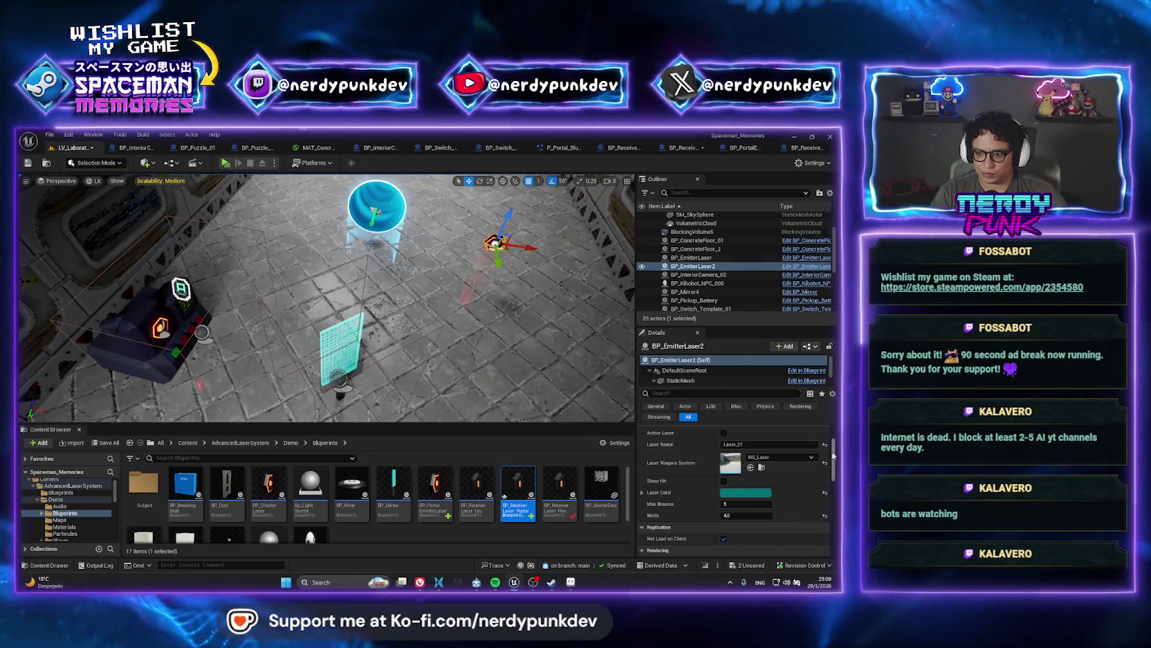
{"action": "scroll", "coordinate": [834, 479], "scroll_direction": "up", "scroll_amount": 5}
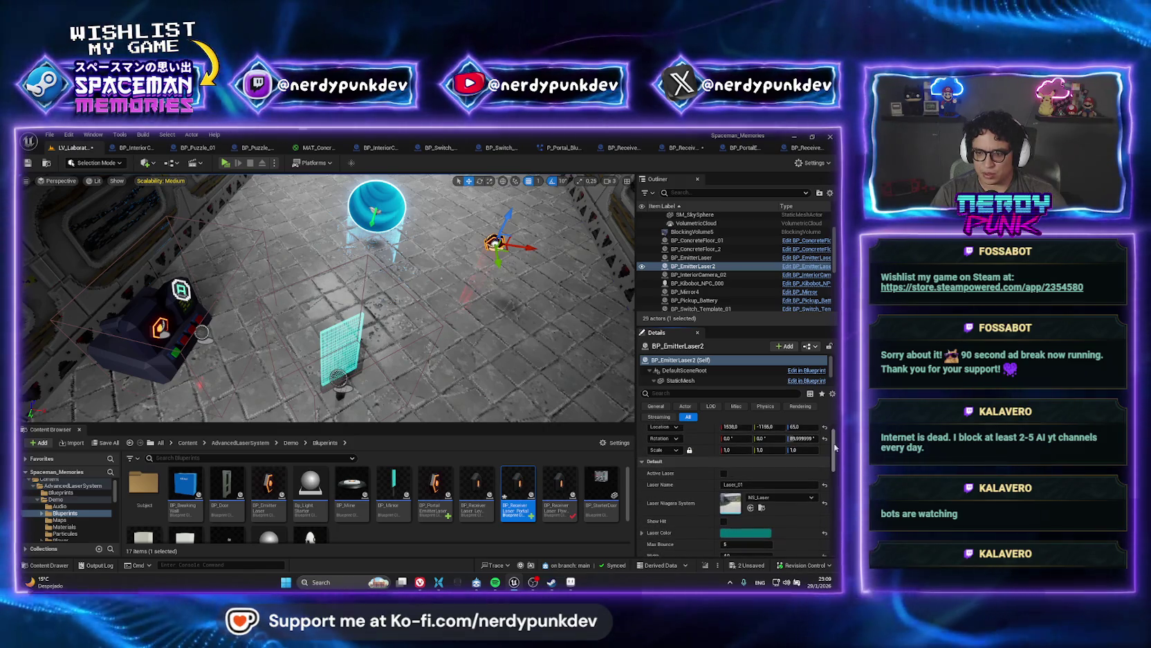
{"action": "right_click", "coordinate": [691, 267]}
{"action": "left_click", "coordinate": [727, 280]}
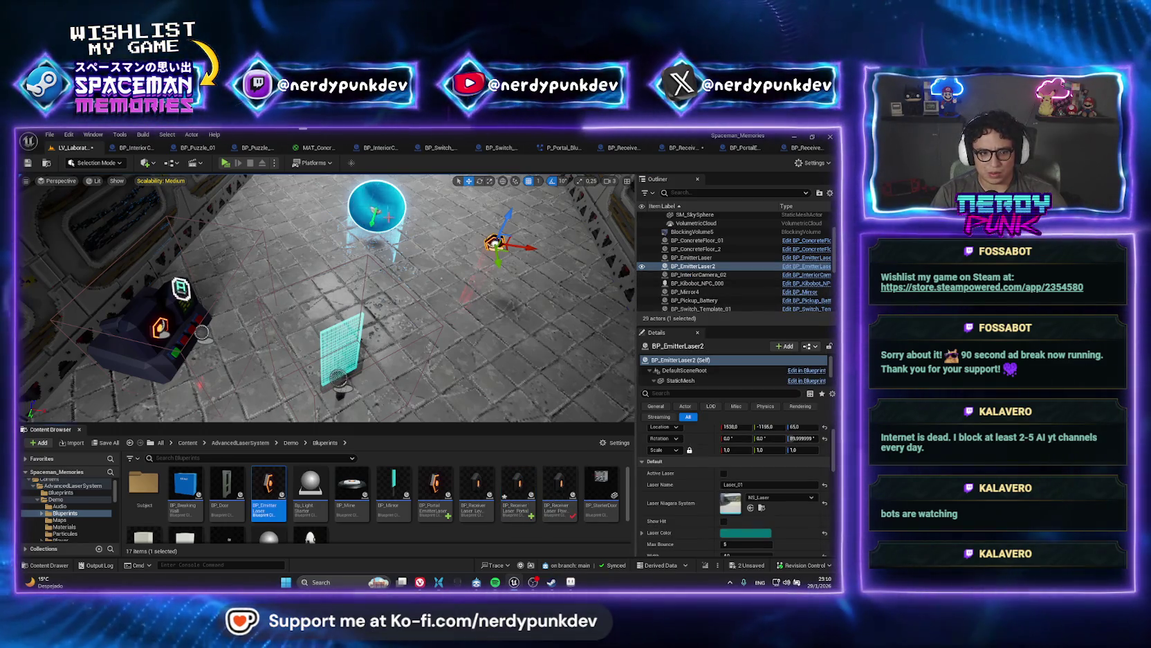
{"action": "left_click", "coordinate": [692, 257]}
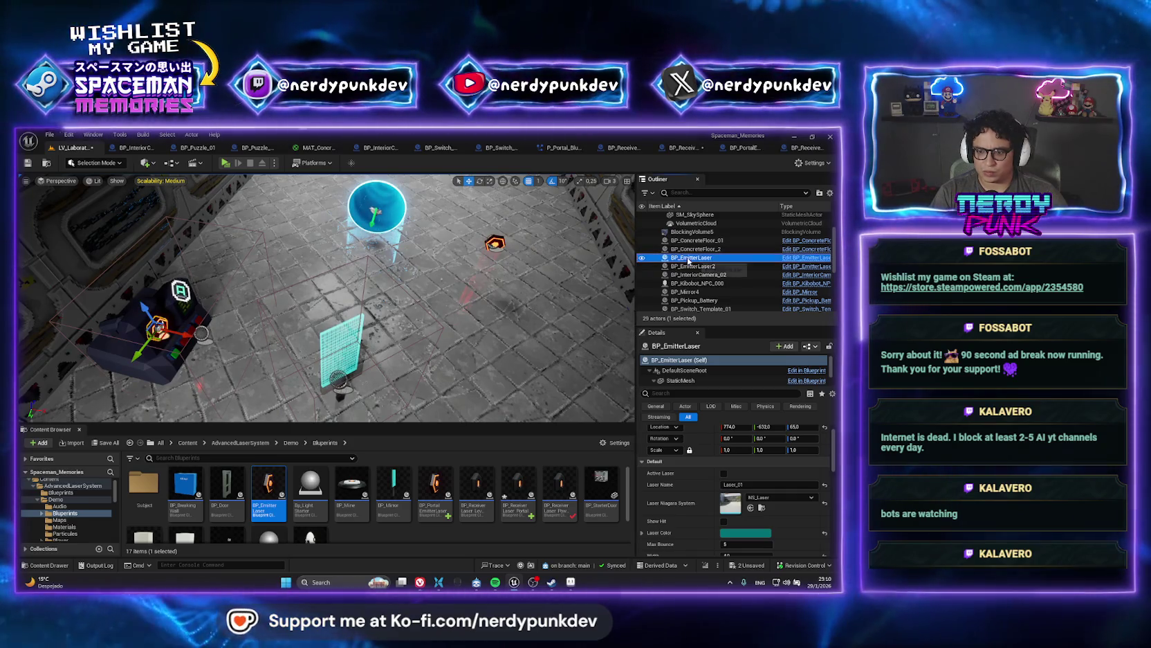
{"action": "right_click", "coordinate": [690, 259]}
{"action": "left_click", "coordinate": [723, 276]}
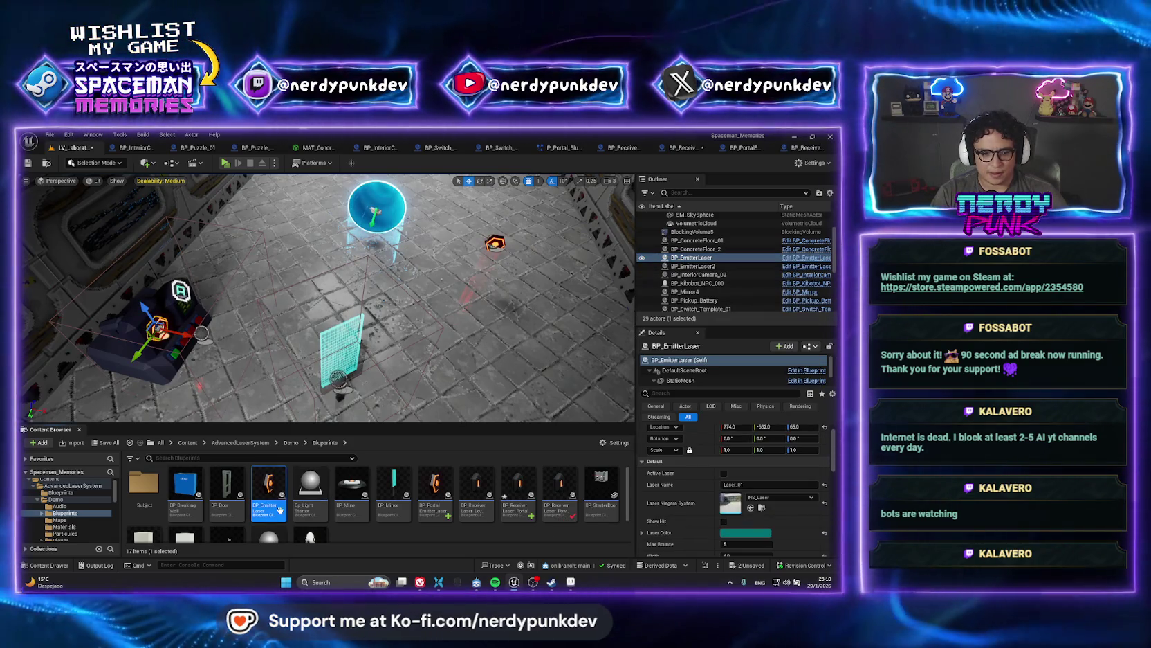
- Delete BP_EmitterLaser2, Alt-drag a new emitter copy farther along X, and rotate it 90° on Z
{"action": "key", "text": "Delete"}
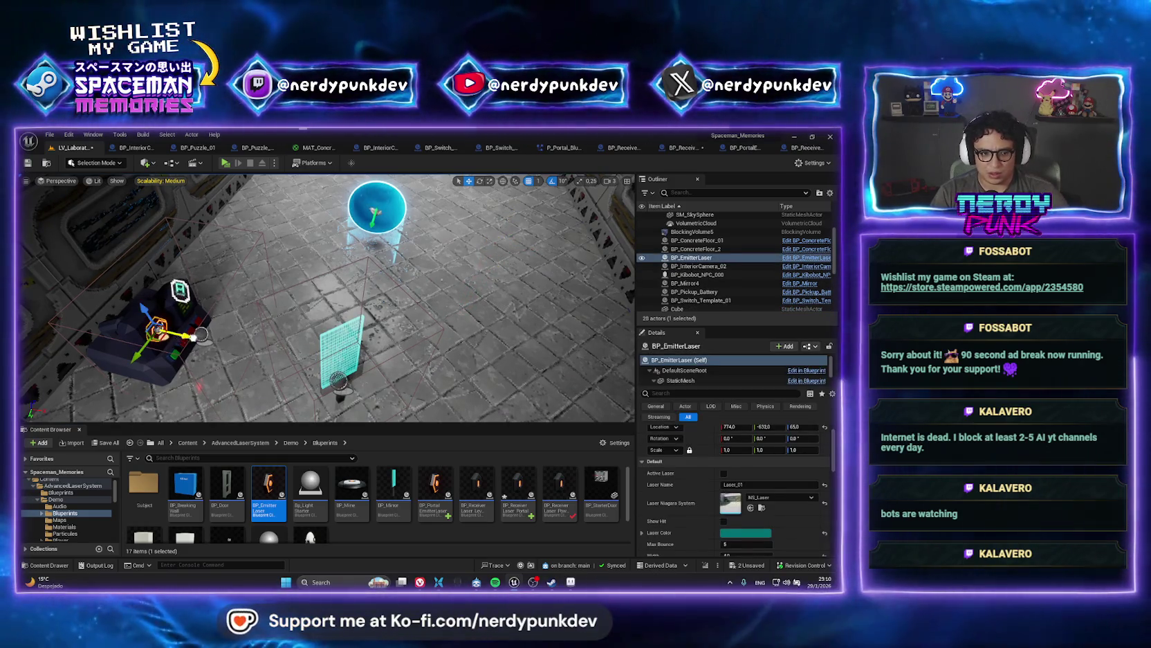
{"action": "left_click_drag", "start_coordinate": [159, 331], "coordinate": [451, 361]}
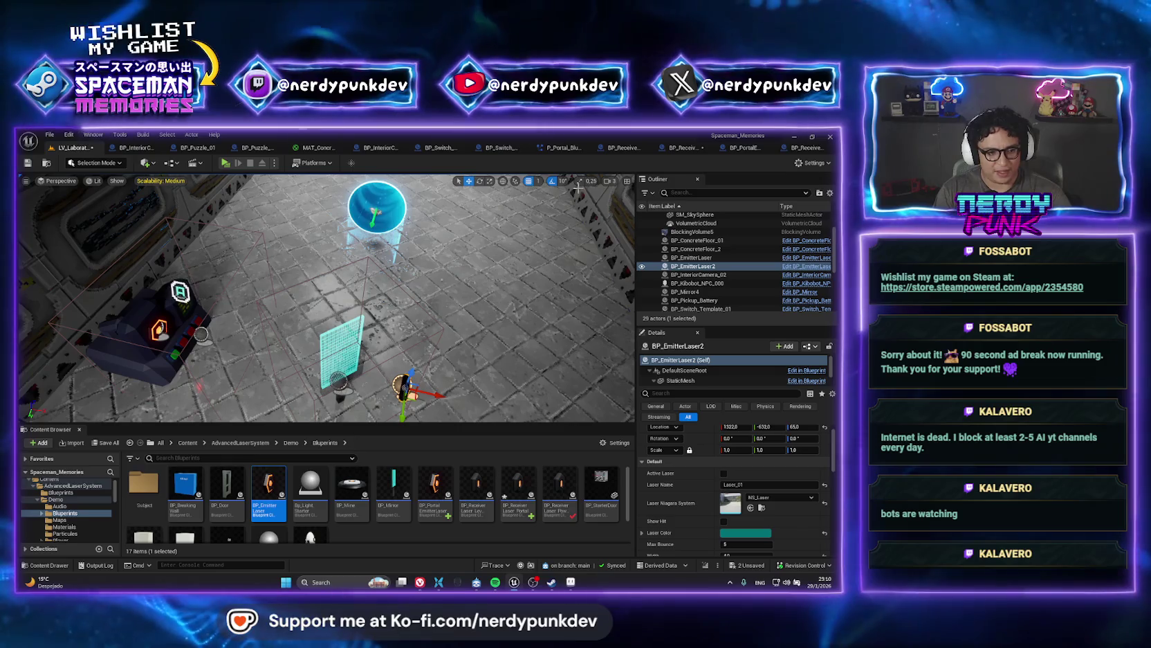
{"action": "left_click_drag", "start_coordinate": [439, 395], "coordinate": [512, 405]}
{"action": "key", "text": "f"}
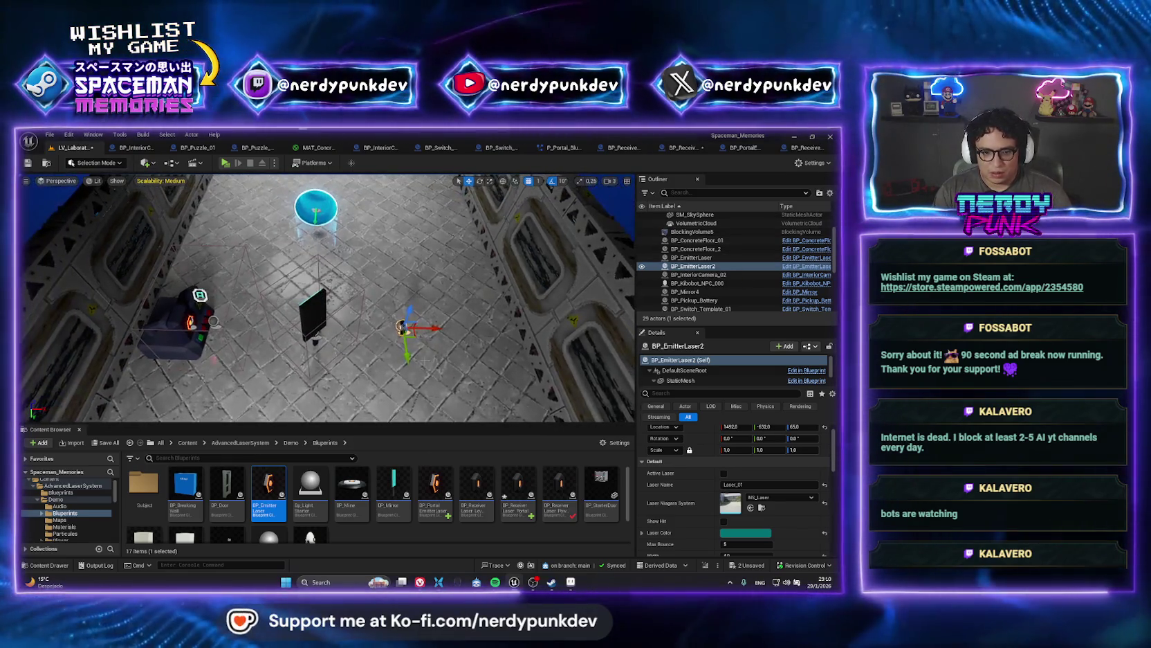
{"action": "key", "text": "e"}
{"action": "mouse_move", "coordinate": [403, 366]}
{"action": "left_mouse_down"}
{"action": "mouse_move", "coordinate": [430, 373]}
{"action": "mouse_move", "coordinate": [411, 375]}
{"action": "mouse_move", "coordinate": [409, 273]}
{"action": "left_mouse_up"}
{"action": "key", "text": "w"}
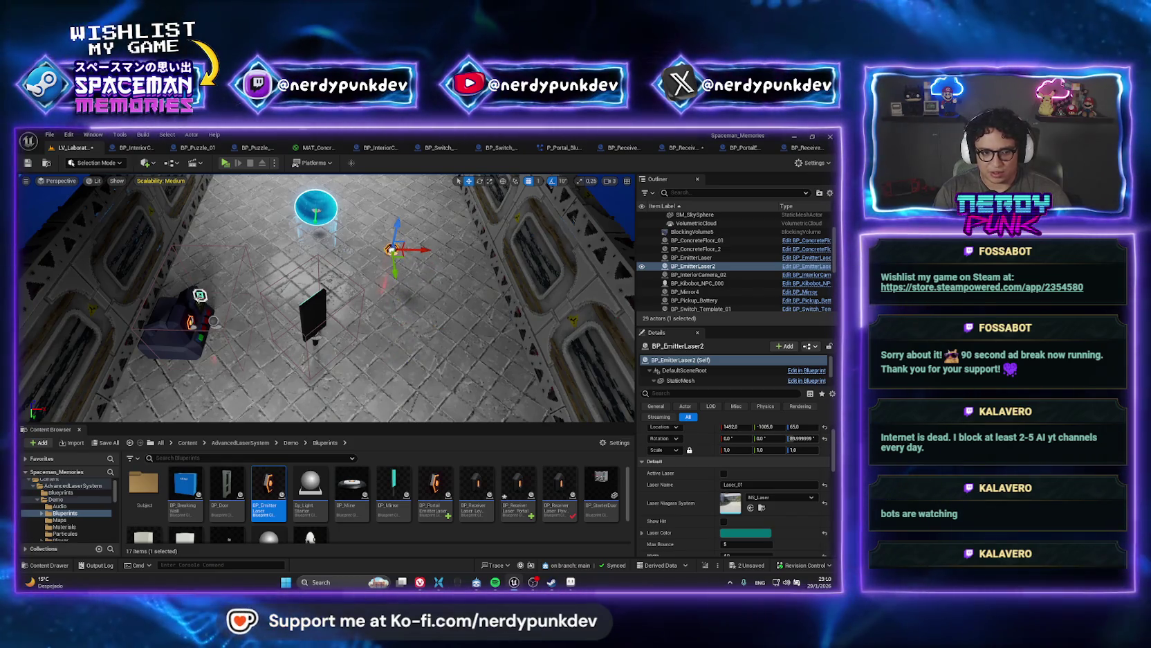
{"action": "left_click", "coordinate": [214, 321]}
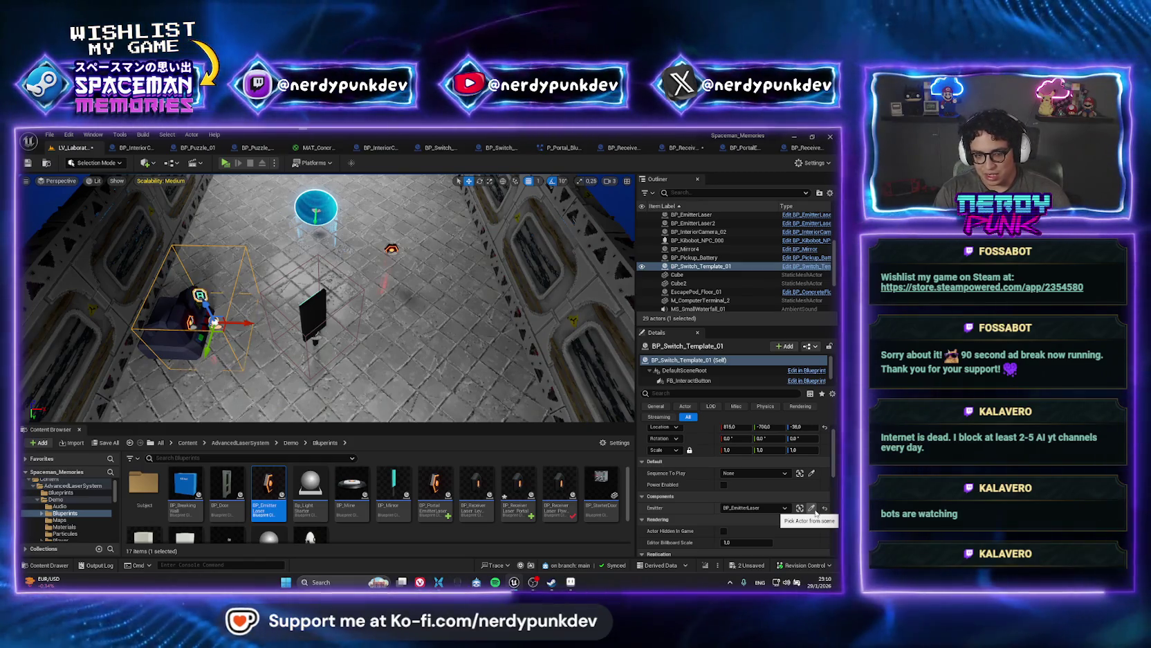
- Assign BP_EmitterLaser2 as the switch's emitter and test the laser in a standalone preview
{"action": "left_click", "coordinate": [812, 508]}
{"action": "left_click", "coordinate": [391, 247]}
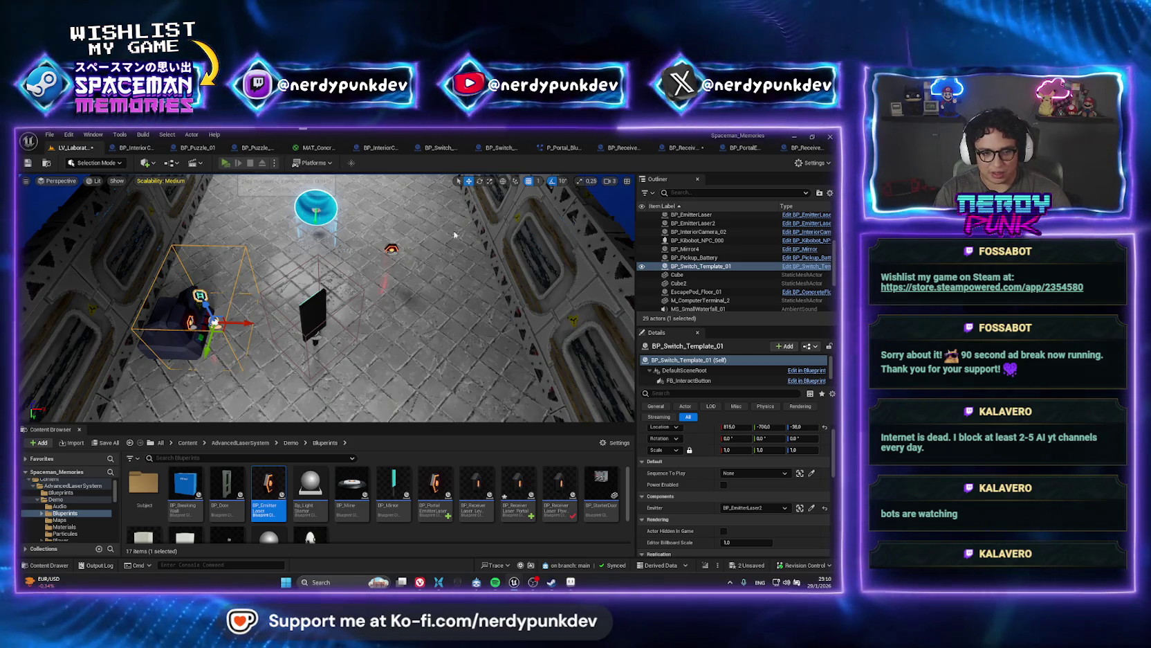
{"action": "key", "text": "alt+p"}
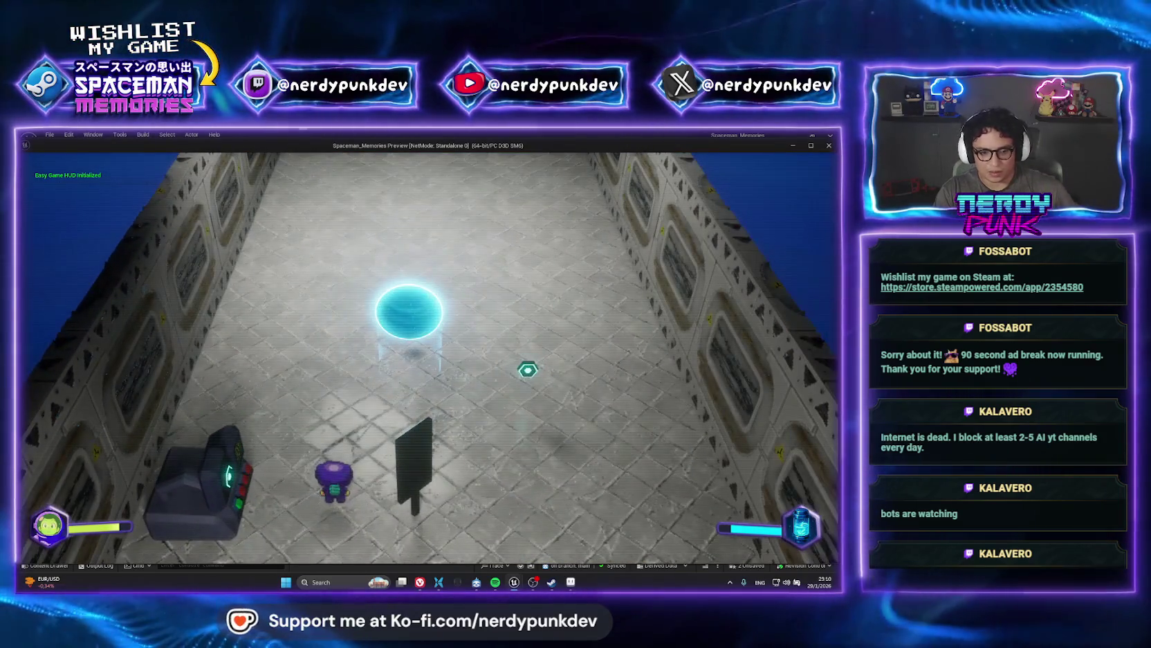
{"action": "key", "text": "z"}
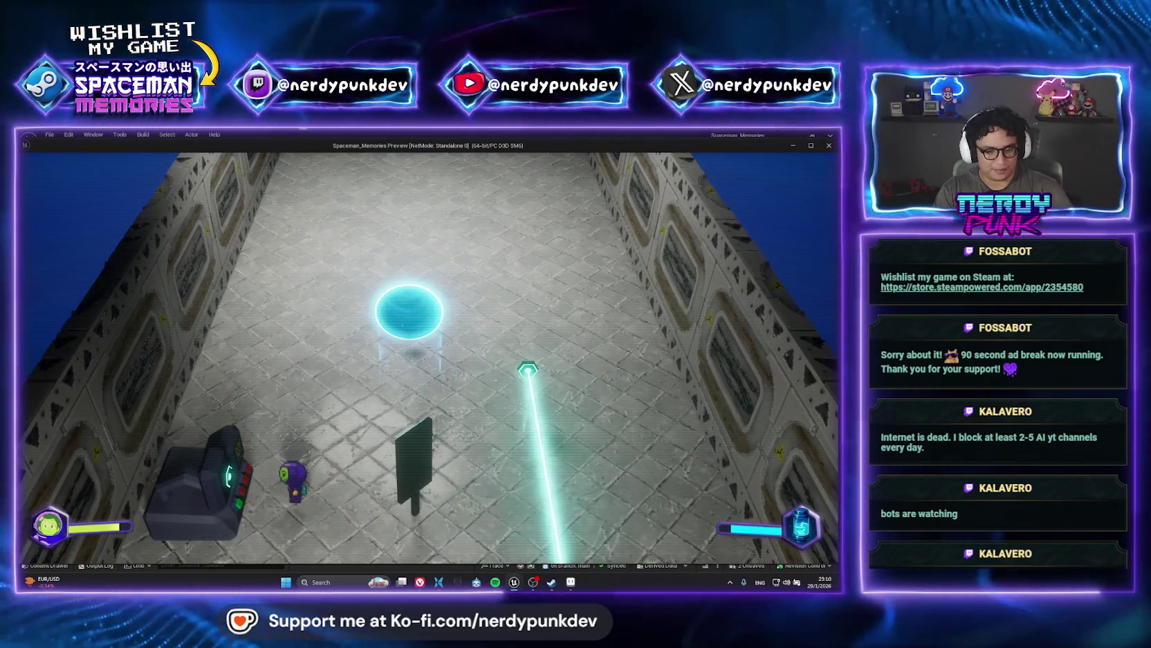
{"action": "key", "text": "Escape"}
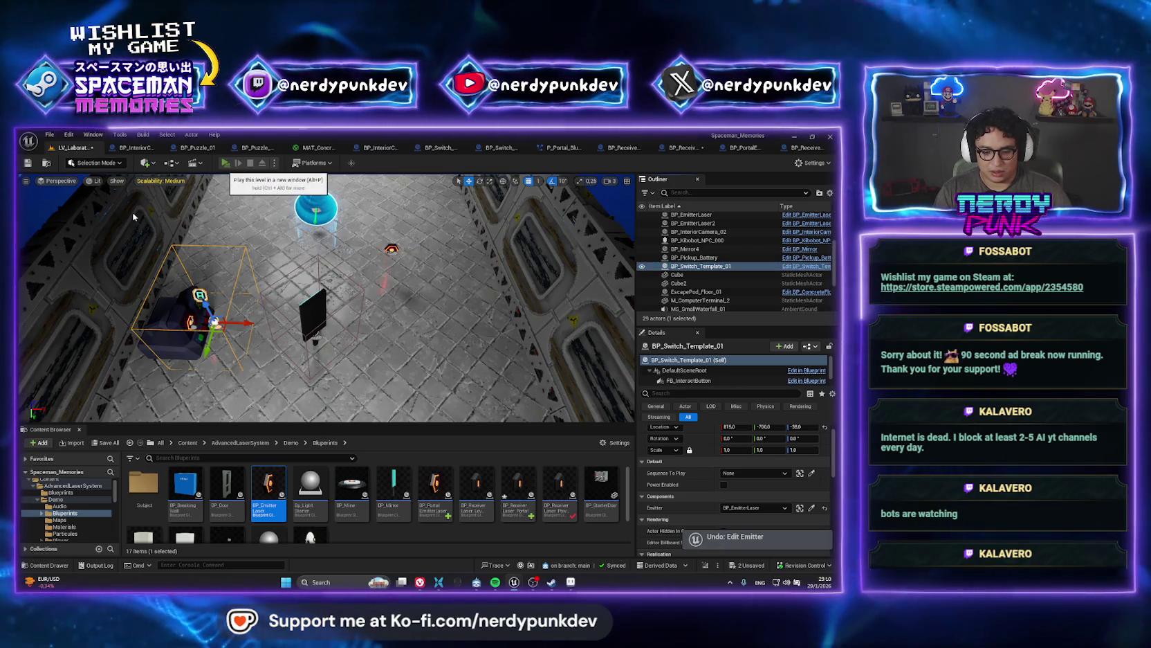
- Run the level again, stop the test, and select the portal receiver
{"action": "left_click", "coordinate": [225, 163]}
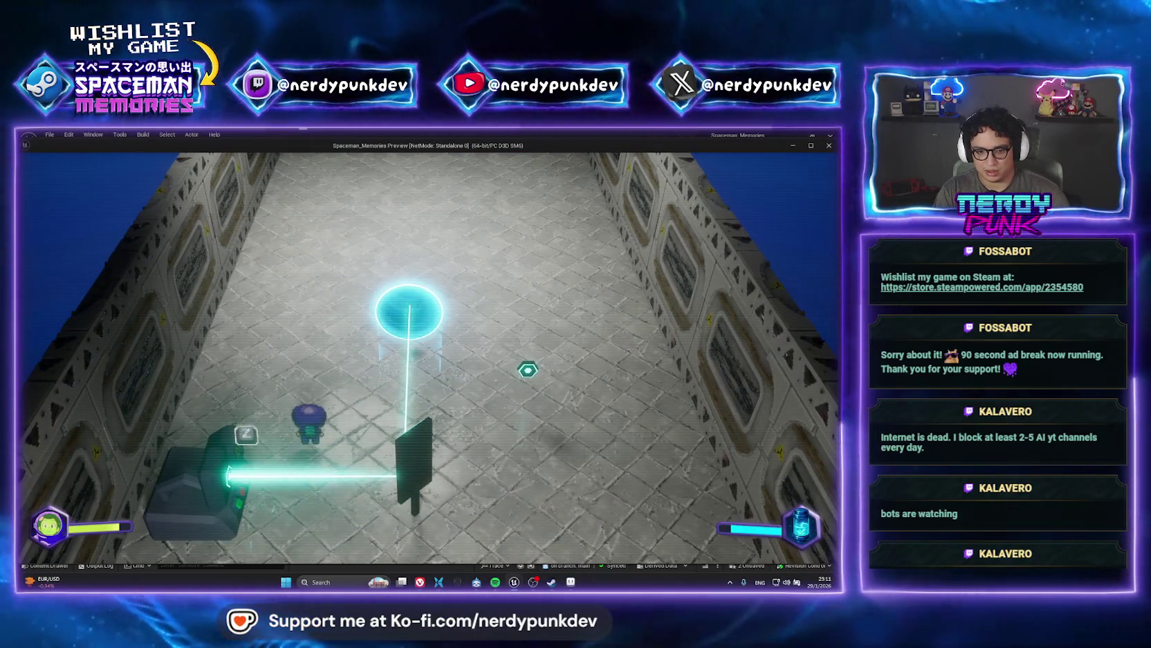
{"action": "key", "text": "Escape"}
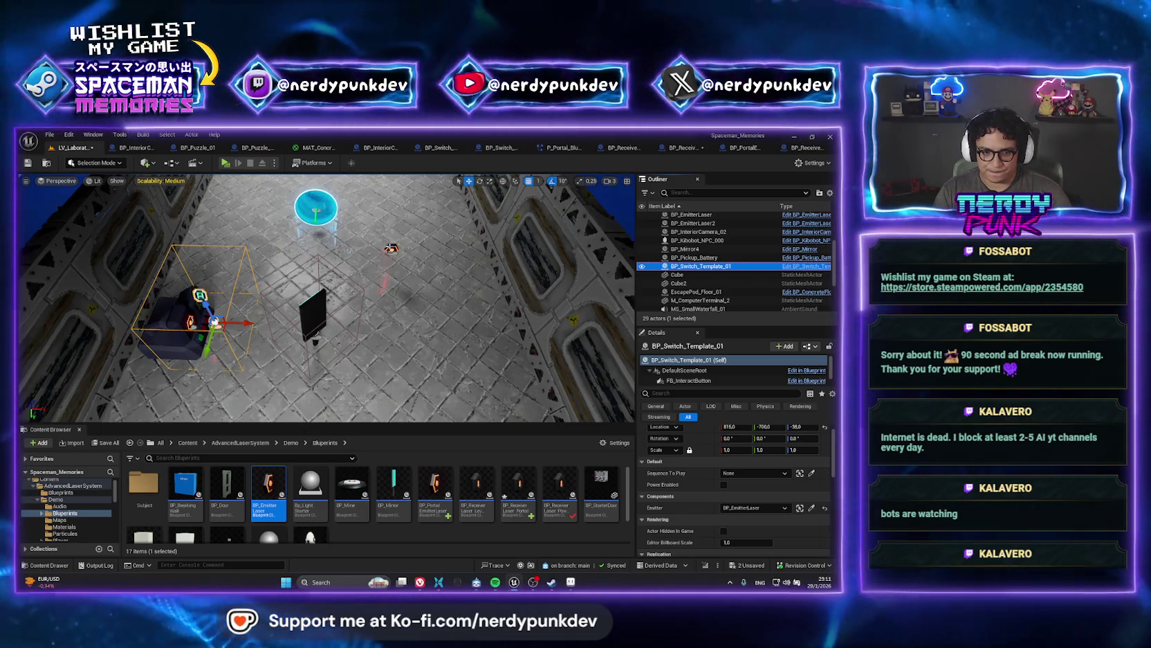
{"action": "left_click", "coordinate": [316, 206]}
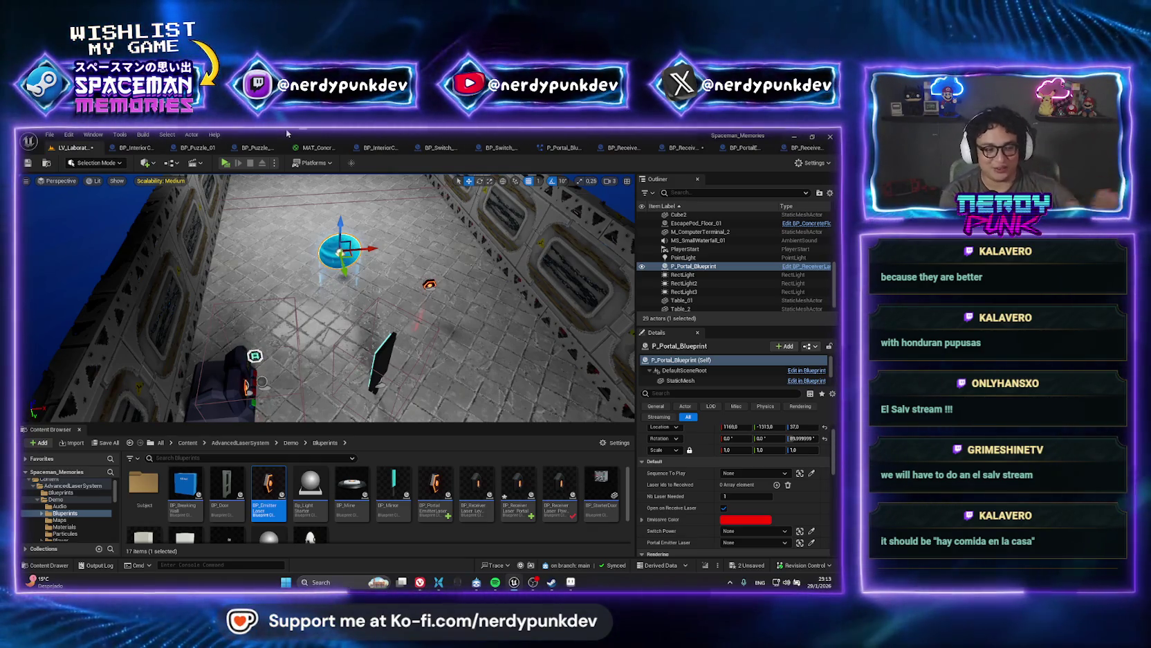
{"action": "key", "text": "Right"}
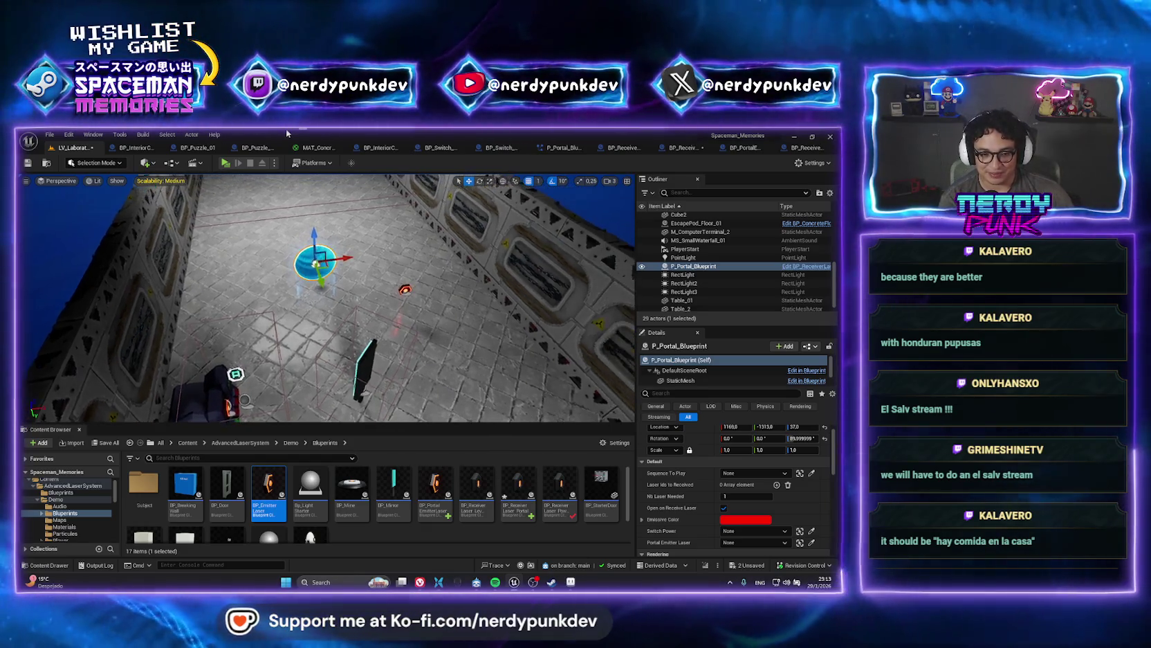
{"action": "key", "text": "Right"}
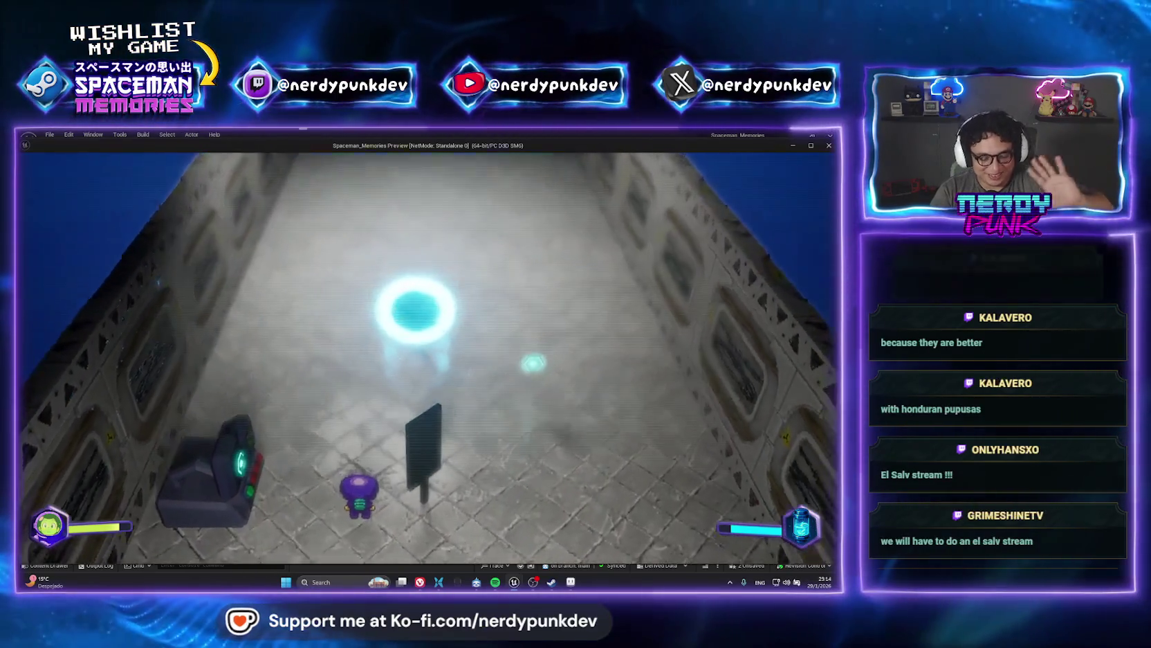
{"action": "key", "text": "w"}
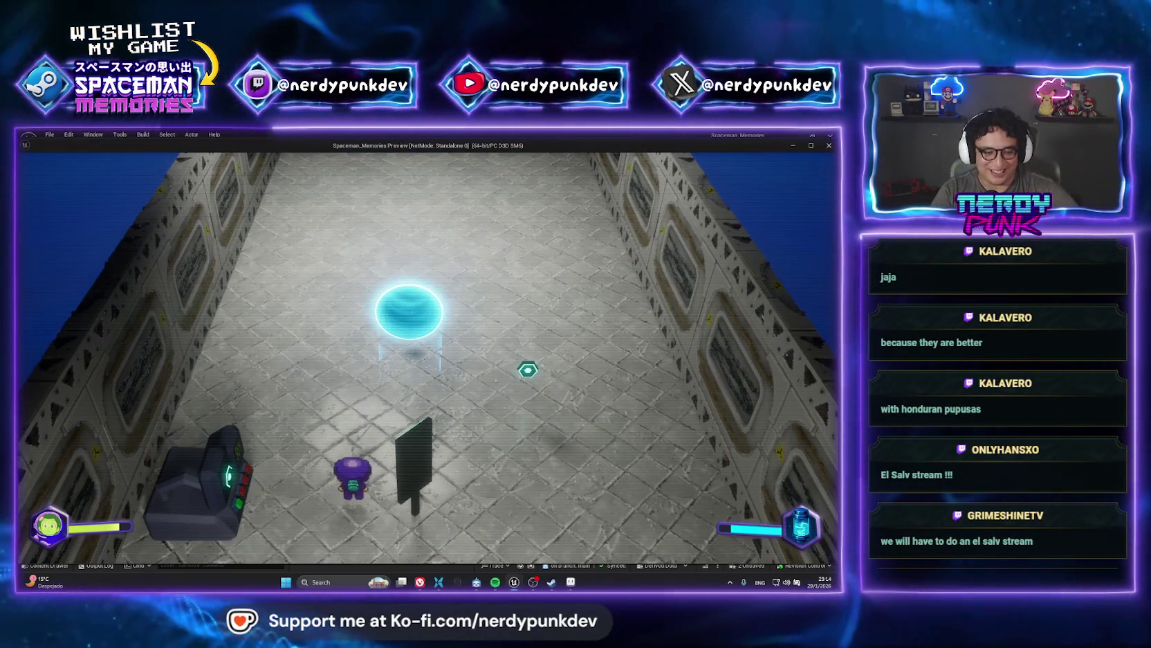
{"action": "key", "text": "a"}
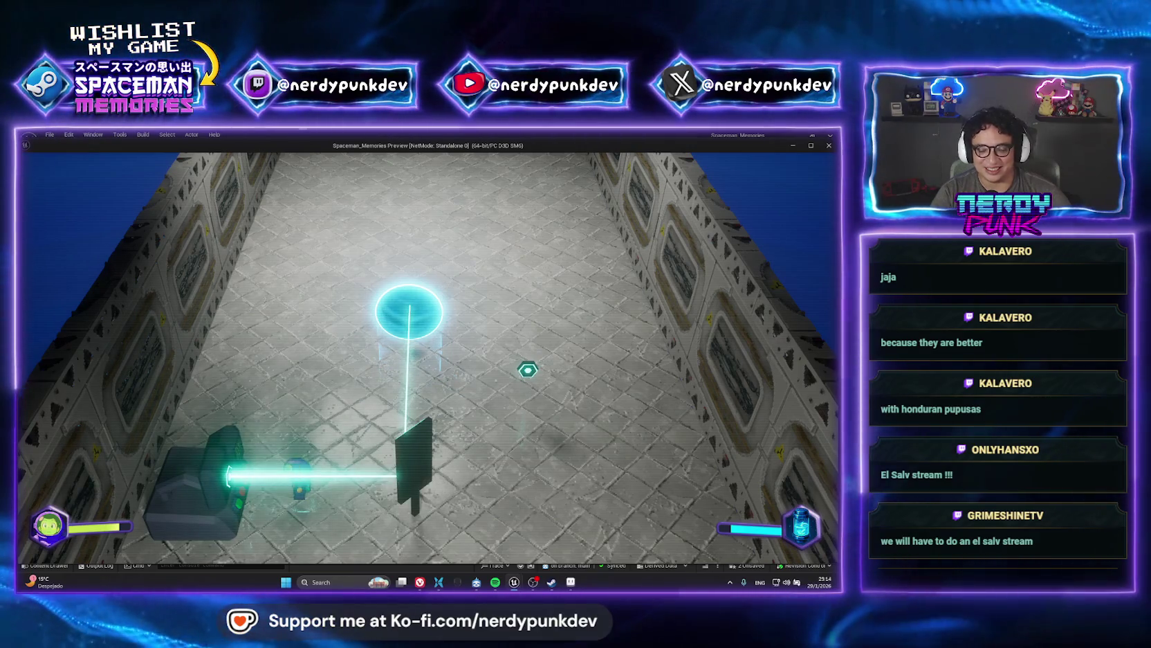
{"action": "key", "text": "w"}
{"action": "key", "text": "d"}
{"action": "key", "text": "d"}
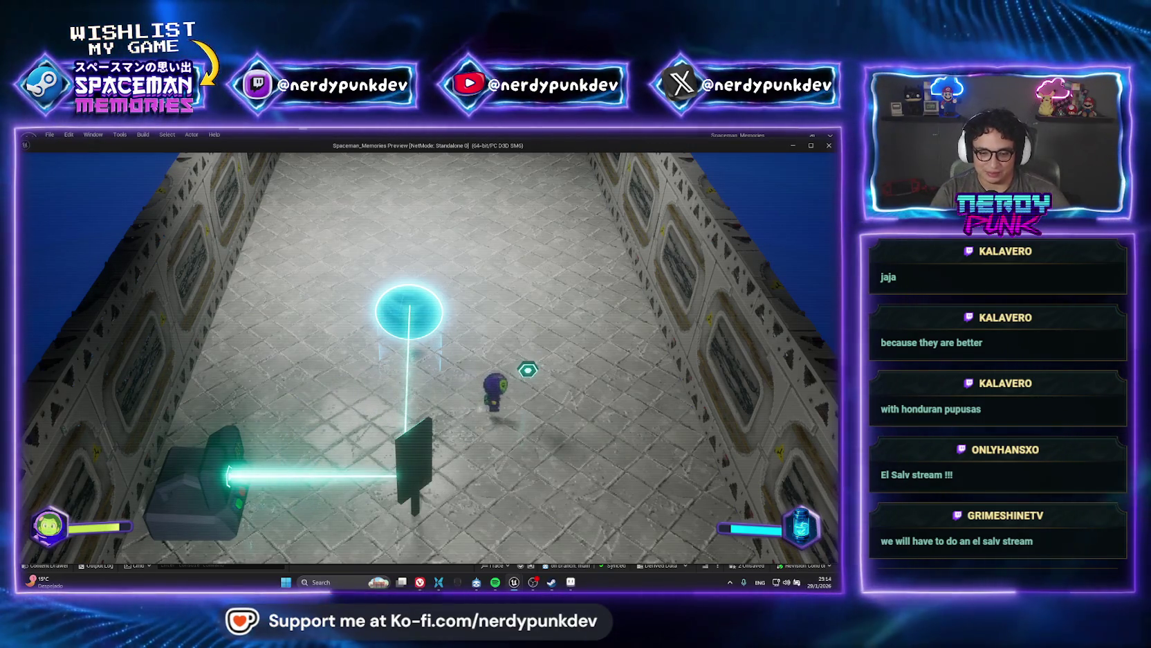
{"action": "key", "text": "s"}
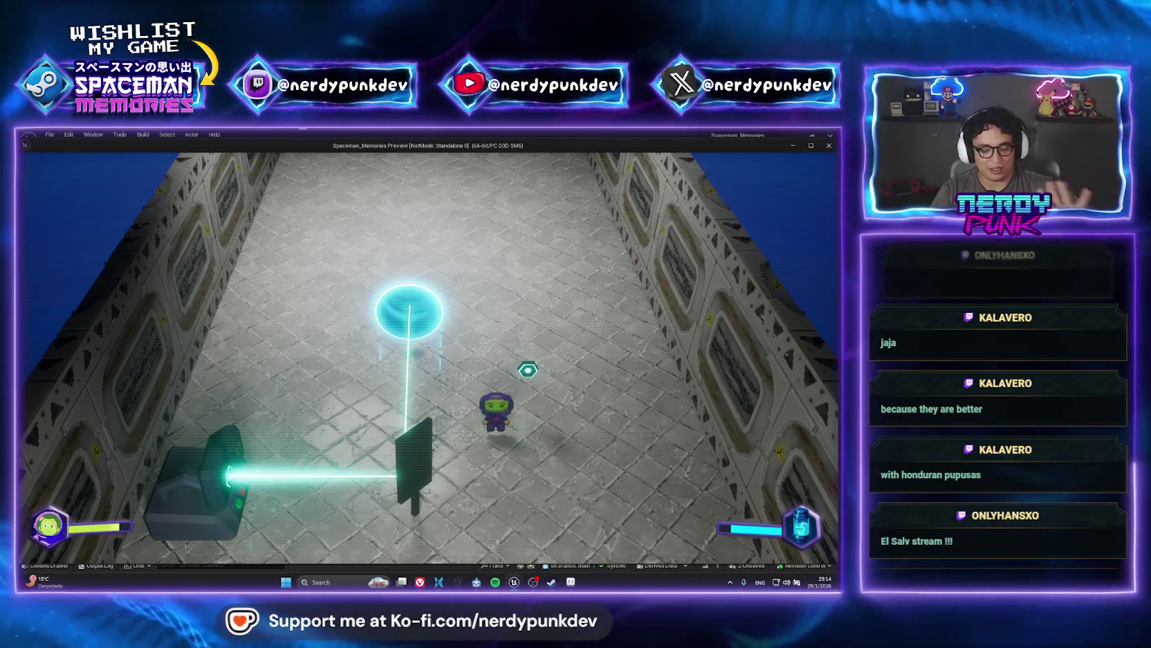
{"action": "key", "text": "Escape"}
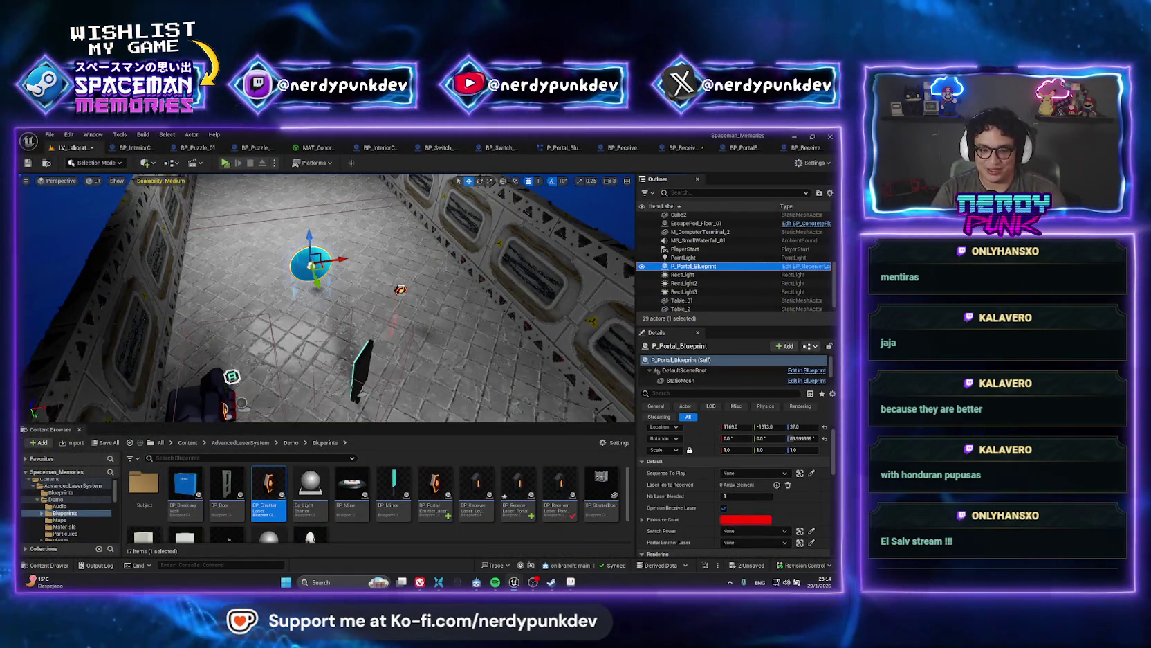
- Select BP_EmitterLaser2 and the portal receiver, then open the BP_ReceiverLaser_Portal blueprint
{"action": "left_click", "coordinate": [400, 289]}
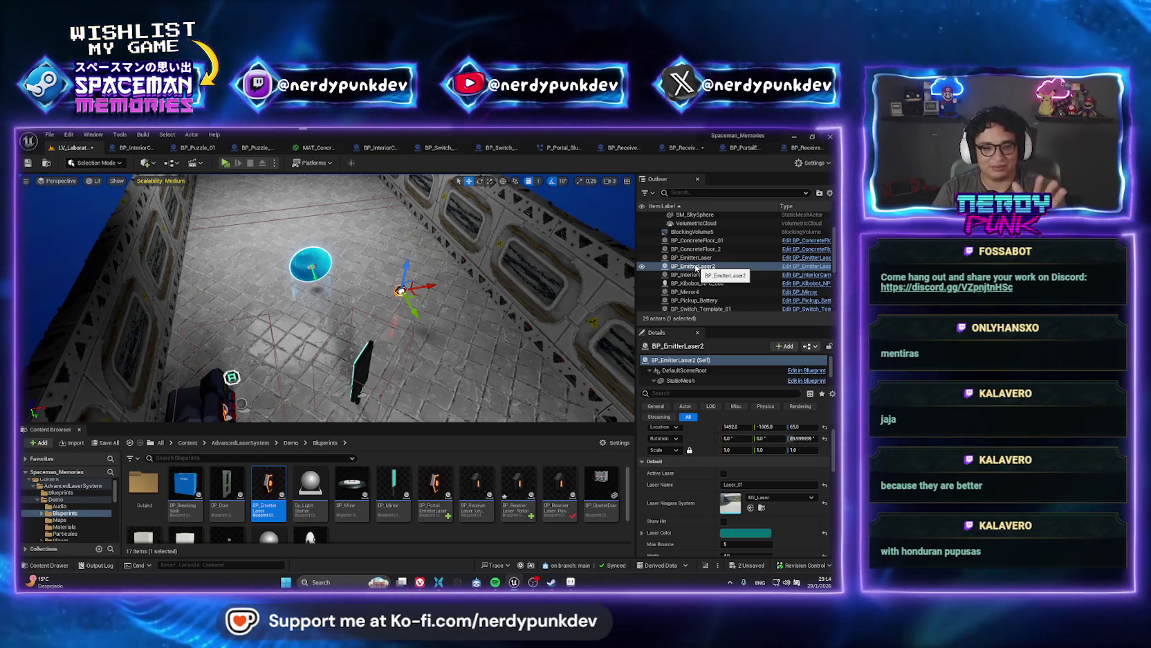
{"action": "double_click", "coordinate": [696, 267]}
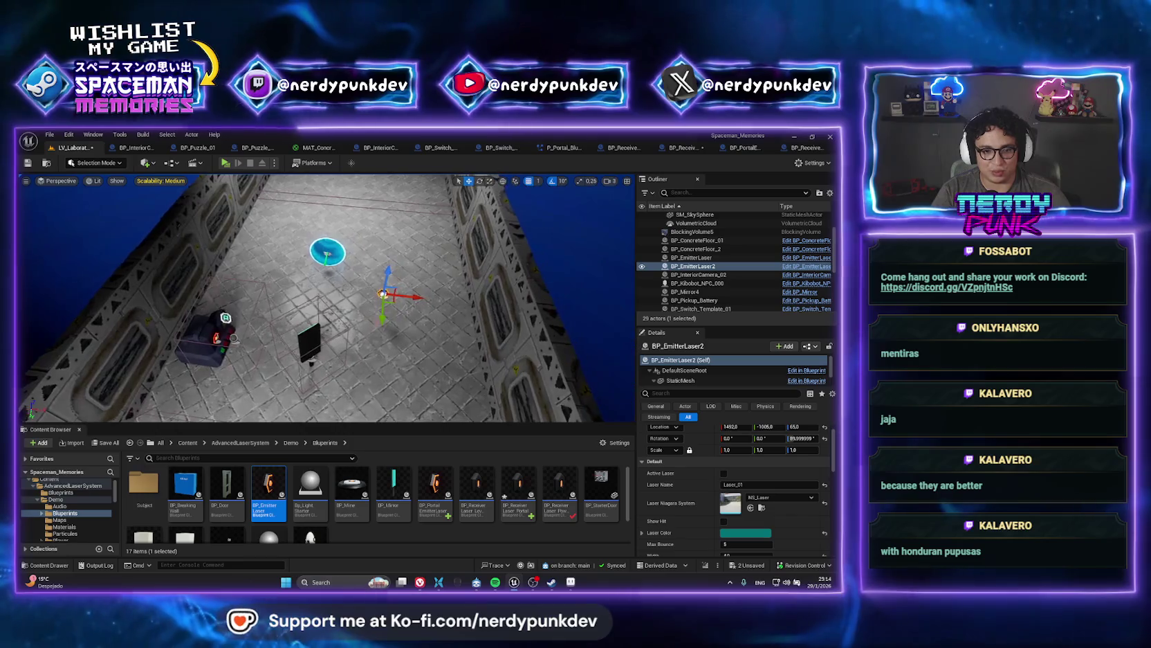
{"action": "scroll", "coordinate": [697, 267], "scroll_direction": "down", "scroll_amount": 5}
{"action": "left_click", "coordinate": [694, 266]}
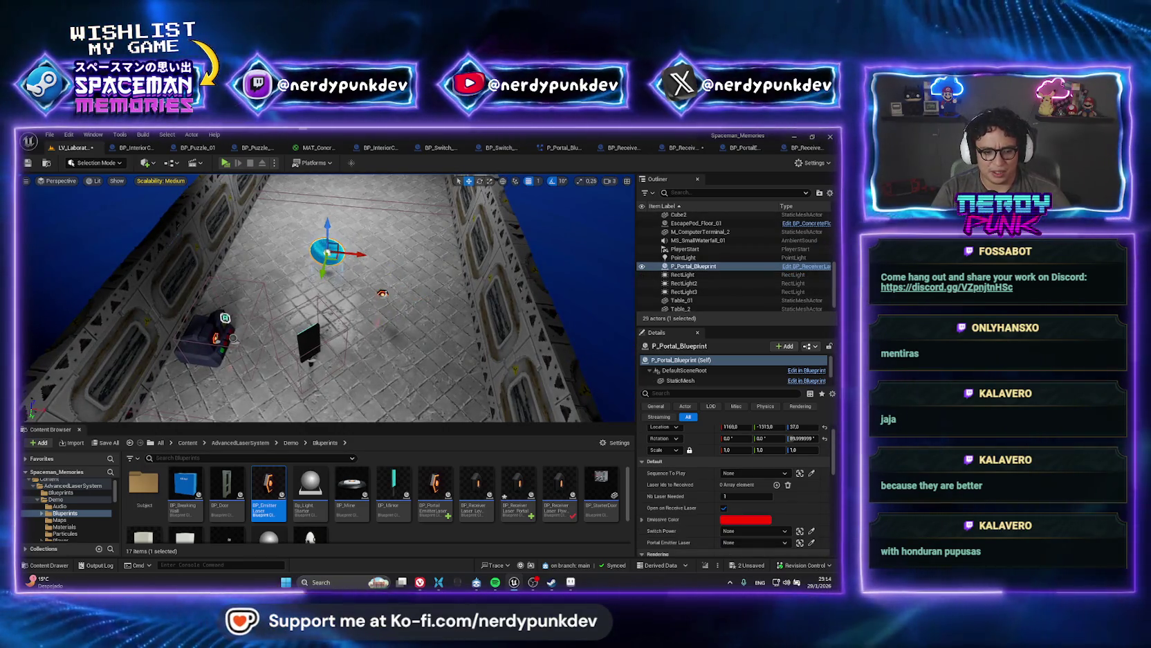
{"action": "left_click", "coordinate": [518, 489]}
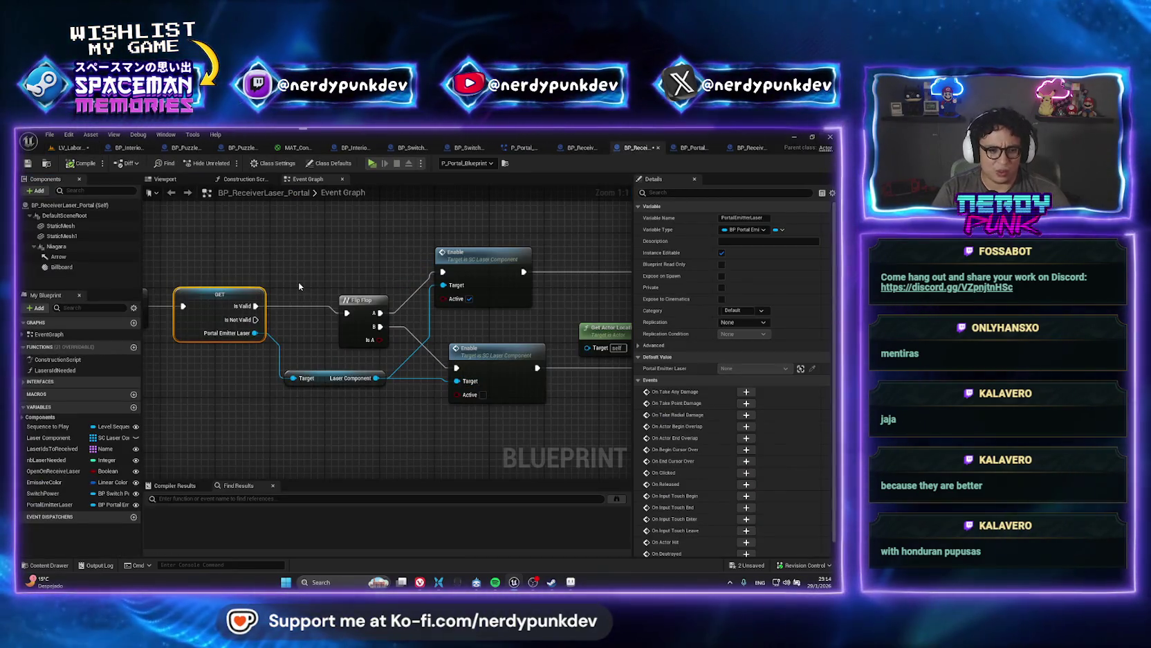
- Select the PortalEmitterLaser variable and search its type list for 'object'
{"action": "left_click", "coordinate": [69, 505]}
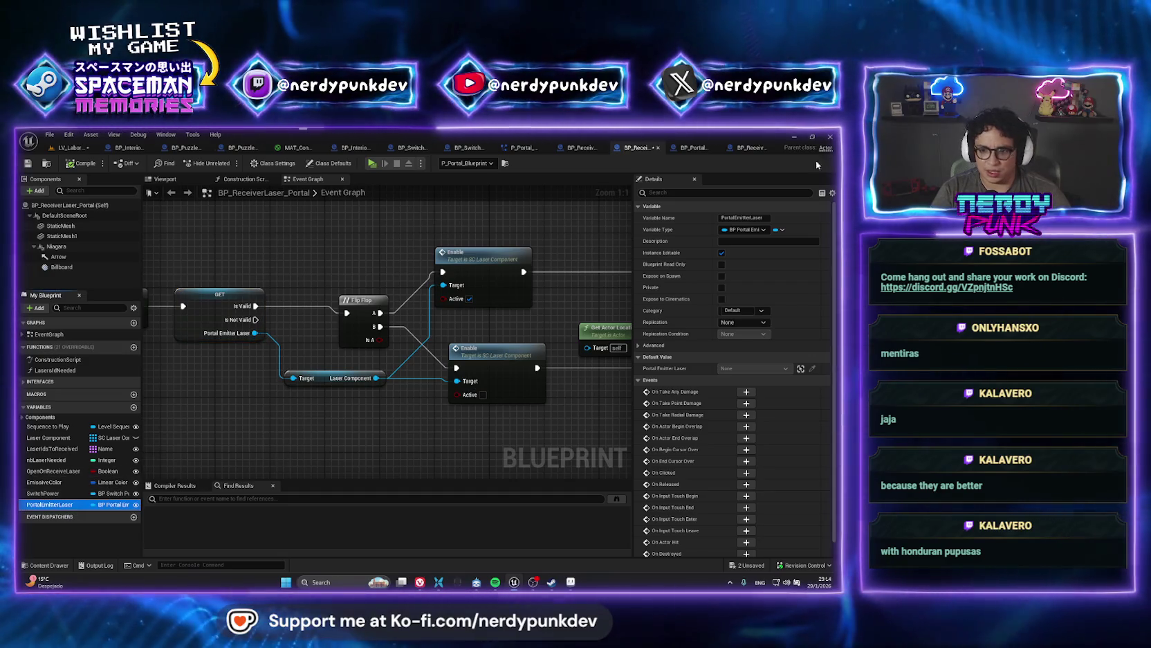
{"action": "left_click", "coordinate": [751, 229]}
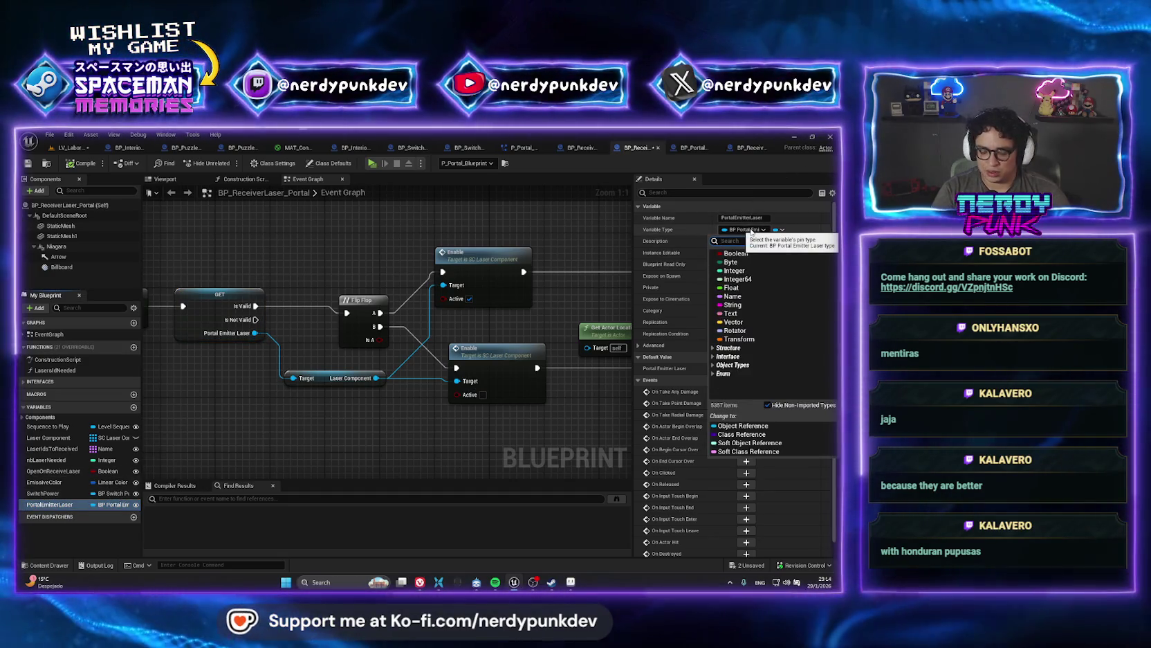
{"action": "type", "text": "object"}
{"action": "mouse_move", "coordinate": [776, 285]}
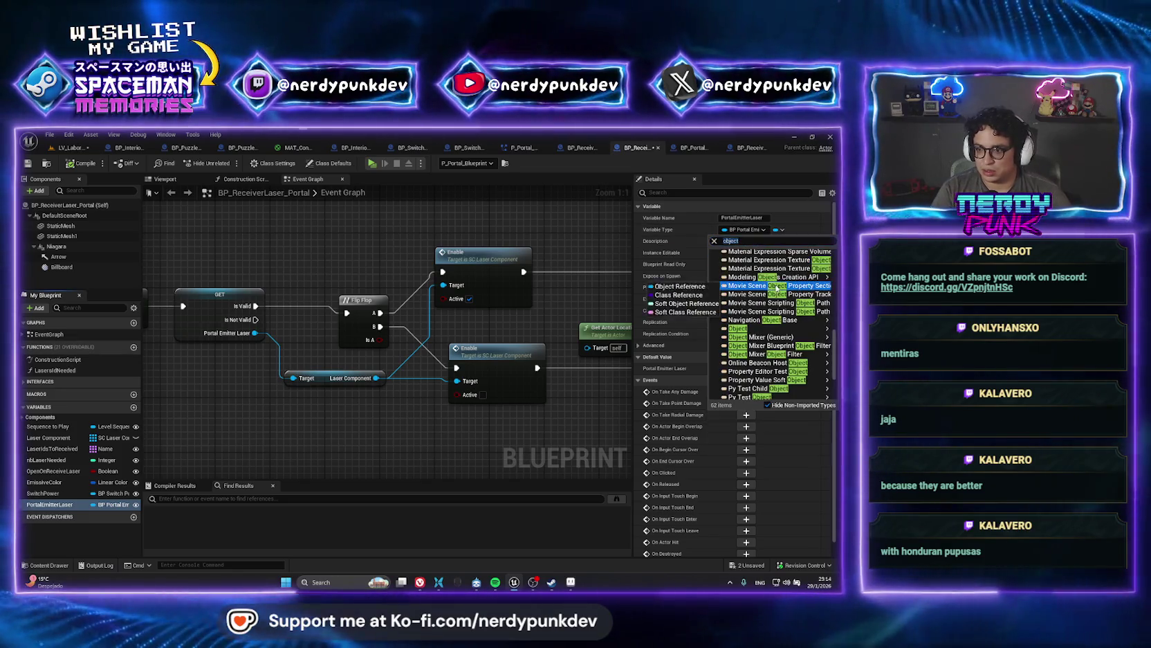
{"action": "scroll", "coordinate": [777, 286], "scroll_direction": "up", "scroll_amount": 10}
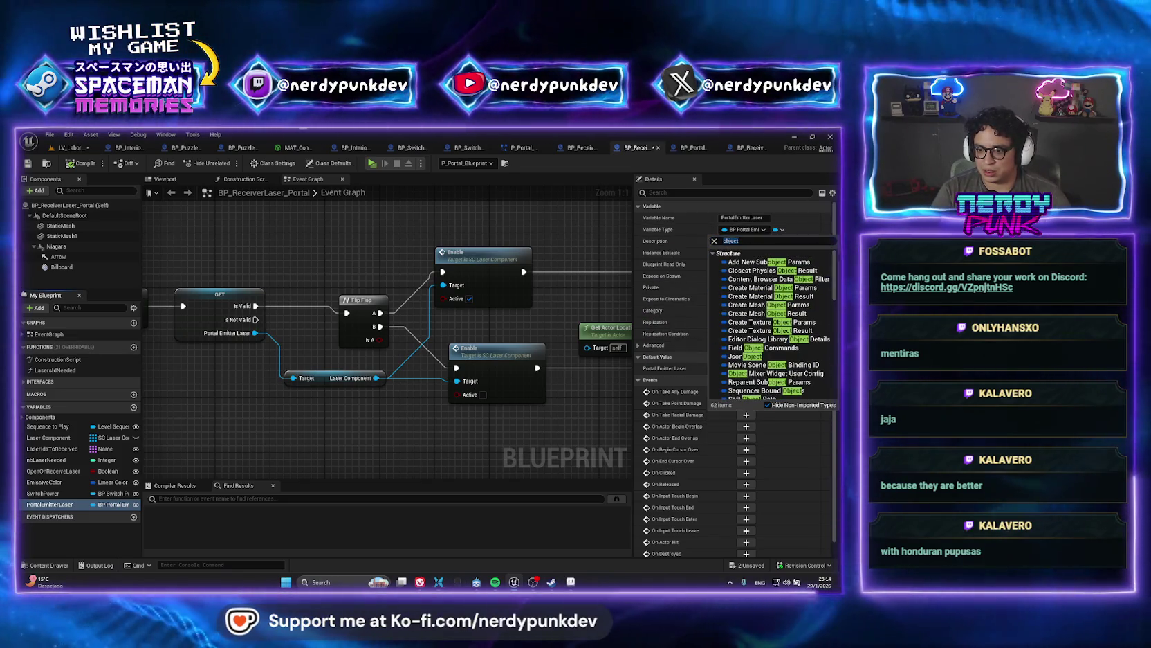
{"action": "scroll", "coordinate": [835, 324], "scroll_direction": "down", "scroll_amount": 10}
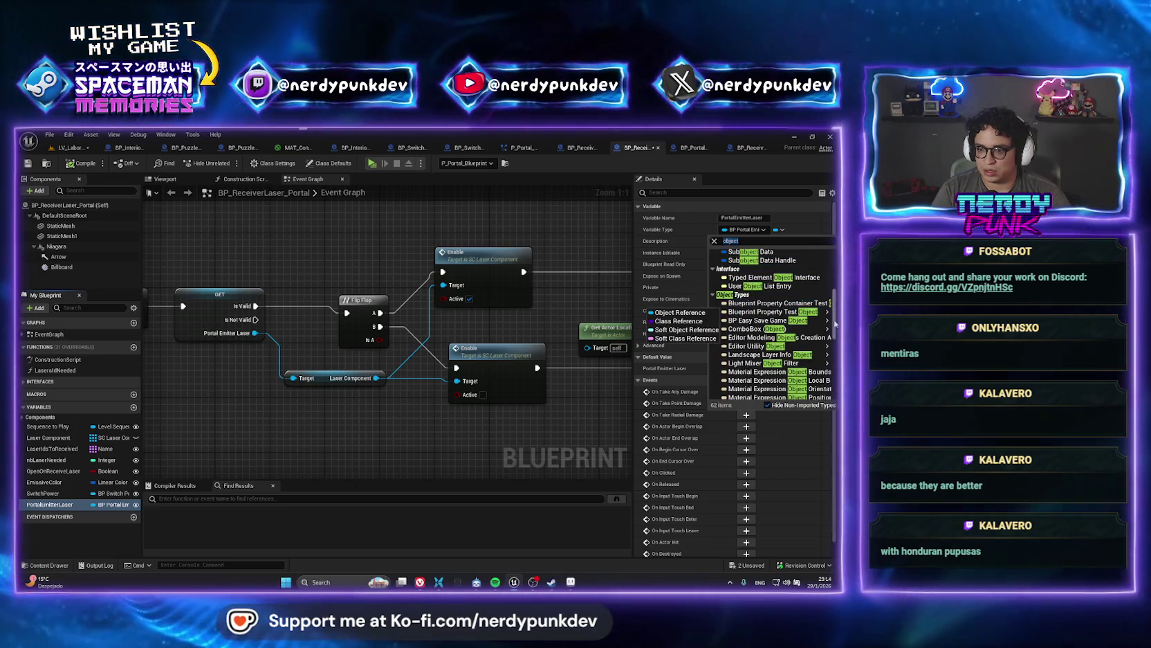
{"action": "left_click_drag", "start_coordinate": [834, 323], "coordinate": [837, 393]}
{"action": "scroll", "coordinate": [838, 393], "scroll_direction": "up", "scroll_amount": 10}
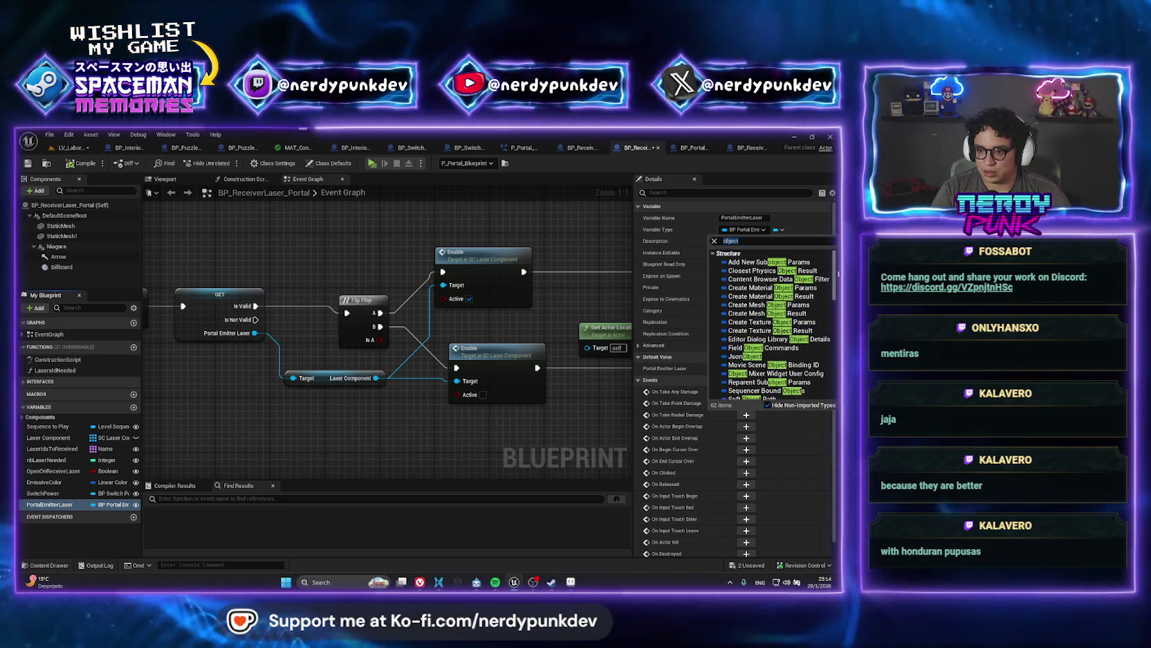
- Change PortalEmitterLaser's type to Actor, confirm, and dismiss the Find in Blueprints results
{"action": "double_click", "coordinate": [756, 241]}
{"action": "type", "text": "actor"}
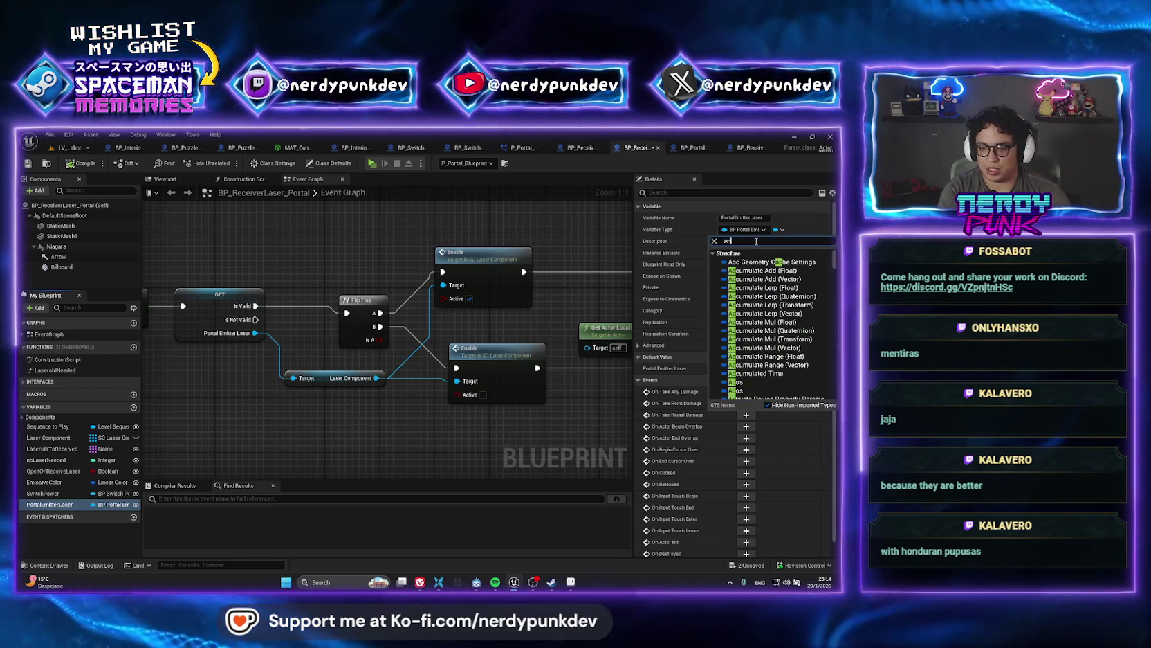
{"action": "scroll", "coordinate": [806, 291], "scroll_direction": "down", "scroll_amount": 3}
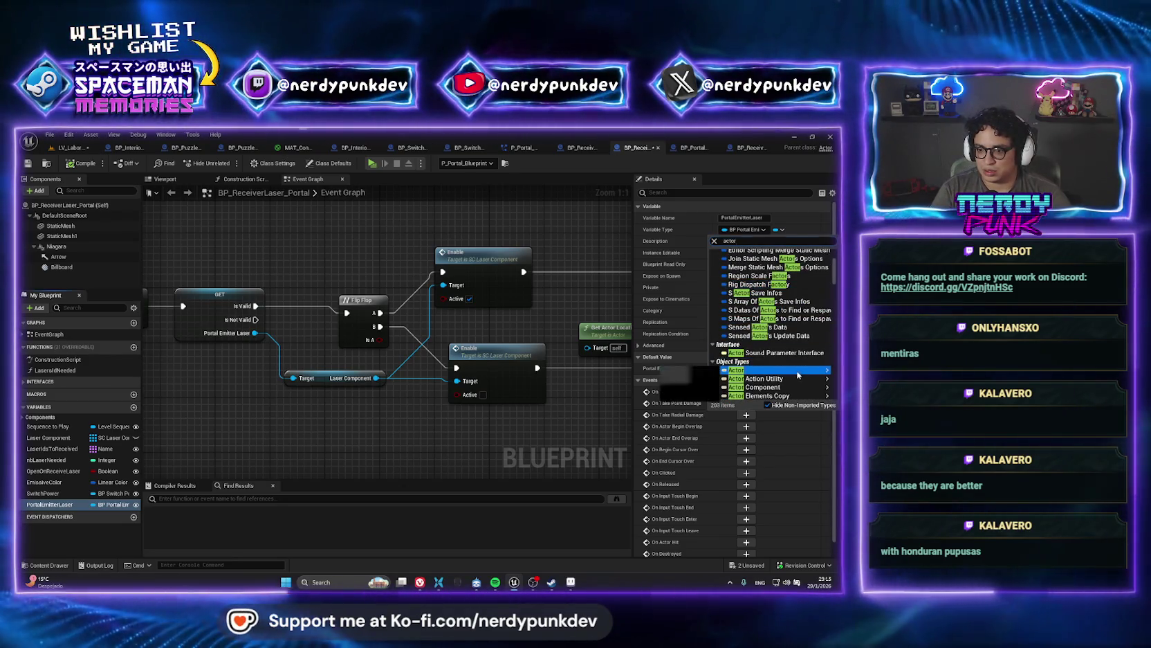
{"action": "mouse_move", "coordinate": [736, 370]}
{"action": "left_click", "coordinate": [666, 373]}
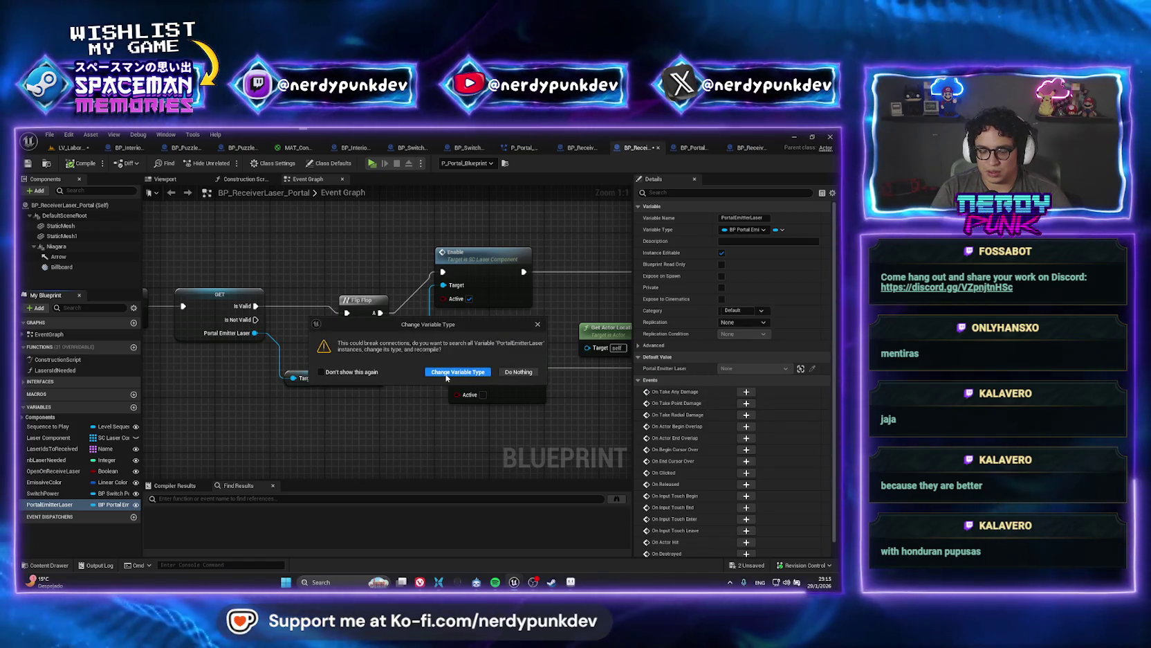
{"action": "left_click", "coordinate": [458, 371]}
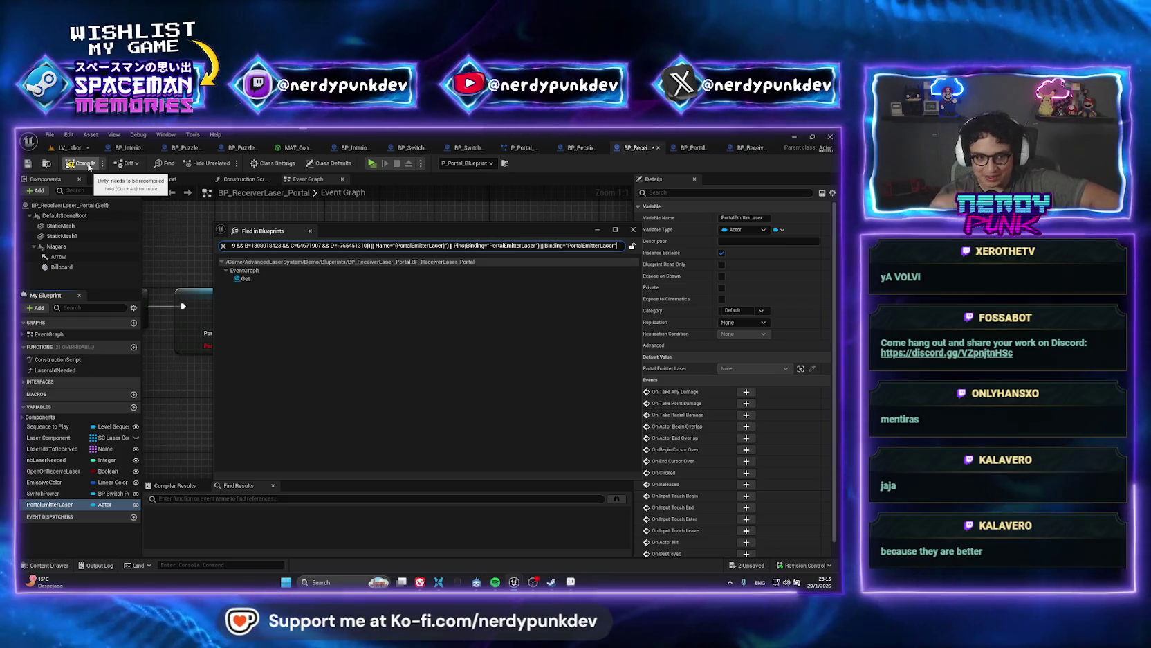
{"action": "left_click", "coordinate": [632, 229]}
{"action": "left_click", "coordinate": [337, 259]}
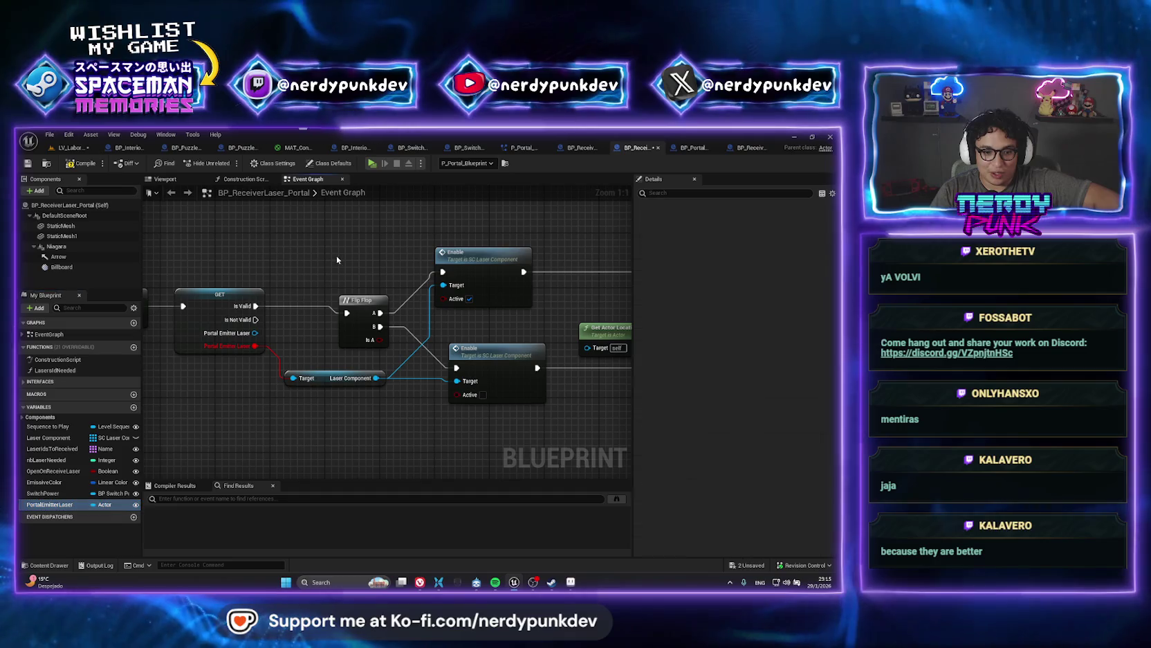
- Undo the type change so PortalEmitterLaser is a BP Portal Emitter again
{"action": "left_click", "coordinate": [325, 378]}
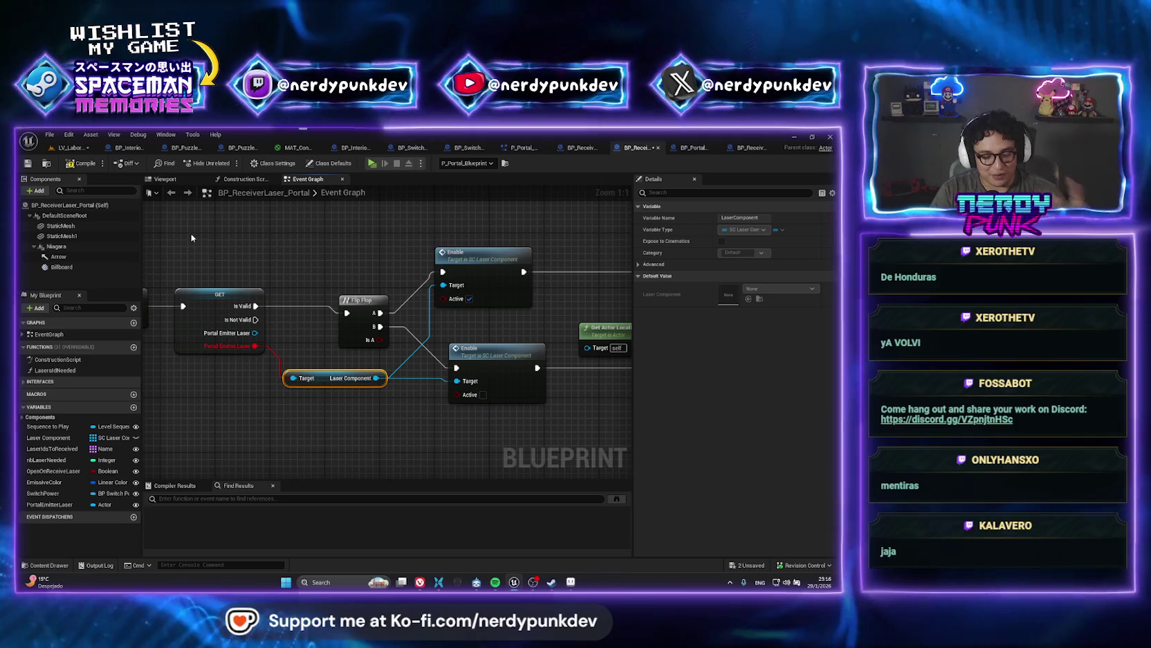
{"action": "left_click", "coordinate": [314, 288]}
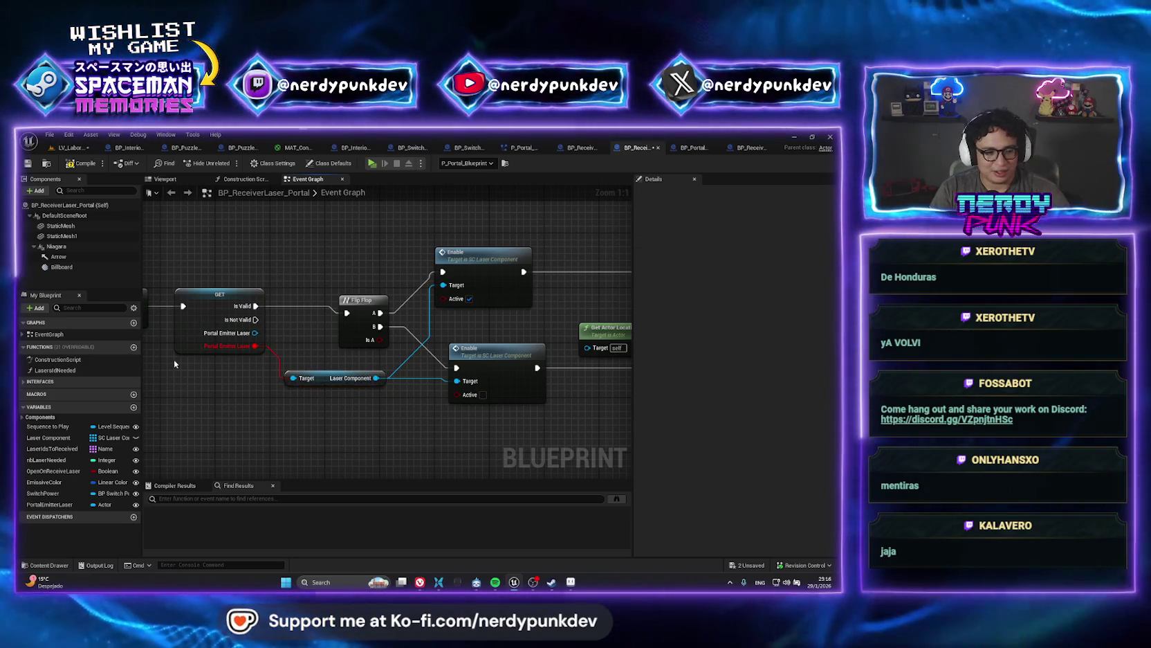
{"action": "key", "text": "ctrl+z"}
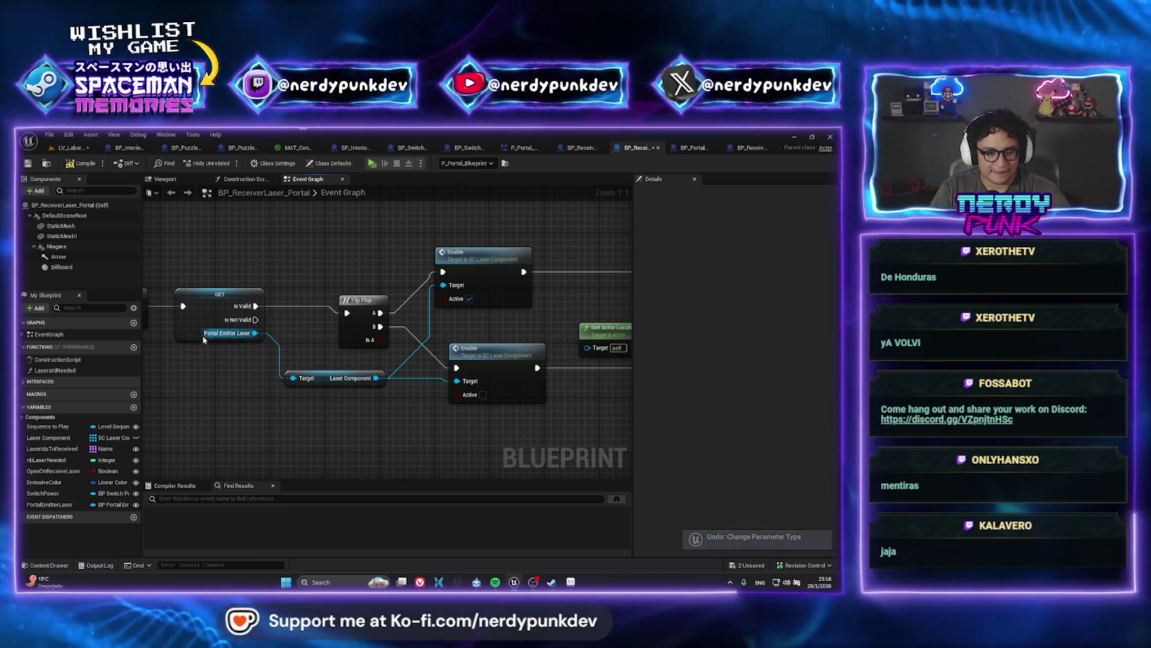
- Change the PortalEmitterLaser variable's type to BP Emitter Laser and confirm
{"action": "left_click", "coordinate": [49, 504]}
{"action": "left_click", "coordinate": [744, 229]}
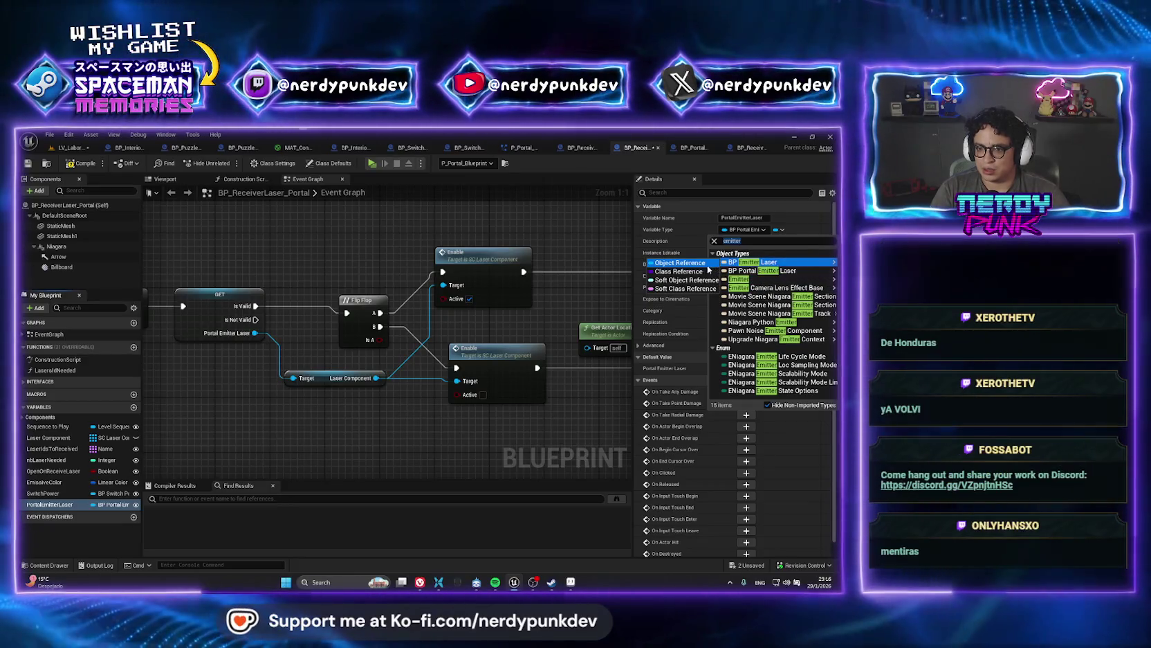
{"action": "left_click", "coordinate": [680, 263]}
{"action": "key", "text": "Escape"}
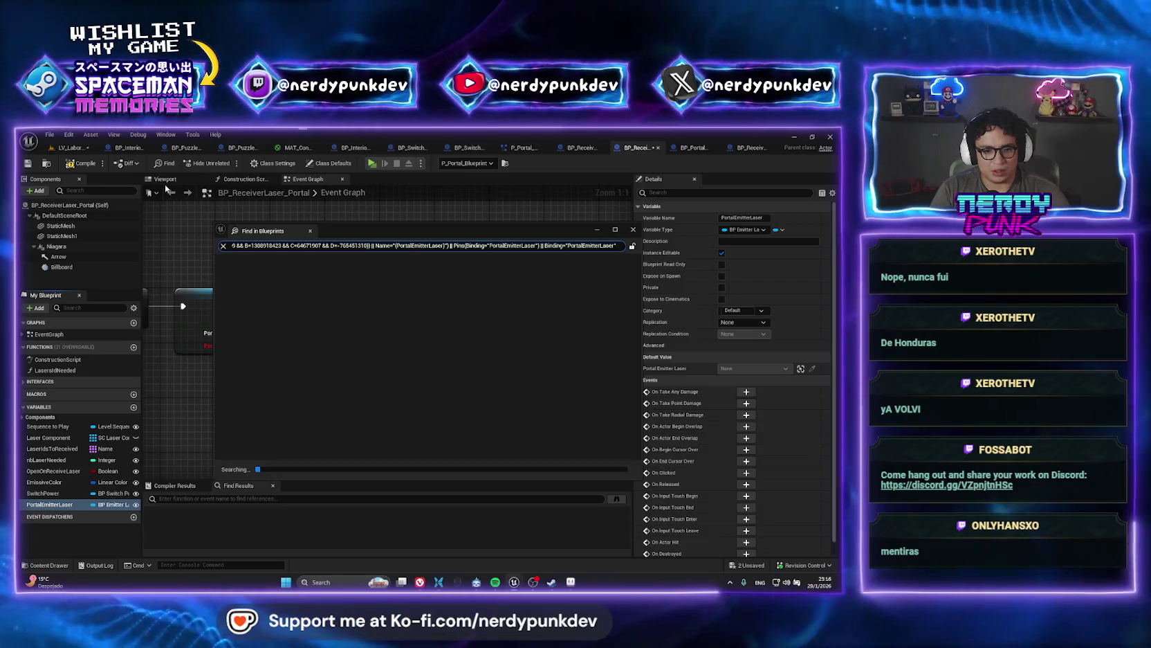
{"action": "left_click", "coordinate": [612, 234]}
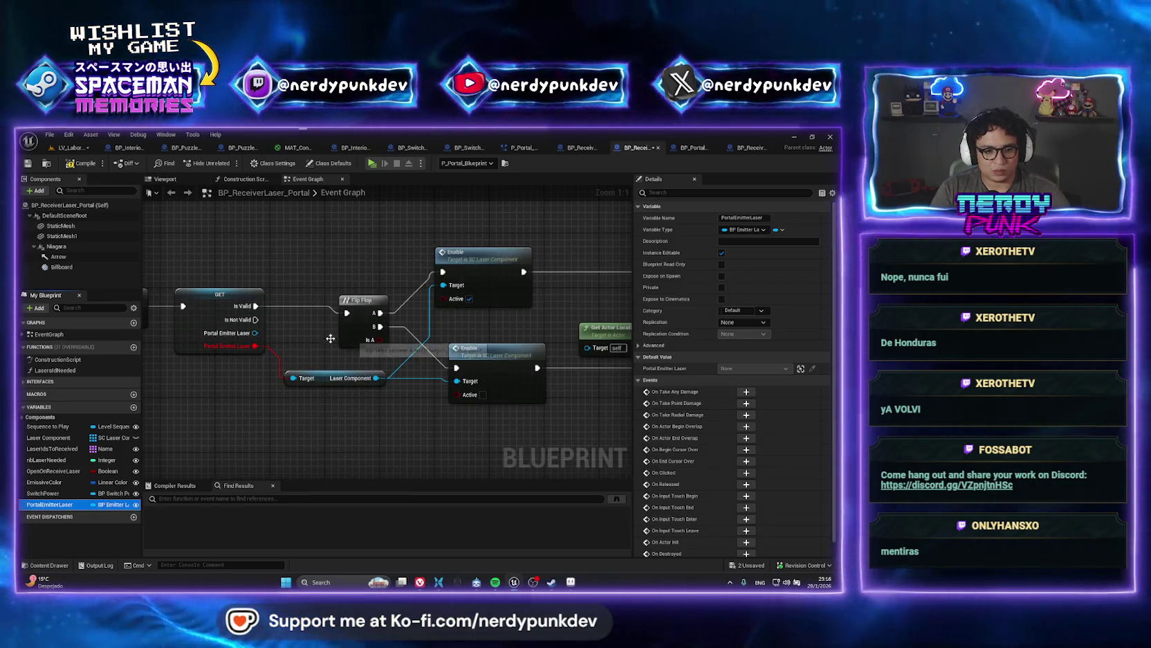
- Add two Laser Component getters for the Enable nodes, delete the broken node, and arrange them
{"action": "left_click_drag", "start_coordinate": [255, 333], "coordinate": [309, 275]}
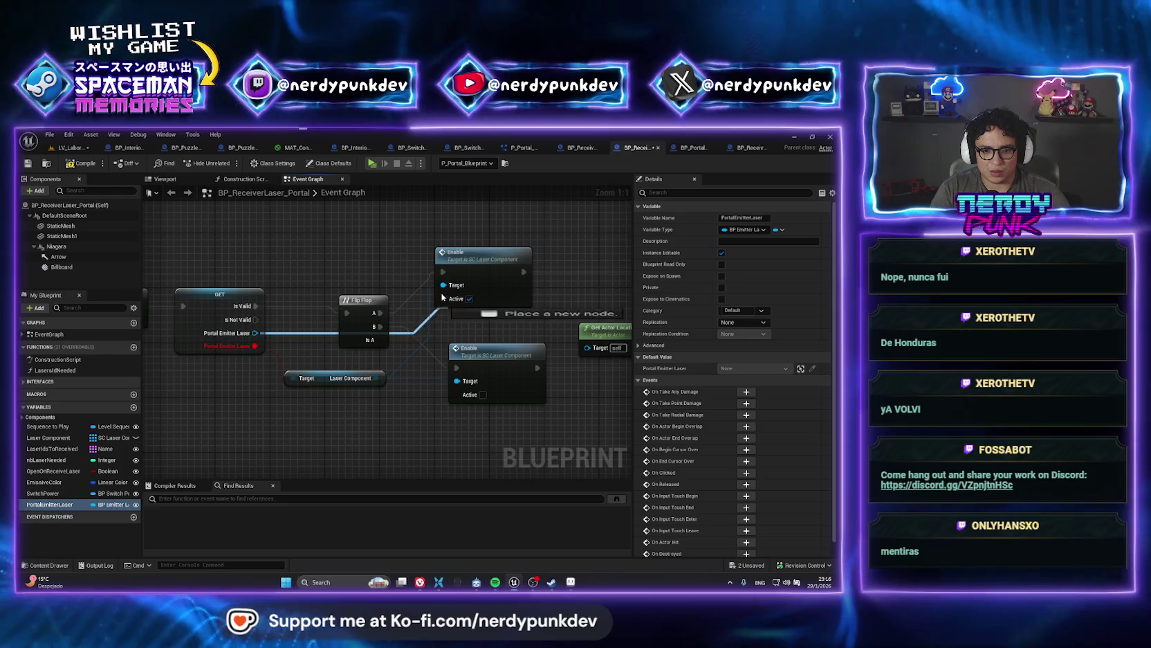
{"action": "left_click", "coordinate": [360, 312]}
{"action": "left_click_drag", "start_coordinate": [255, 332], "coordinate": [313, 323]}
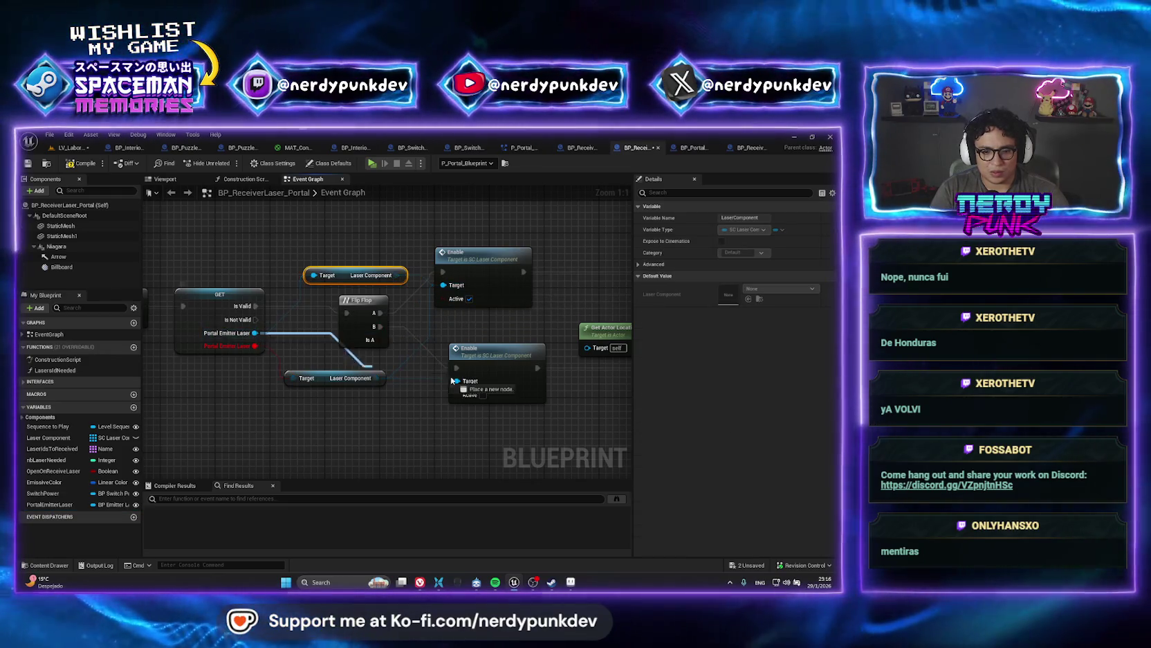
{"action": "left_click", "coordinate": [363, 360]}
{"action": "left_click", "coordinate": [314, 381]}
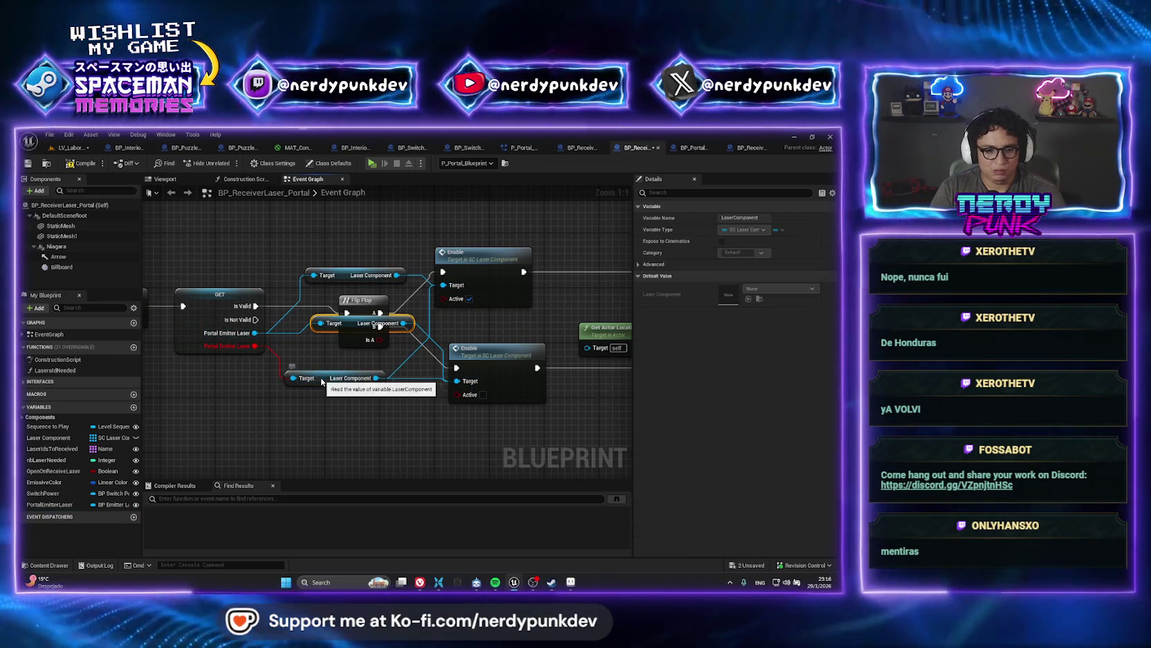
{"action": "key", "text": "Delete"}
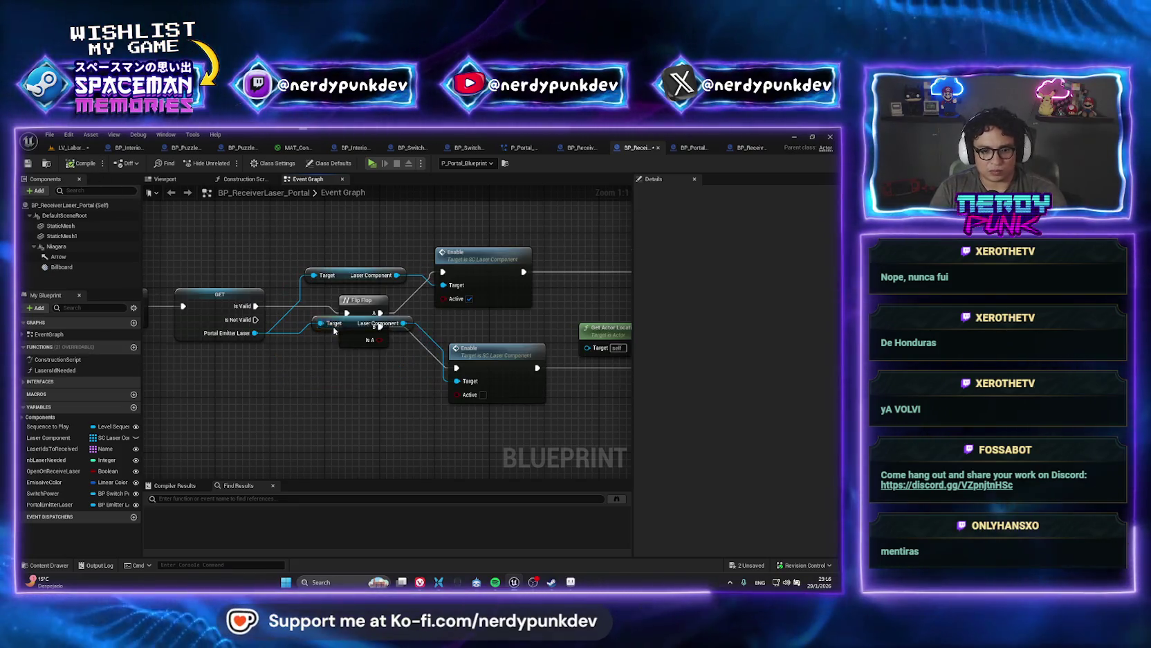
{"action": "left_click_drag", "start_coordinate": [349, 323], "coordinate": [345, 398]}
{"action": "left_click_drag", "start_coordinate": [353, 275], "coordinate": [352, 364]}
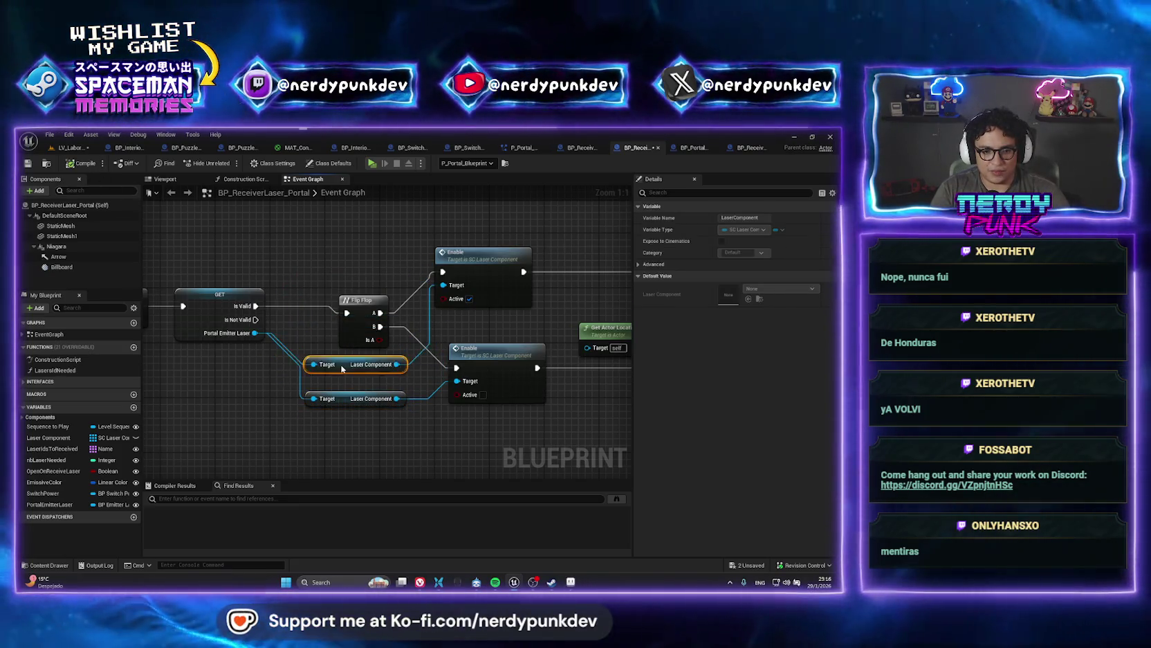
{"action": "left_click", "coordinate": [69, 147]}
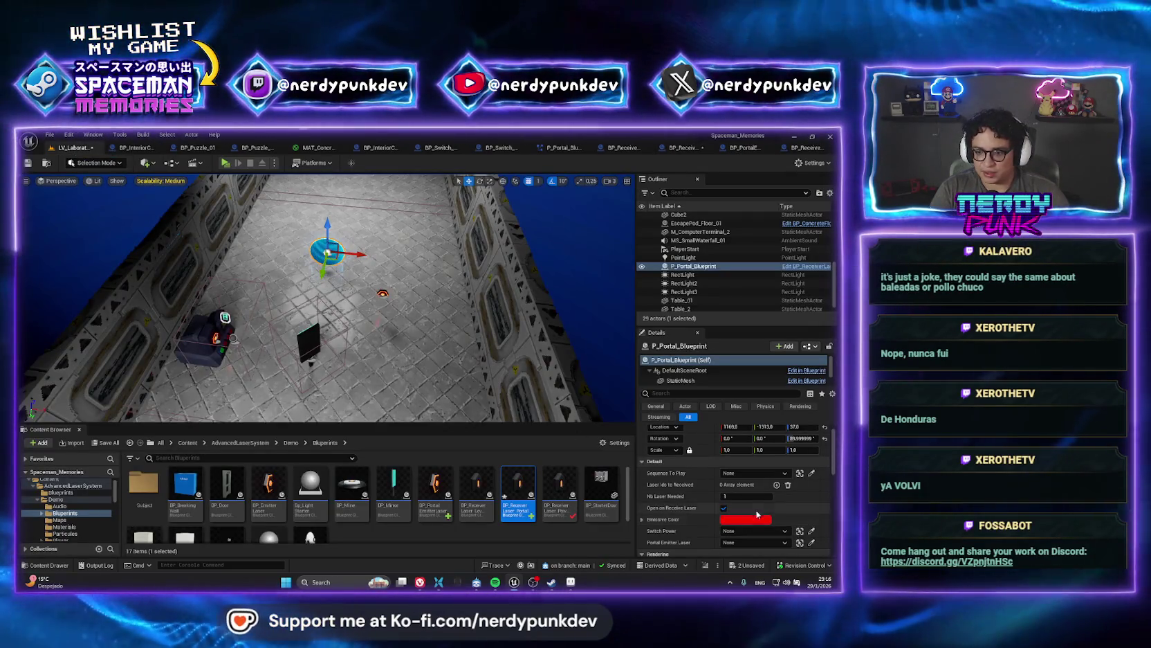
- Set the portal's Portal Emitter Laser to BP_EmitterLaser2, then play and switch on the emitter
{"action": "left_click", "coordinate": [813, 546]}
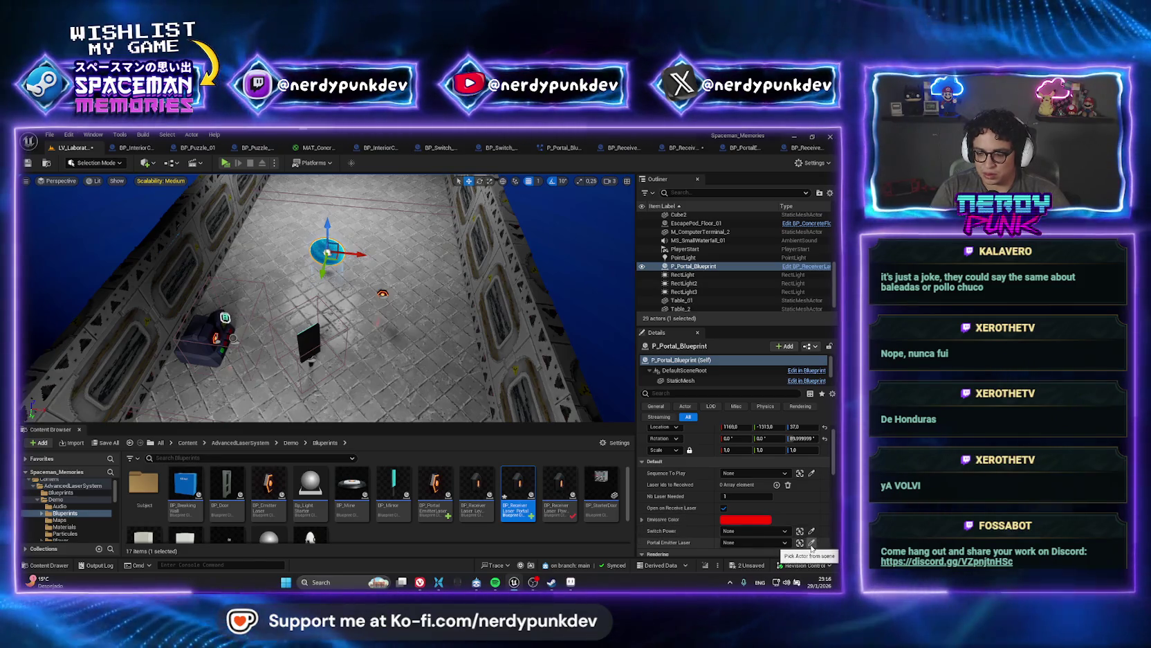
{"action": "left_click", "coordinate": [382, 293]}
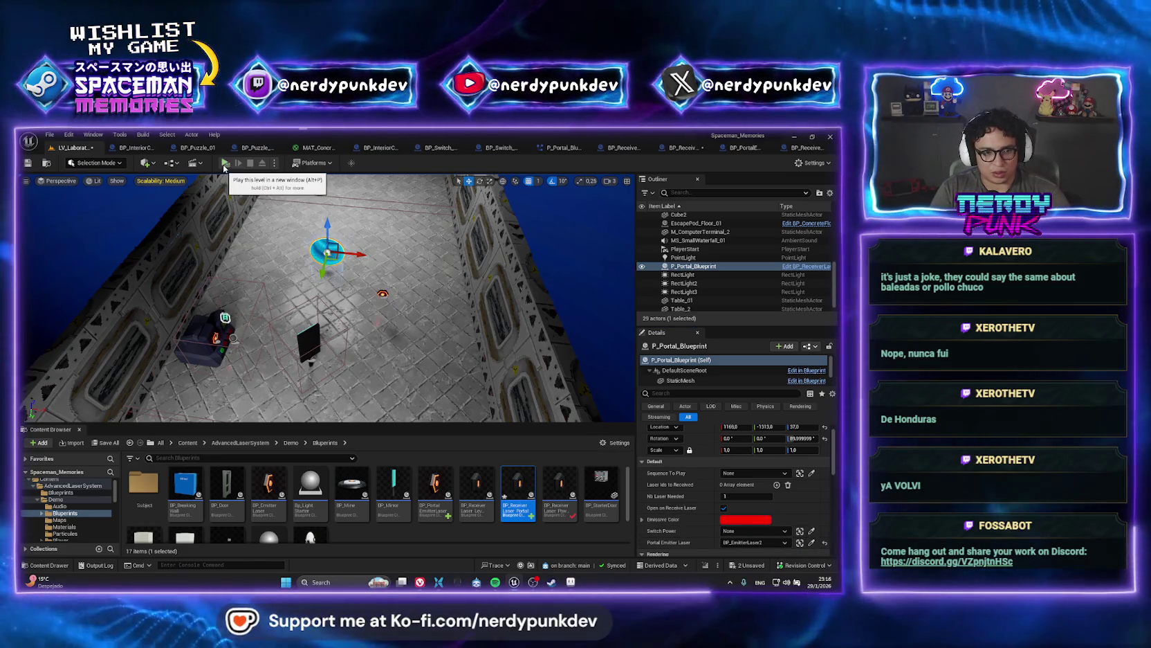
{"action": "left_click", "coordinate": [225, 163]}
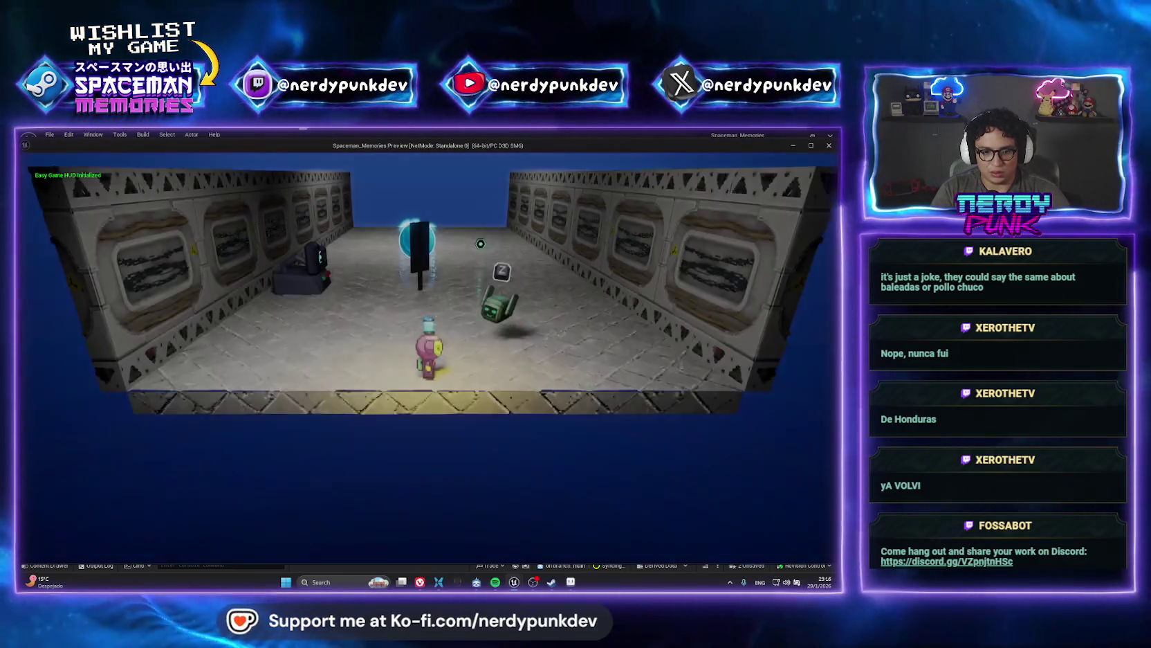
{"action": "key", "text": "a"}
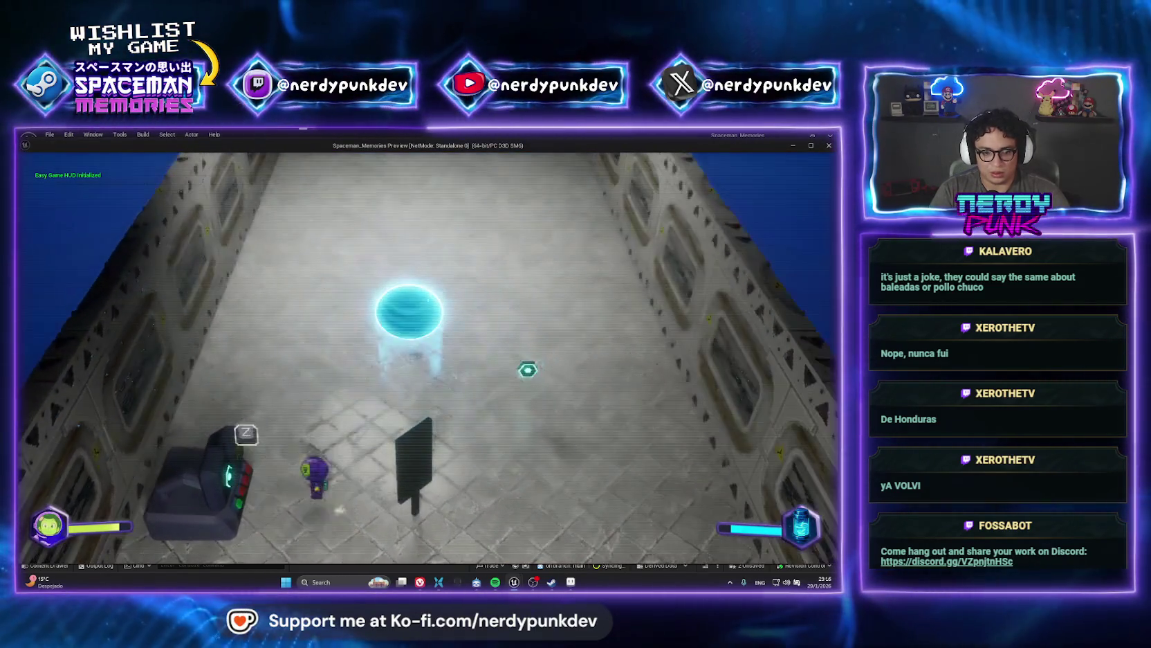
{"action": "key", "text": "e"}
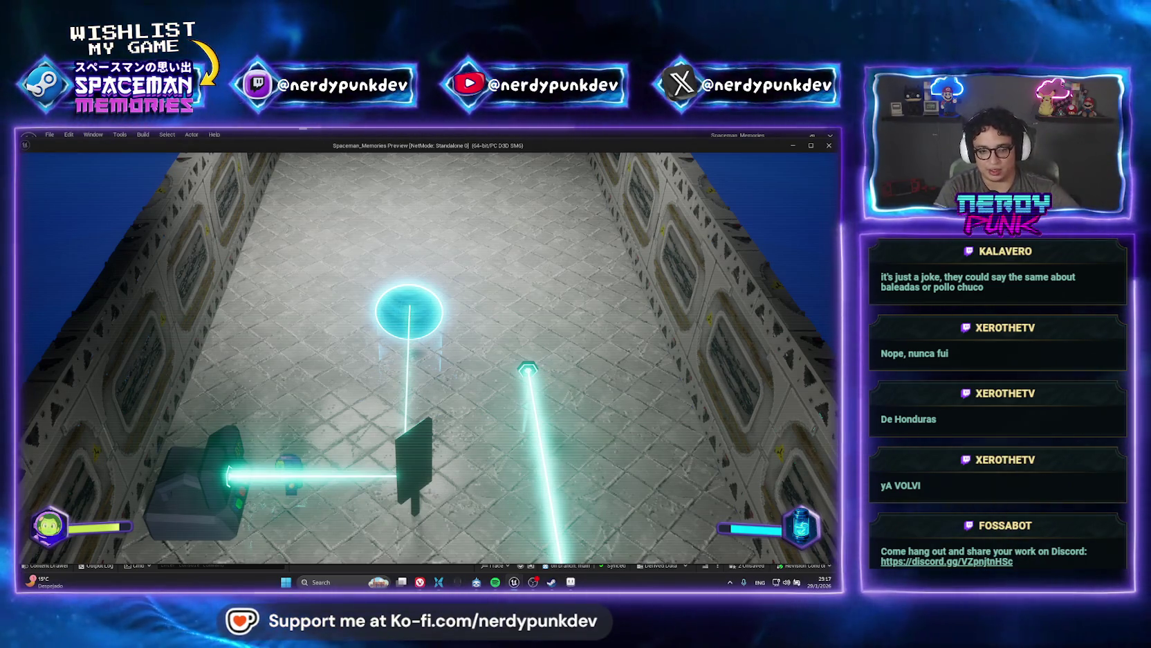
- Walk the character up briefly, then stop the game preview
{"action": "key", "text": "w"}
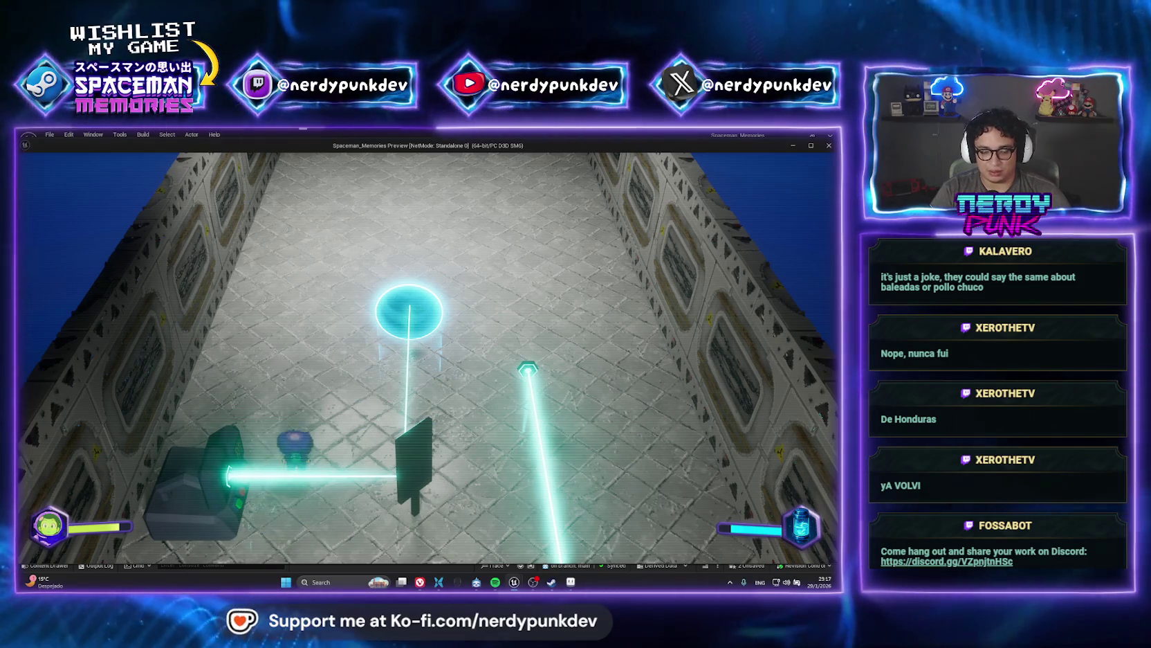
{"action": "key", "text": "Escape"}
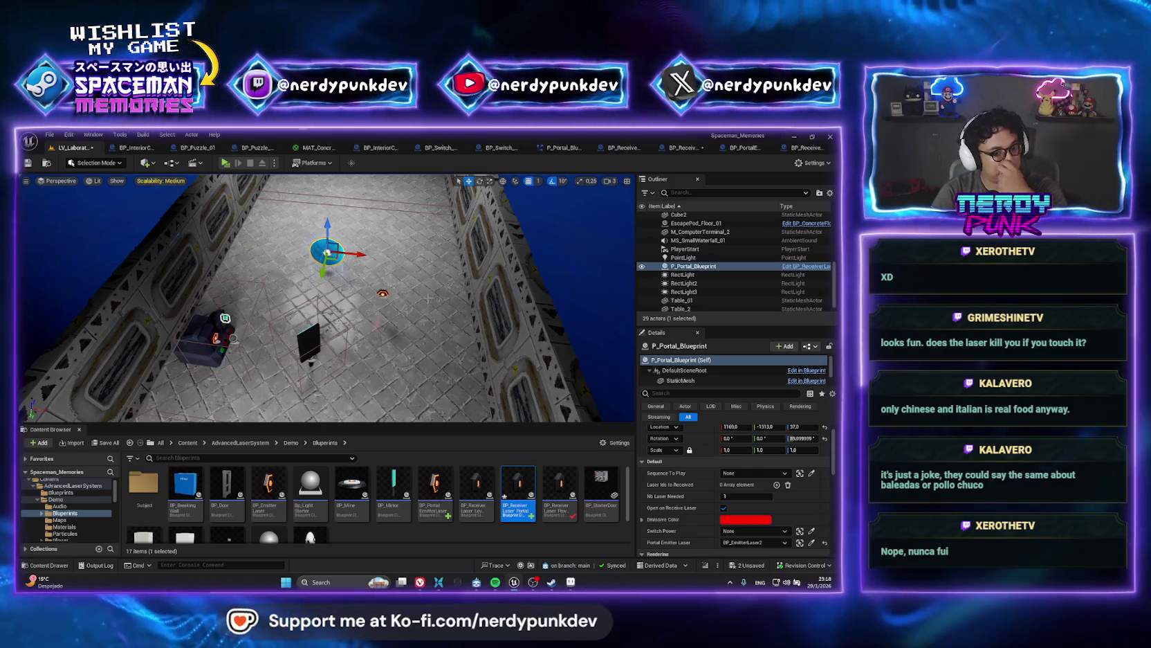
- Select BP_EmitterLaser2 in the level and dismiss its context menu
{"action": "scroll", "coordinate": [692, 263], "scroll_direction": "up", "scroll_amount": 5}
{"action": "left_click", "coordinate": [692, 266]}
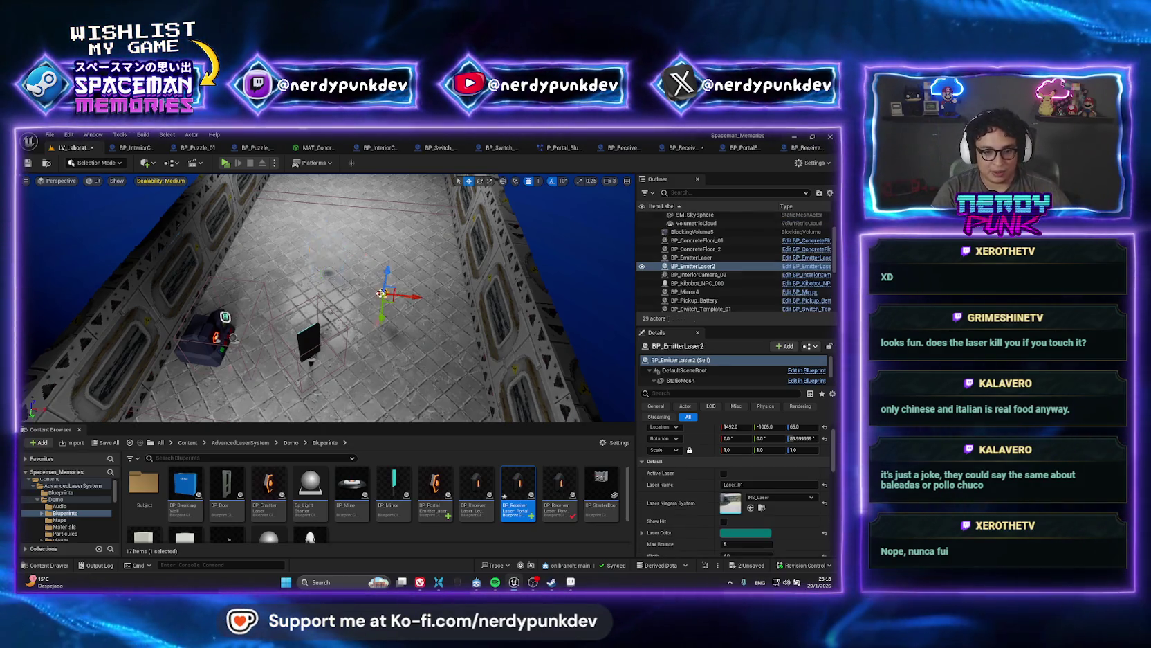
{"action": "right_click", "coordinate": [692, 267]}
{"action": "left_click", "coordinate": [724, 283]}
- Duplicate BP_EmitterLaser as BP_EmitterLaser_Portal, then bring up the BP_PortalEmitterLaser graph
{"action": "left_click", "coordinate": [272, 485]}
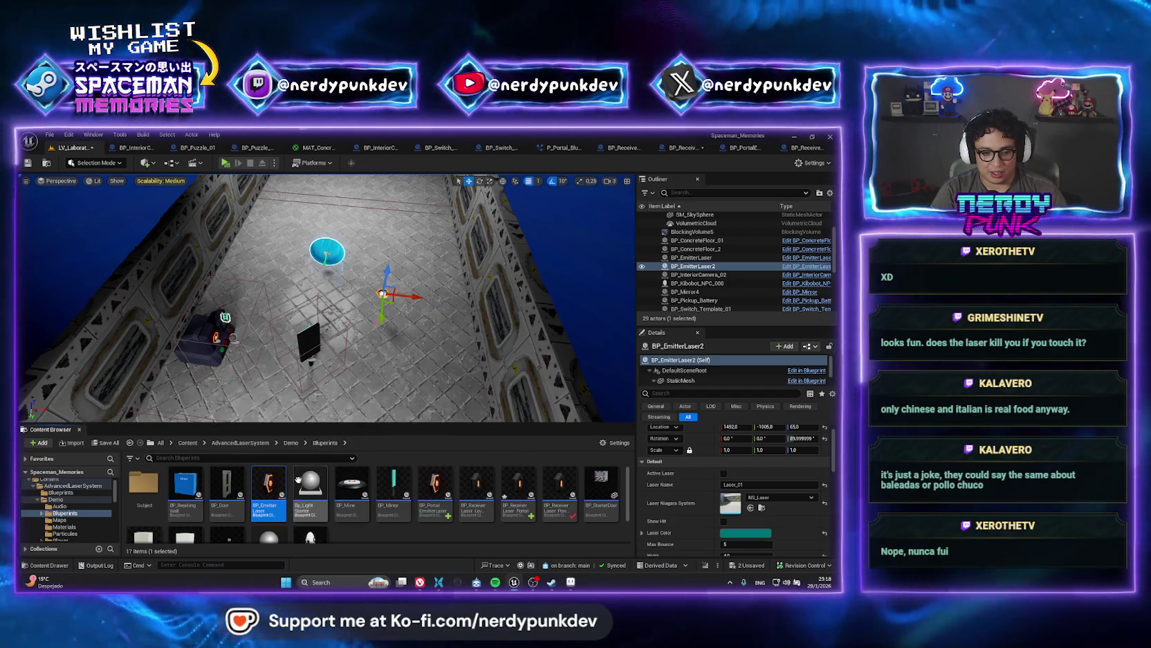
{"action": "mouse_move", "coordinate": [271, 484]}
{"action": "key", "text": "ctrl+d"}
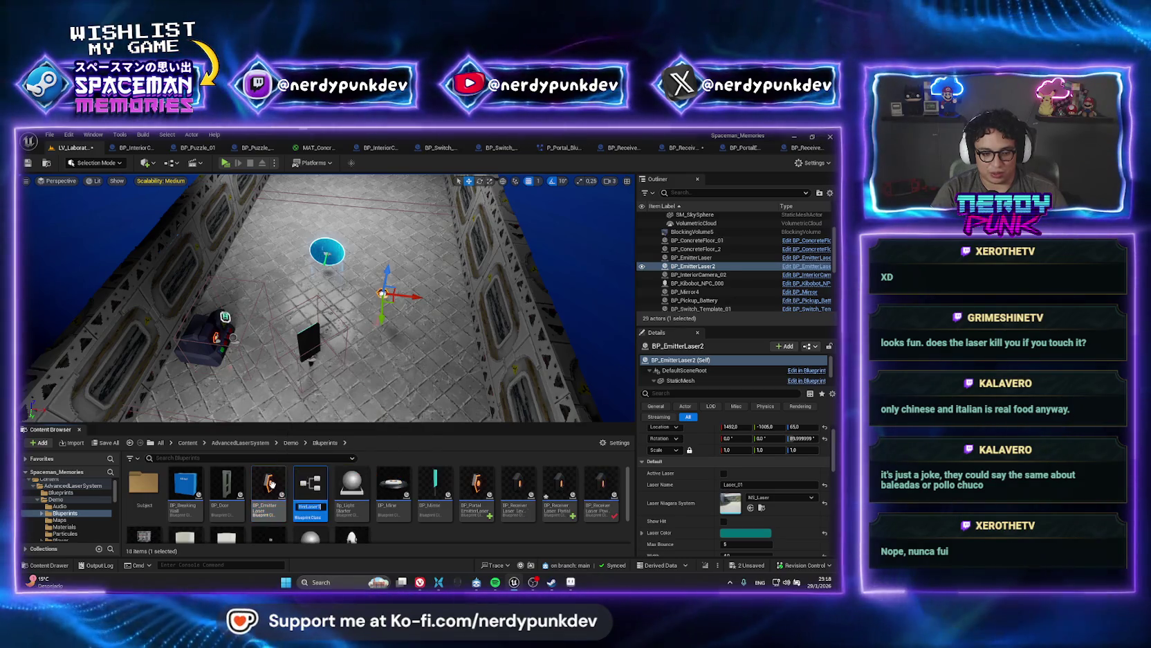
{"action": "mouse_move", "coordinate": [532, 582]}
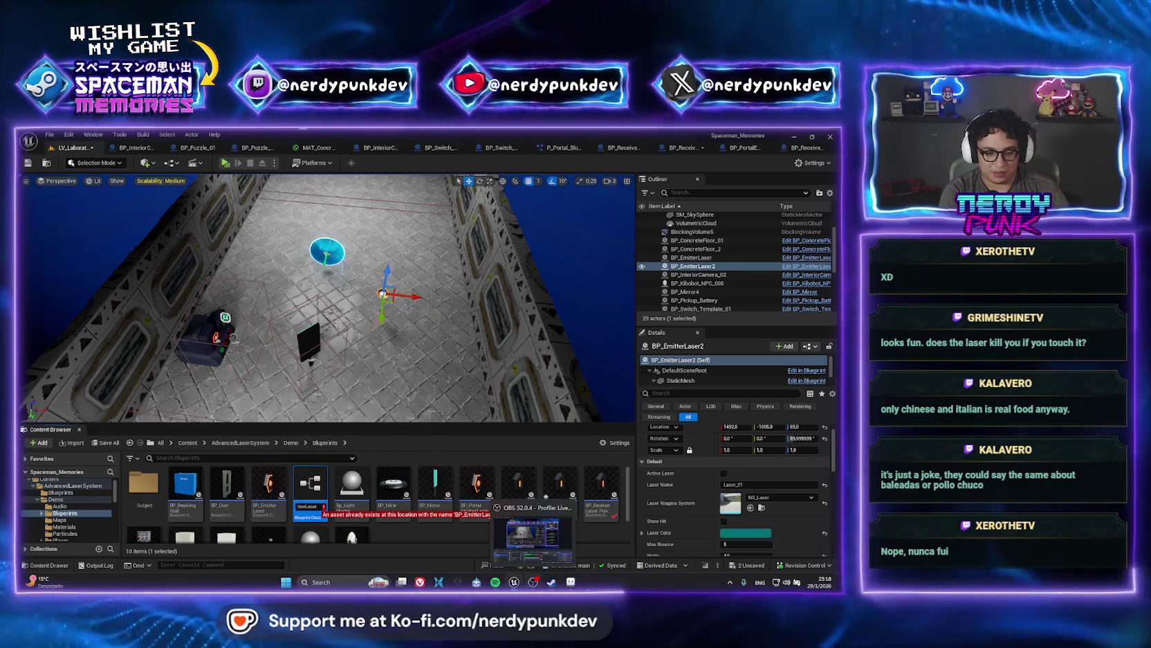
{"action": "type", "text": "_Portal"}
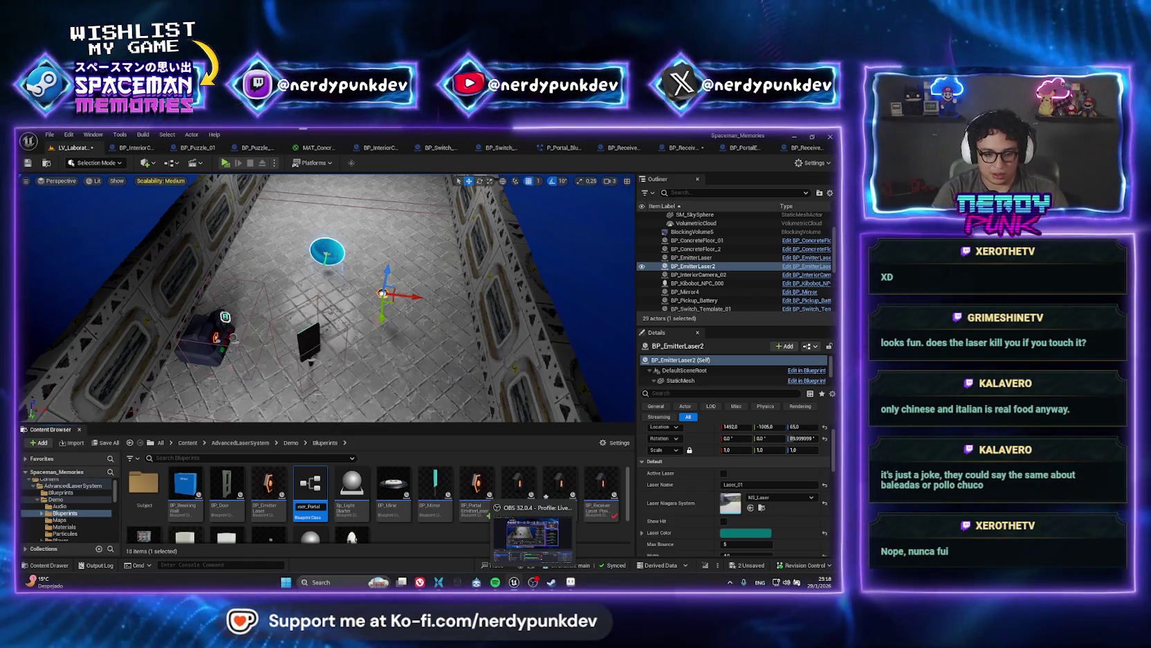
{"action": "key", "text": "Return"}
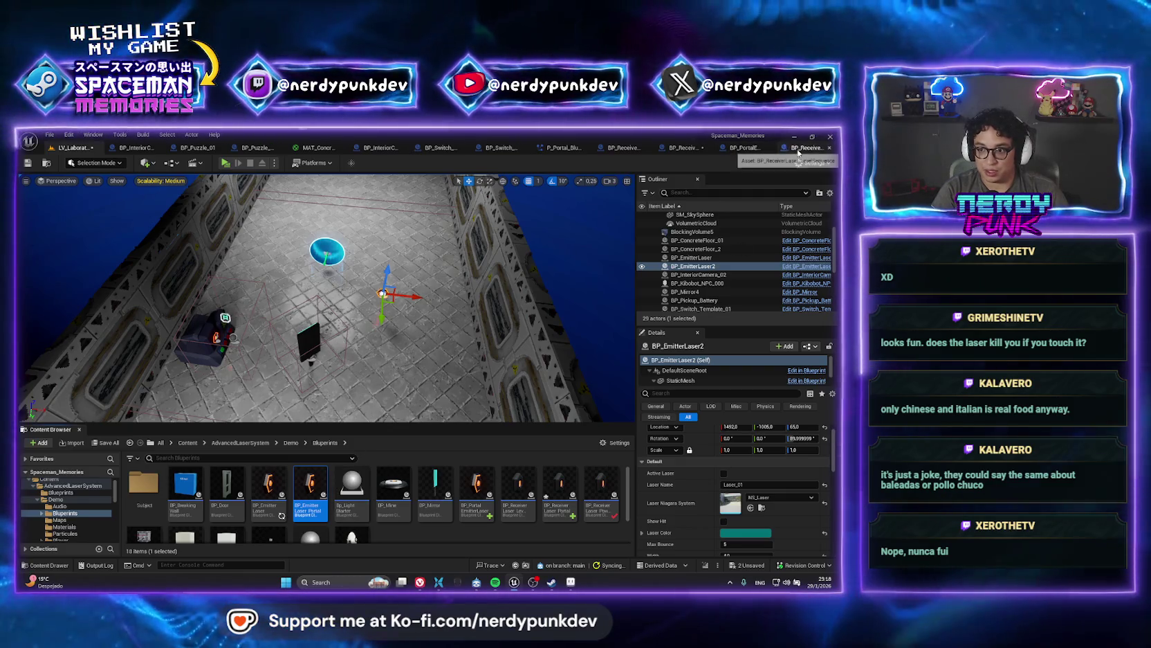
{"action": "left_click", "coordinate": [747, 148]}
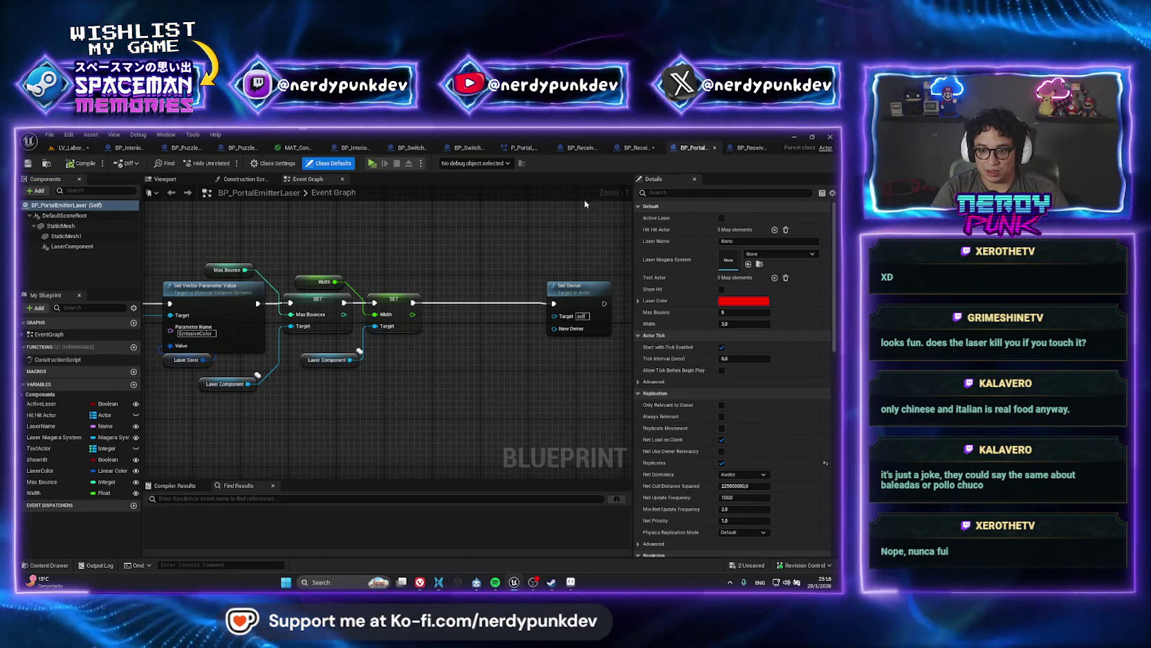
- Inspect BP_ReceiverLaser_Portal's PortalEmitterLaser variable settings, then return to the level editor
{"action": "left_click", "coordinate": [635, 147]}
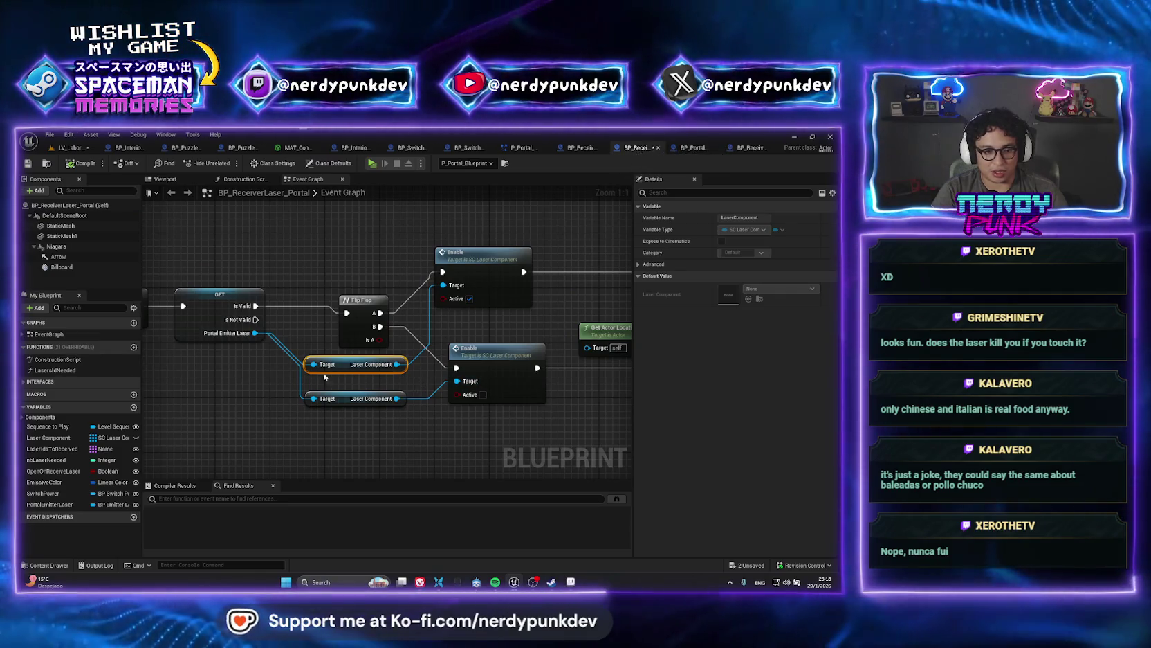
{"action": "left_click", "coordinate": [50, 504]}
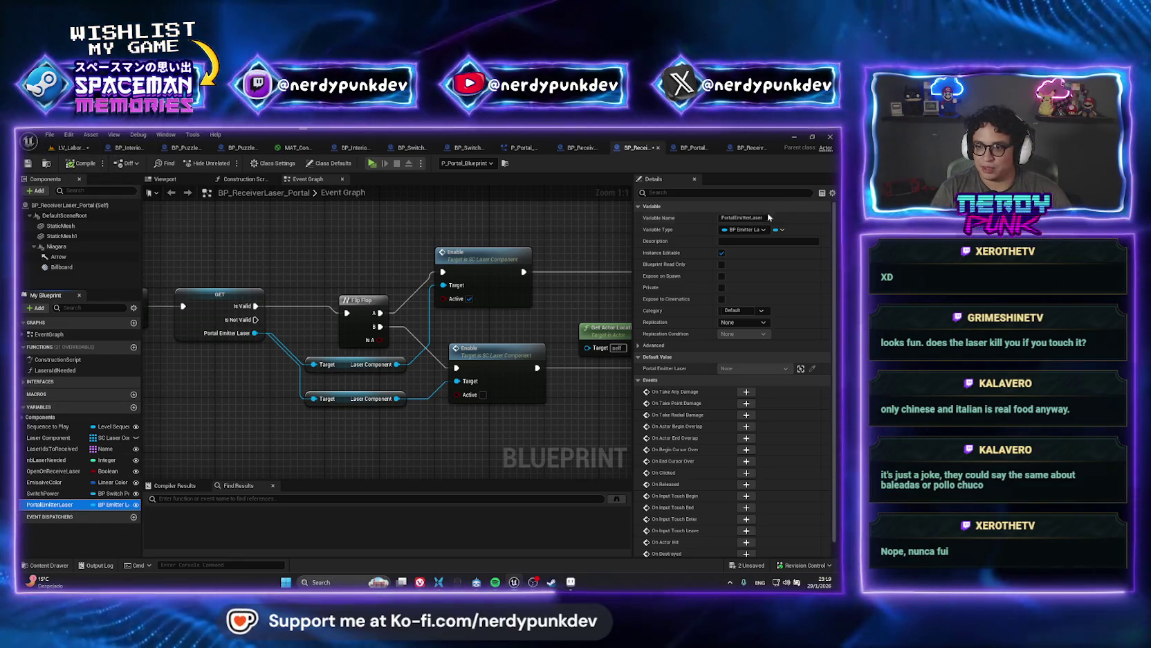
{"action": "left_click", "coordinate": [67, 148]}
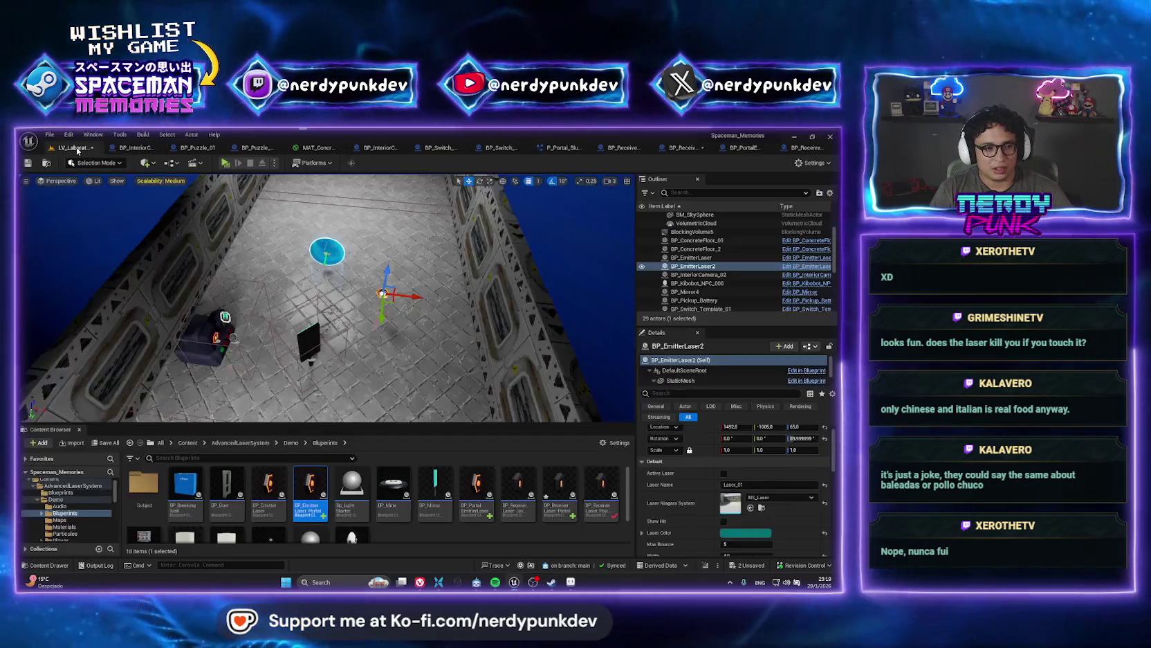
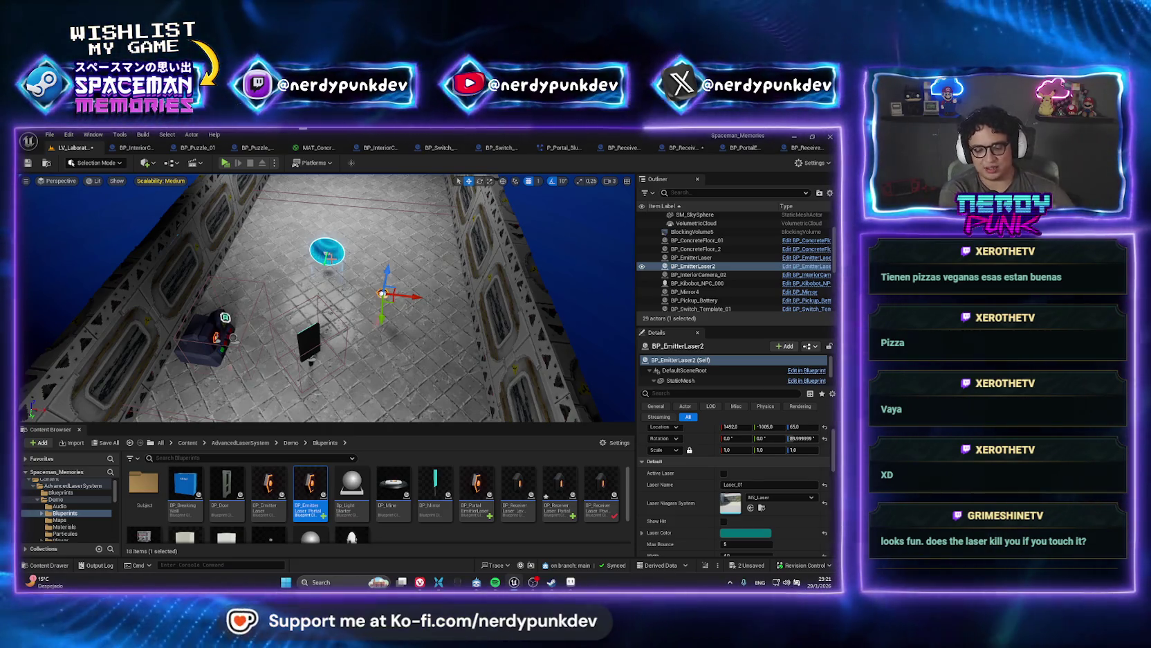
- Test-play the laser puzzle level, then stop and frame BP_EmitterLaser2
{"action": "left_click", "coordinate": [225, 163]}
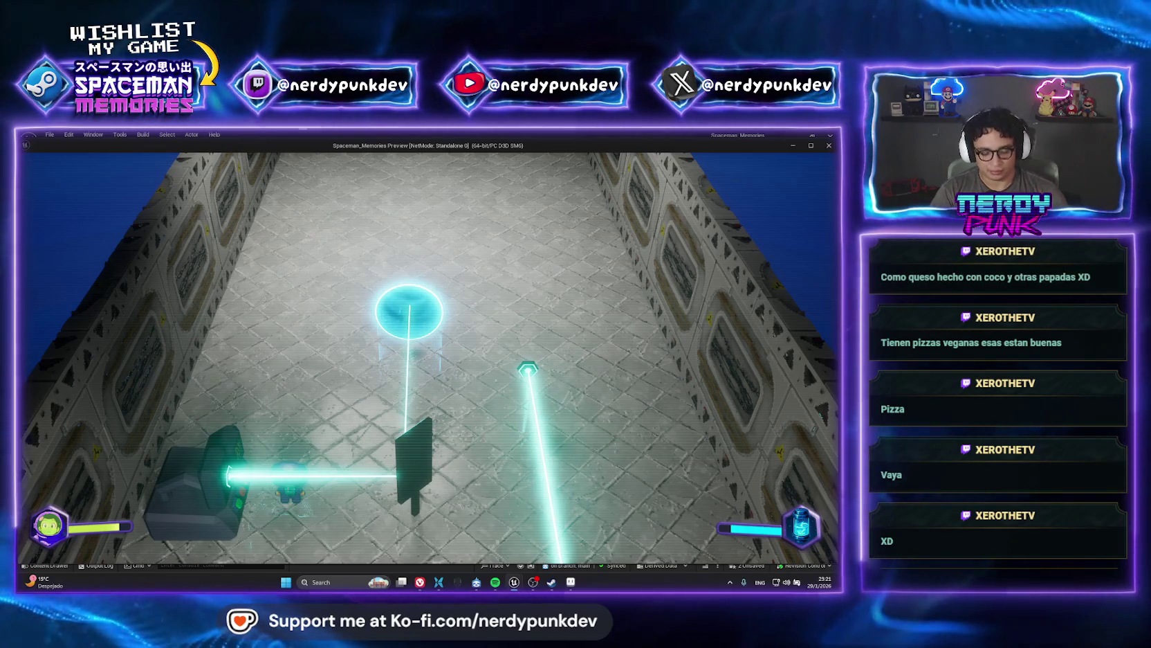
{"action": "key", "text": "Escape"}
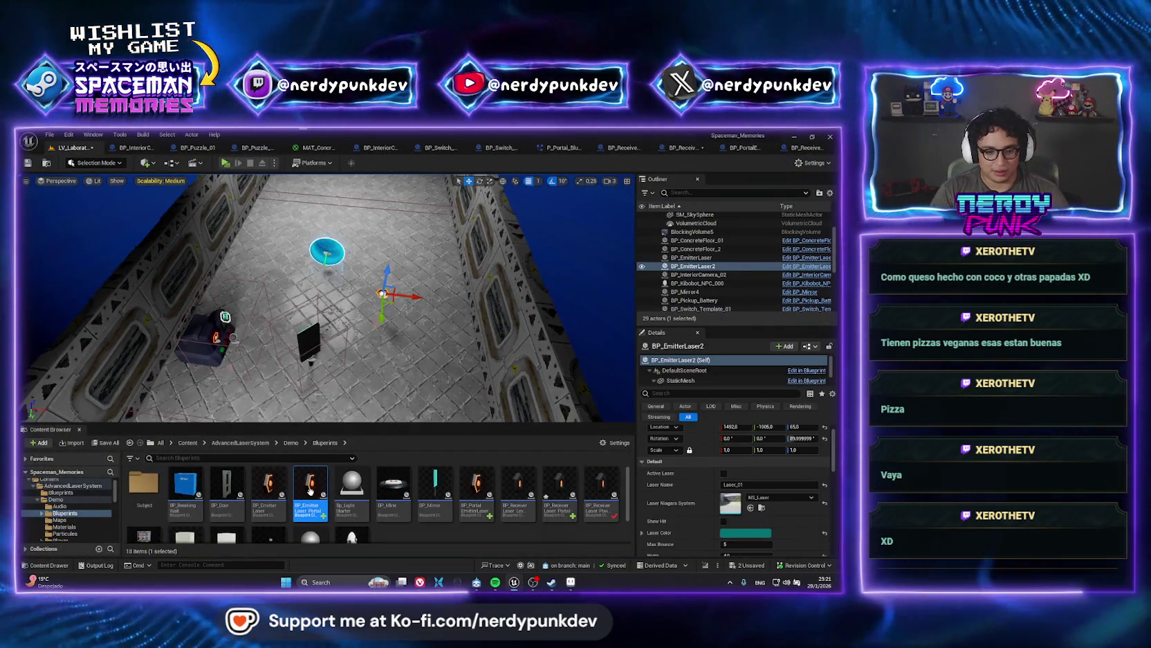
{"action": "key", "text": "f"}
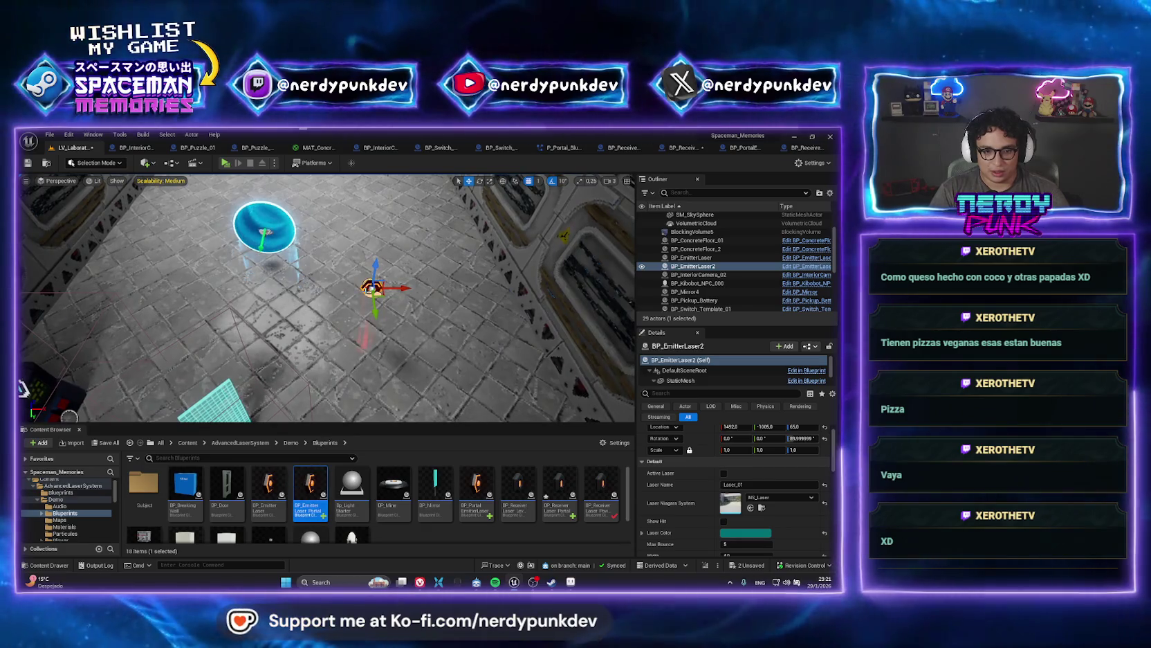
- Replace BP_EmitterLaser2 with the BP_EmitterLaser_Portal blueprint
{"action": "right_click", "coordinate": [700, 275]}
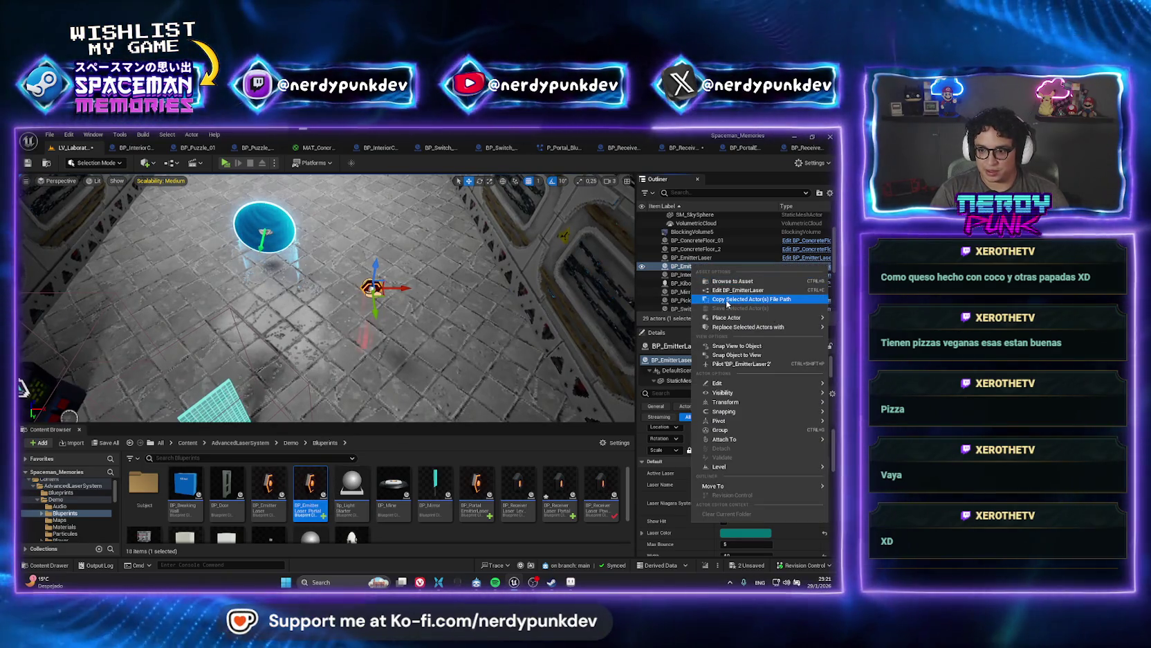
{"action": "key", "text": "Escape"}
{"action": "left_click", "coordinate": [692, 265]}
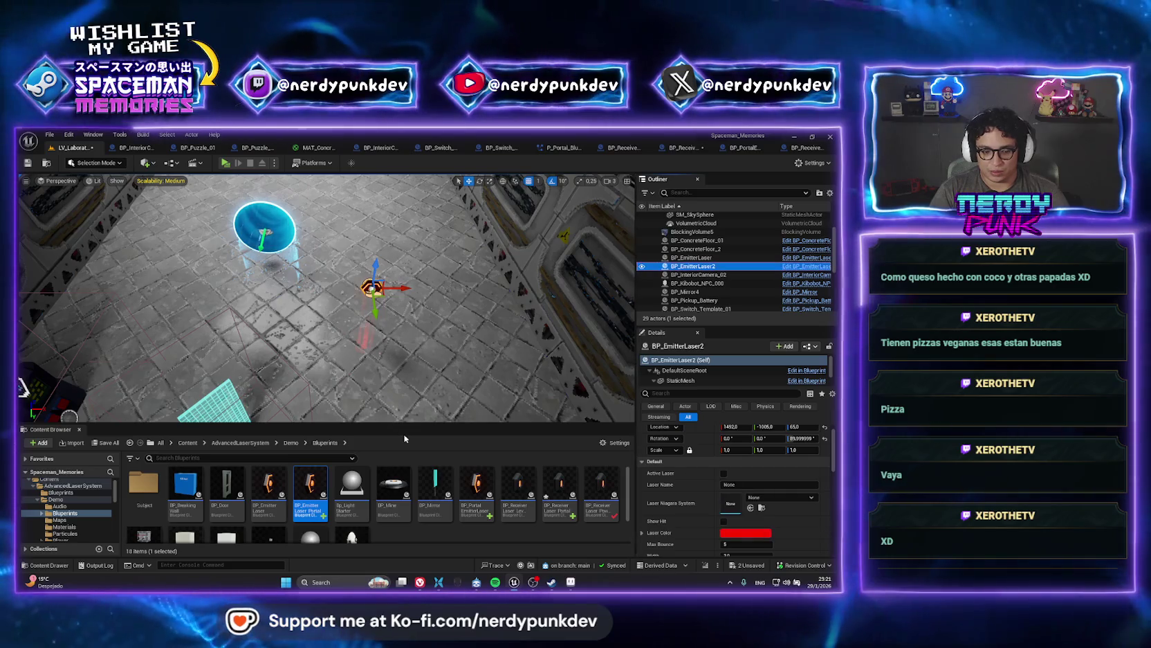
{"action": "double_click", "coordinate": [692, 266]}
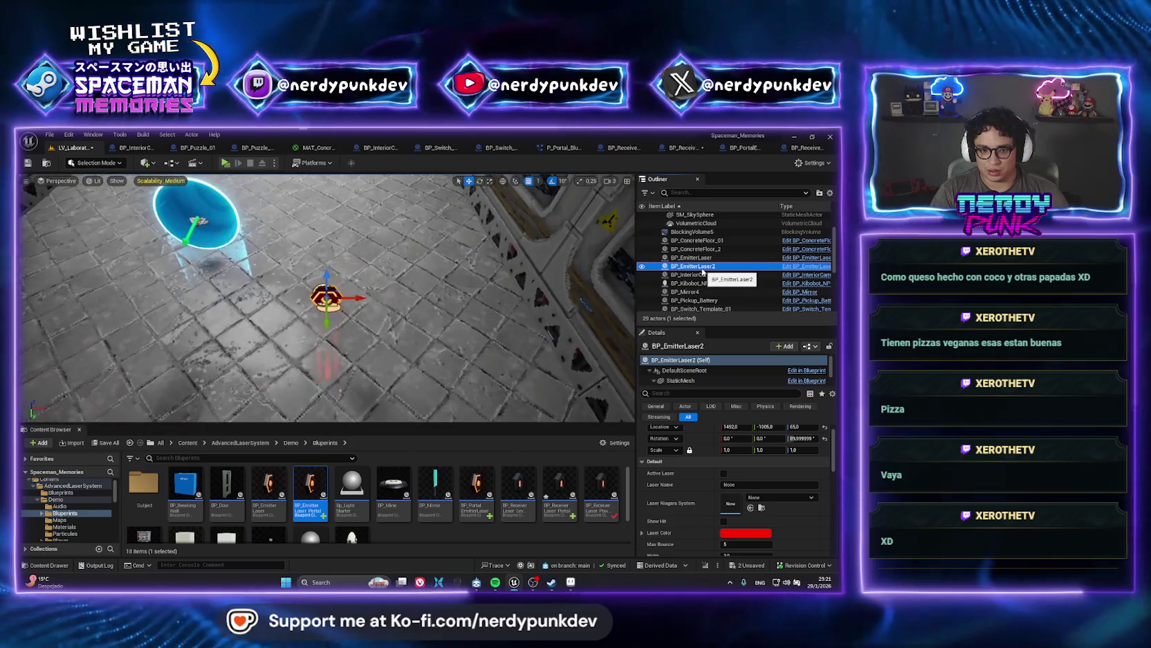
- Check BP_EmitterLaser_Portal, then locate the portal receiver's blueprint asset
{"action": "double_click", "coordinate": [310, 485]}
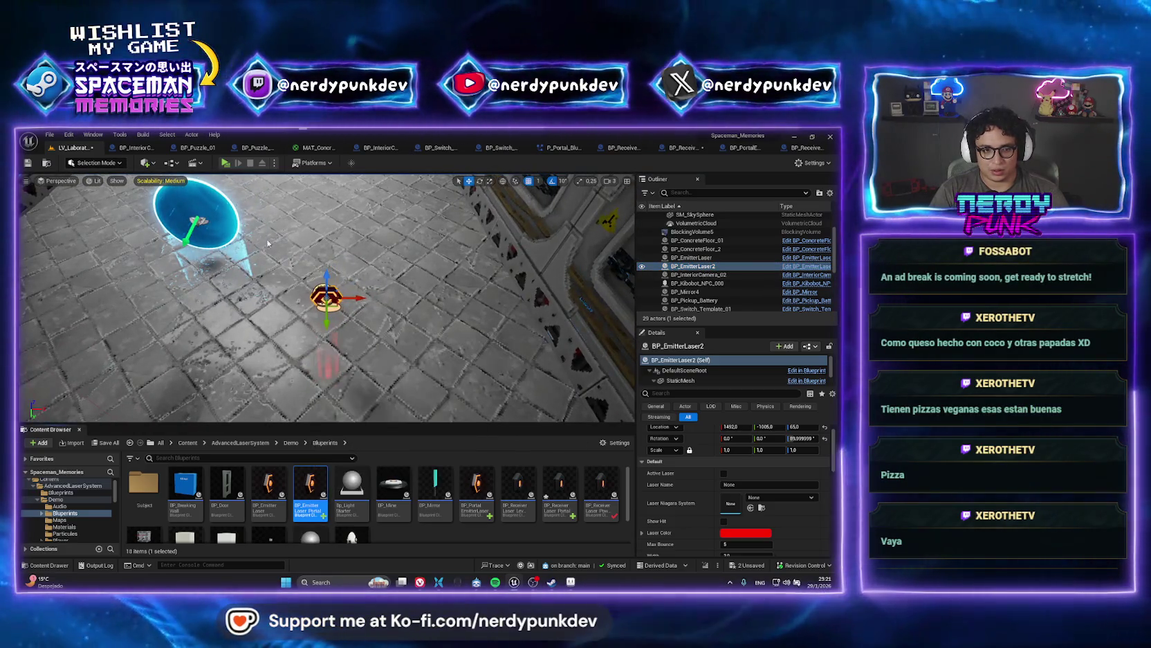
{"action": "left_click", "coordinate": [84, 149]}
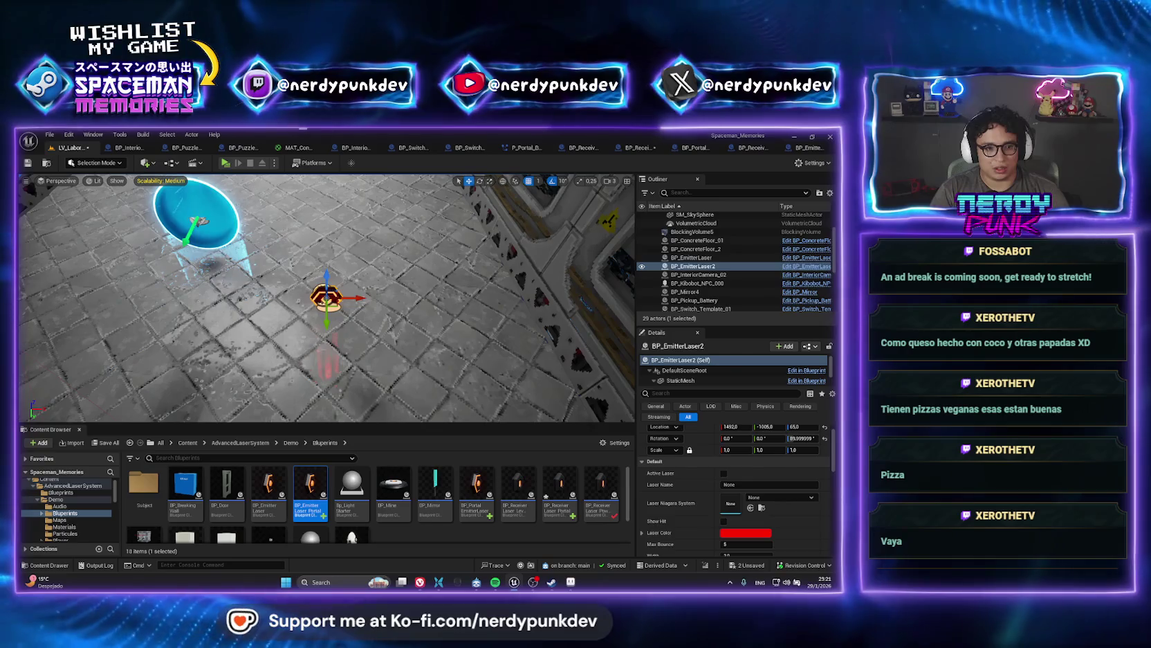
{"action": "left_click", "coordinate": [196, 218]}
{"action": "right_click", "coordinate": [694, 266]}
{"action": "left_click", "coordinate": [723, 282]}
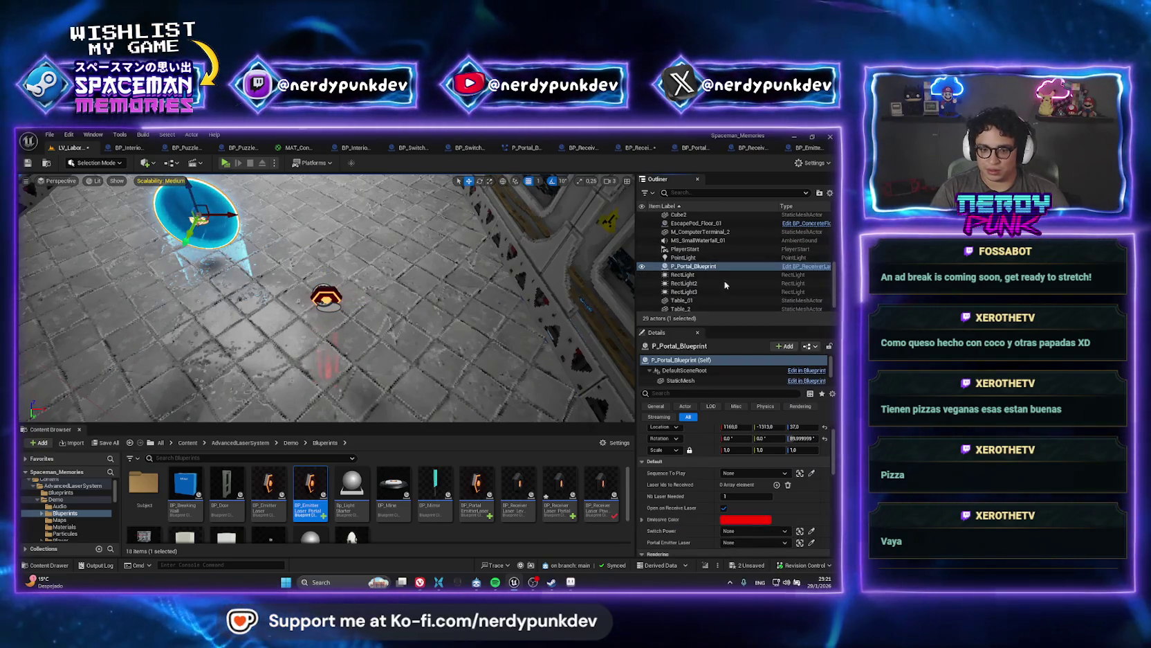
- Copy the Niagara, Arrow and Billboard components from BP_ReceiverLaser_Portal's viewport
{"action": "double_click", "coordinate": [568, 488]}
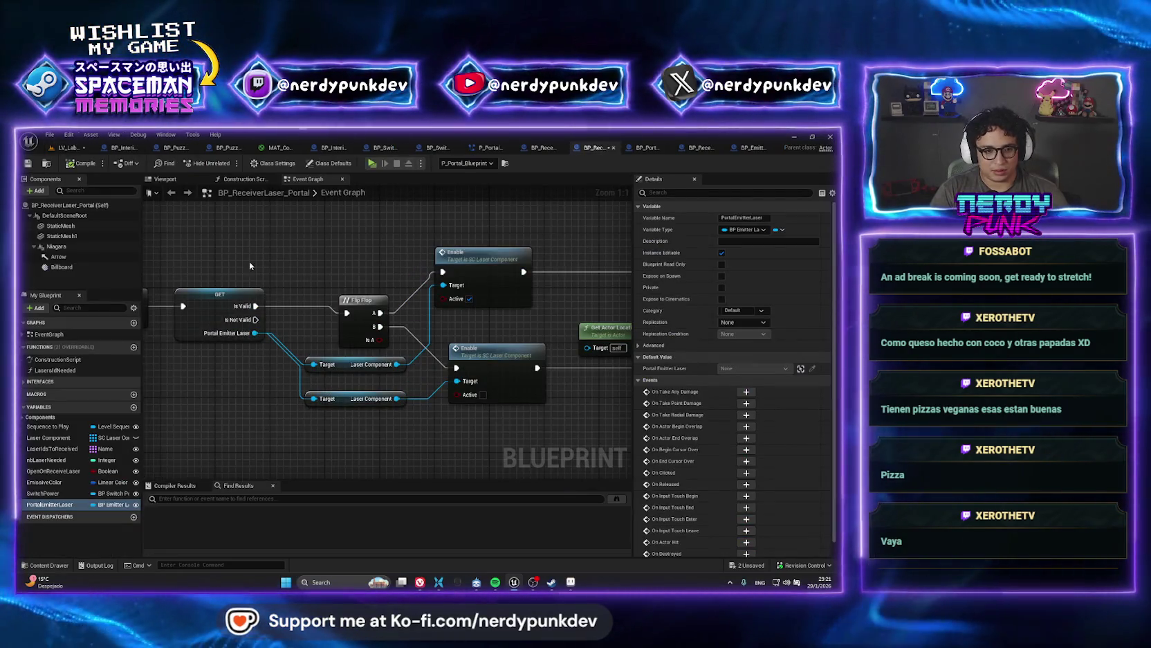
{"action": "left_click", "coordinate": [161, 179]}
{"action": "left_click", "coordinate": [69, 204]}
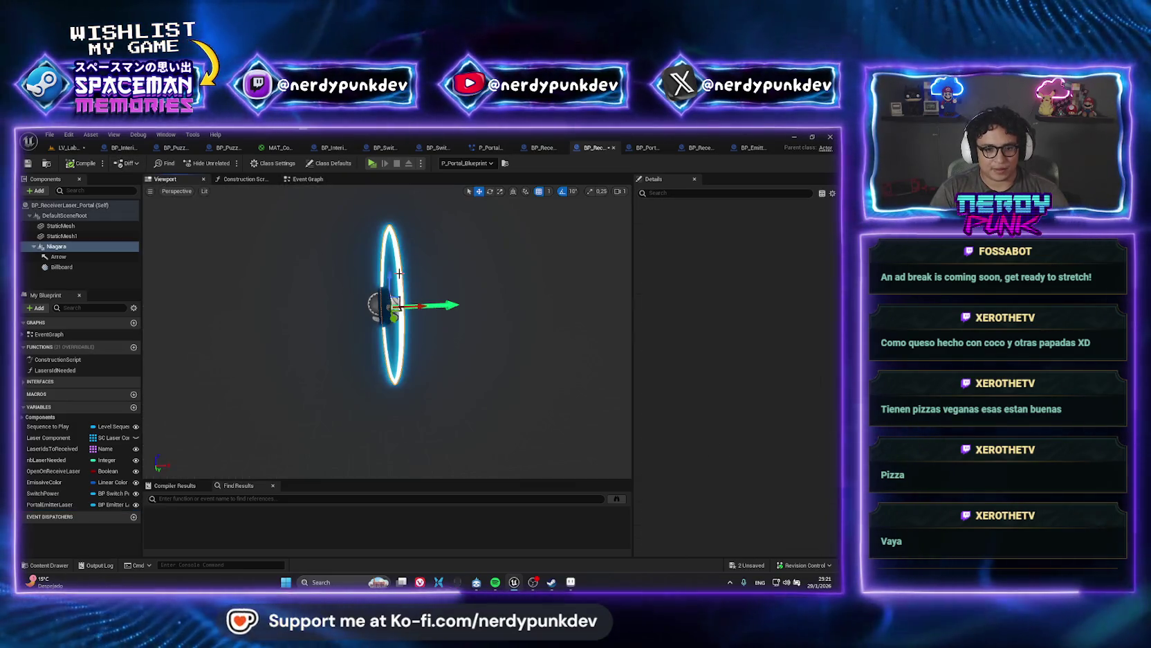
{"action": "left_click", "coordinate": [76, 257], "text": "shift"}
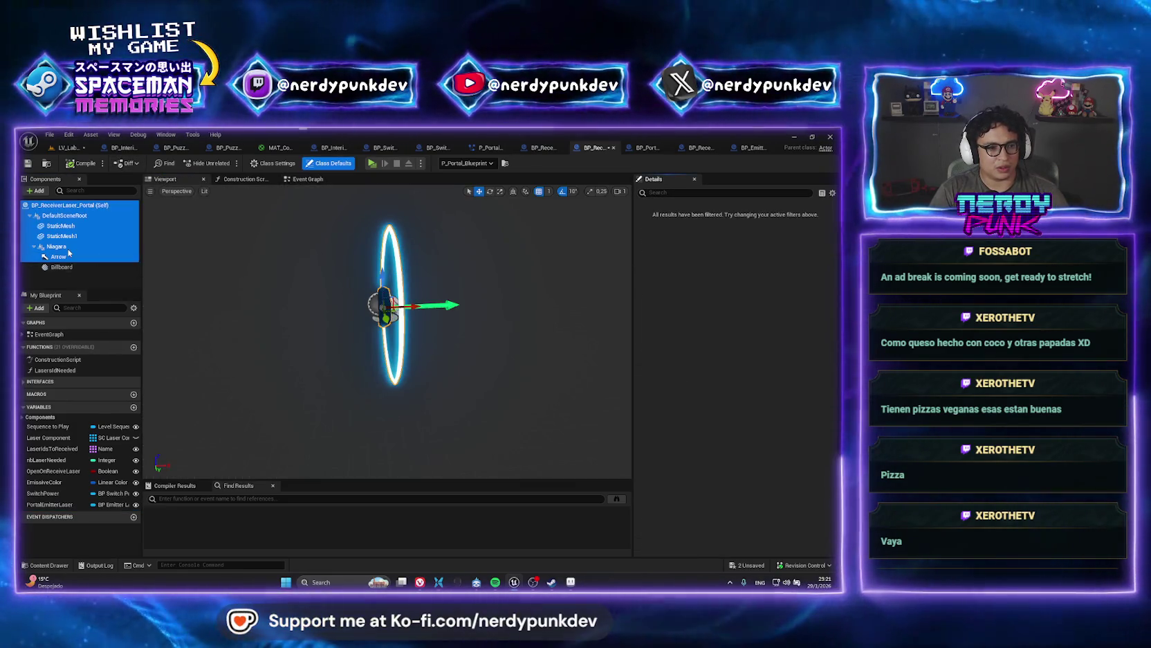
{"action": "left_click", "coordinate": [57, 246]}
{"action": "mouse_move", "coordinate": [298, 275]}
{"action": "left_mouse_down"}
{"action": "mouse_move", "coordinate": [353, 277]}
{"action": "mouse_move", "coordinate": [298, 275]}
{"action": "left_mouse_up"}
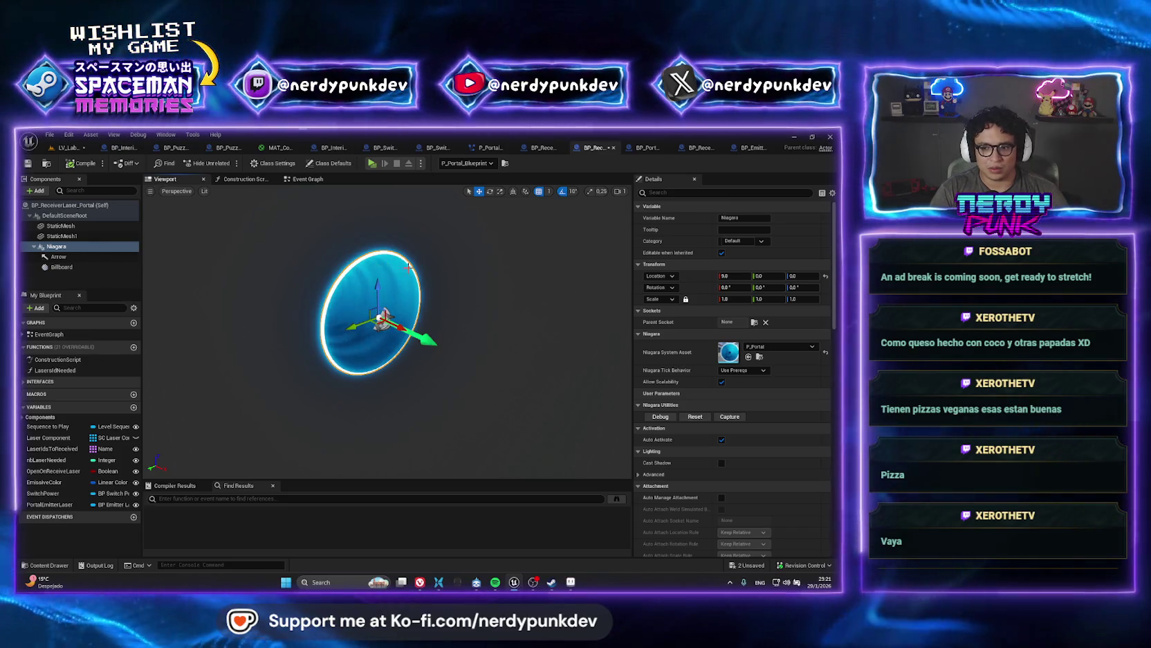
{"action": "left_click", "coordinate": [85, 258], "text": "ctrl"}
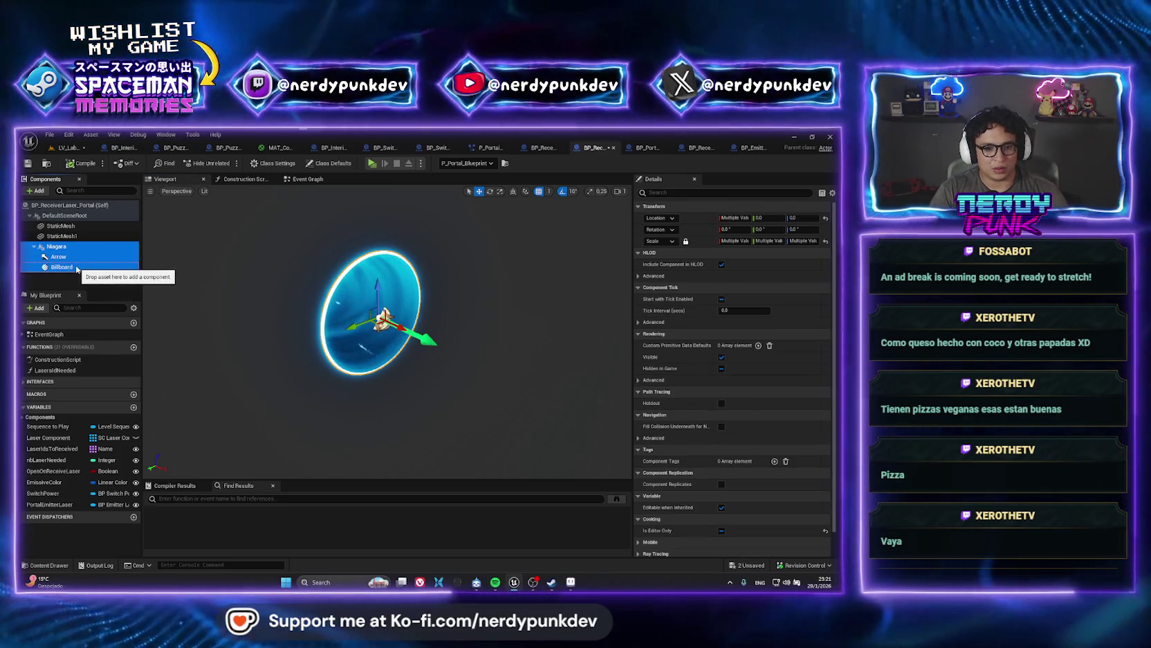
{"action": "left_click", "coordinate": [62, 268], "text": "ctrl"}
{"action": "right_click", "coordinate": [69, 254]}
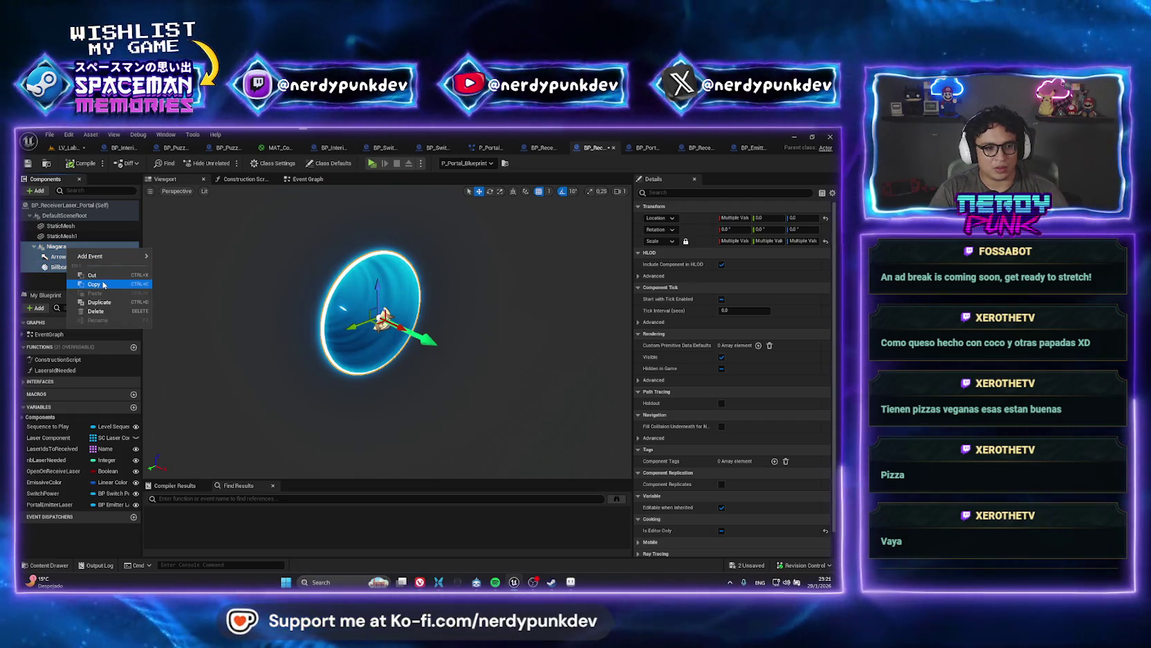
{"action": "key", "text": "Escape"}
{"action": "left_click", "coordinate": [67, 149]}
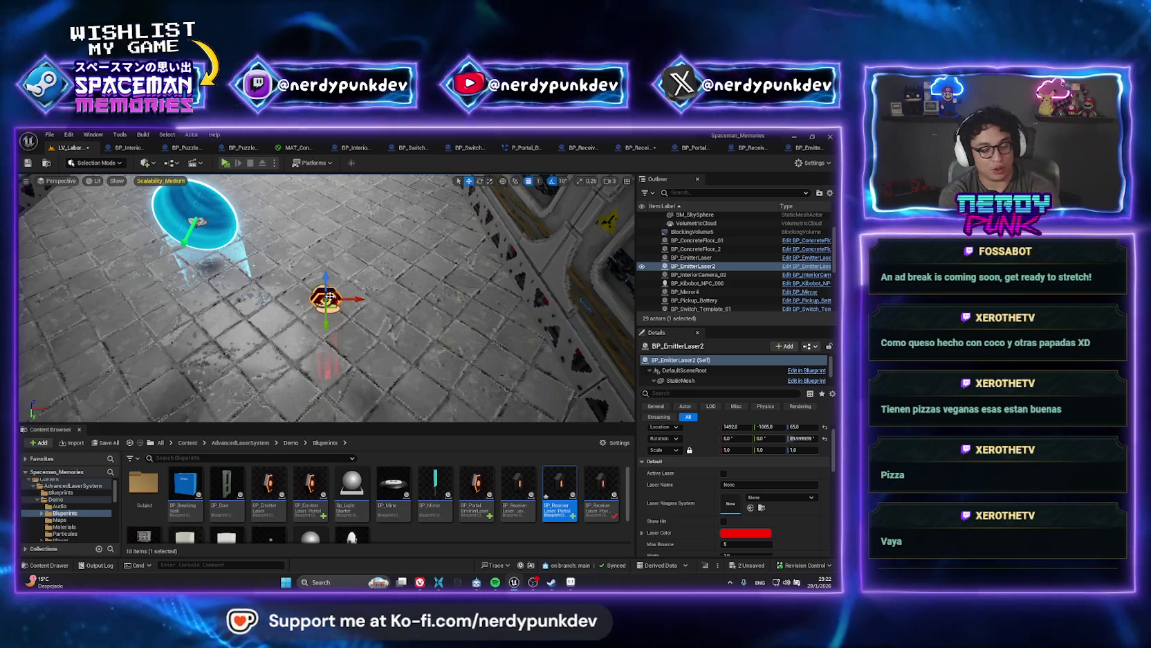
- Inspect the emitter and portal in the level, then locate the emitter's blueprint asset
{"action": "key", "text": "Left"}
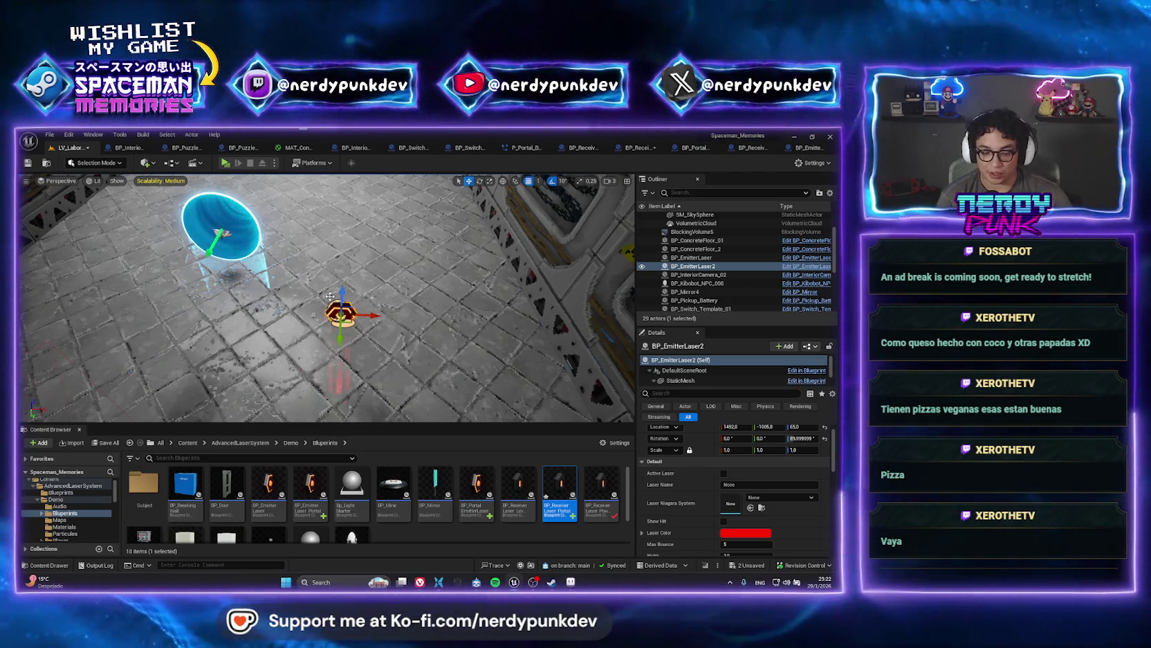
{"action": "key", "text": "Up"}
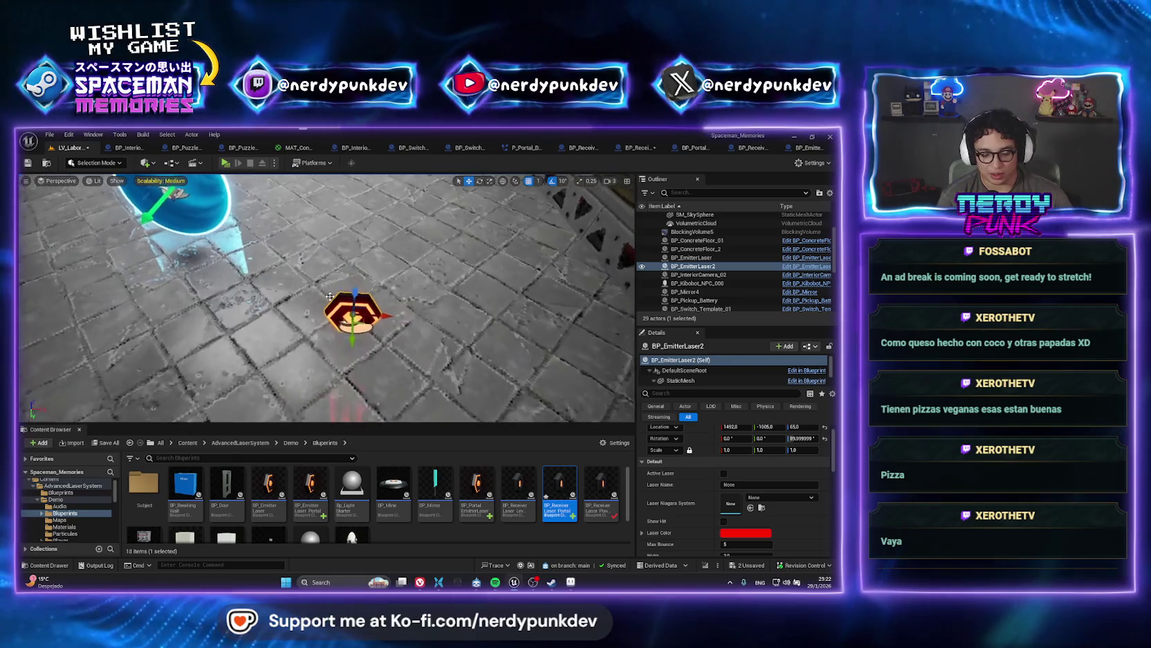
{"action": "key", "text": "Down"}
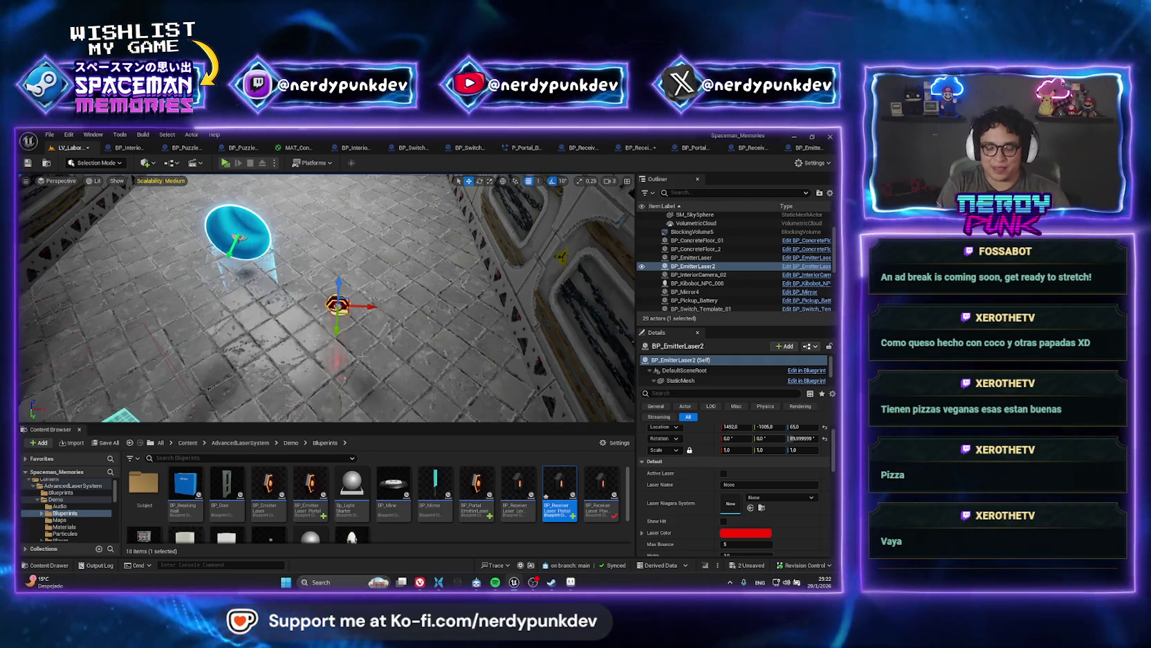
{"action": "mouse_move", "coordinate": [552, 486]}
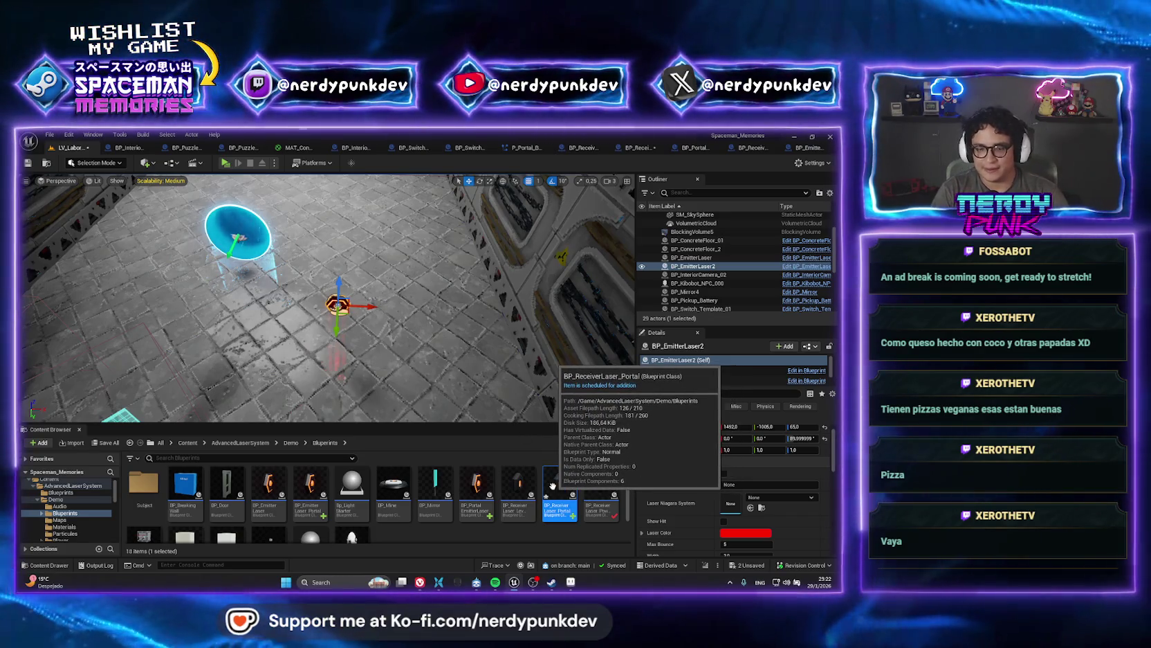
{"action": "double_click", "coordinate": [552, 486]}
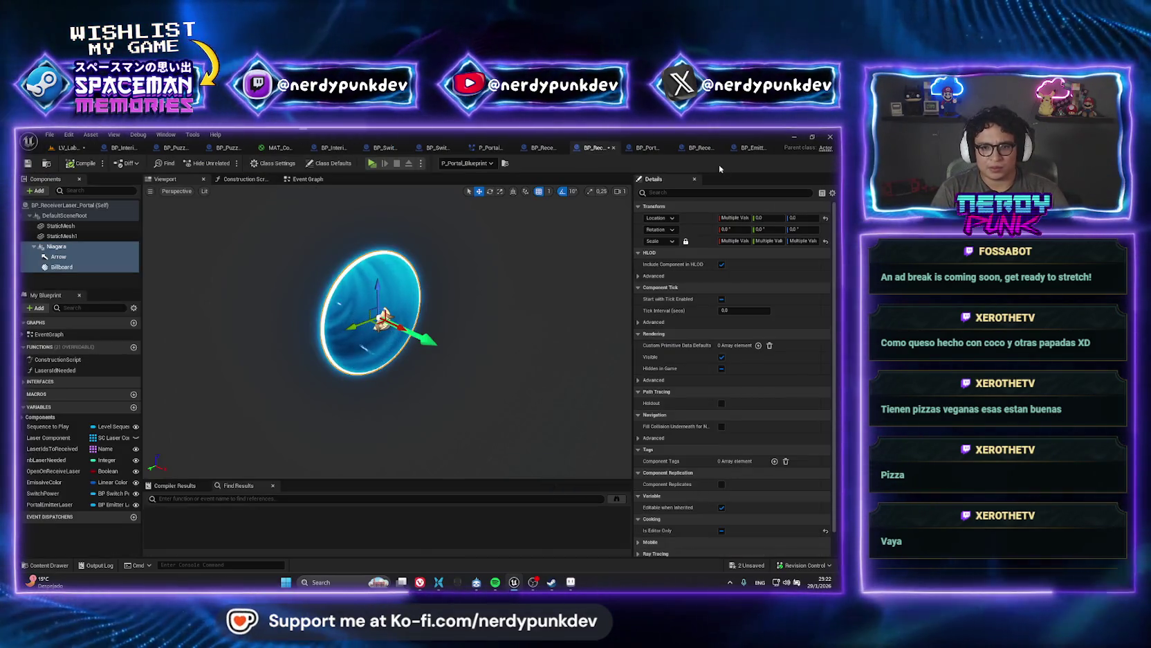
{"action": "left_click", "coordinate": [68, 147]}
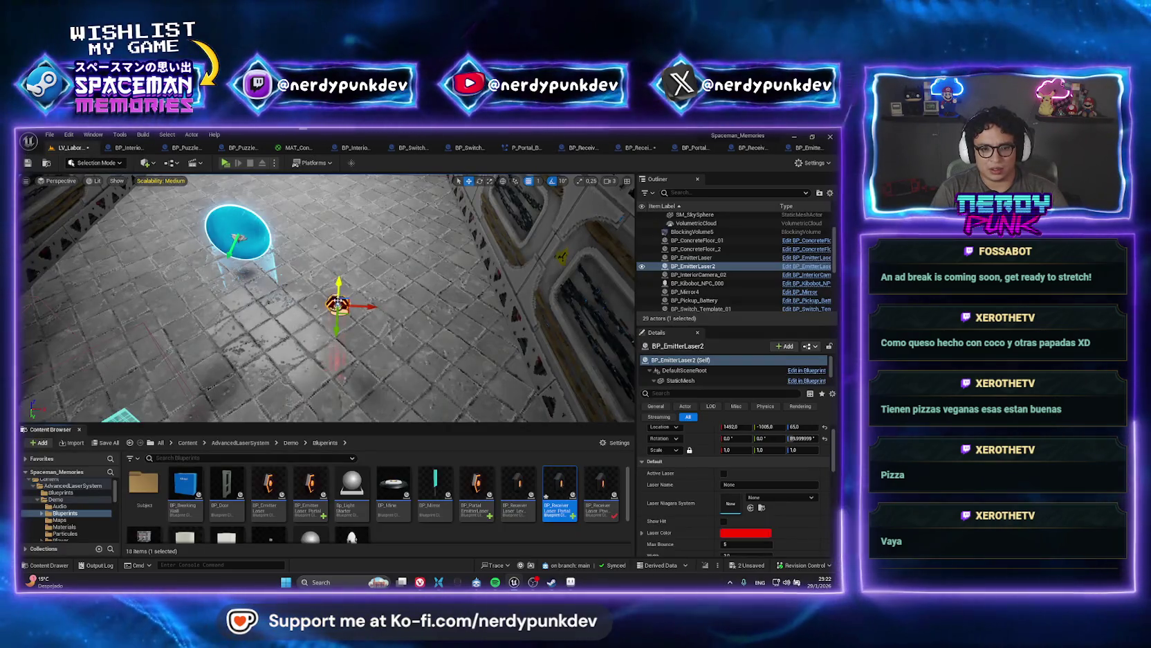
{"action": "right_click", "coordinate": [691, 266]}
{"action": "left_click", "coordinate": [712, 283]}
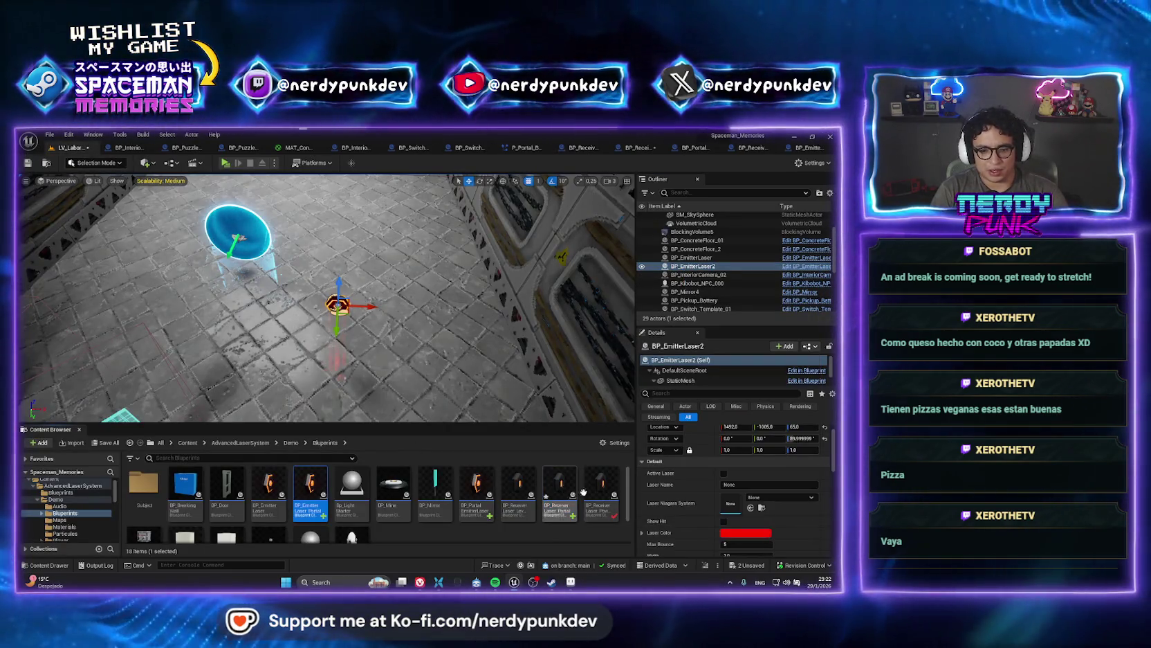
- Paste the Niagara, Billboard and Arrow components onto BP_EmitterLaser_Portal's root
{"action": "double_click", "coordinate": [310, 484]}
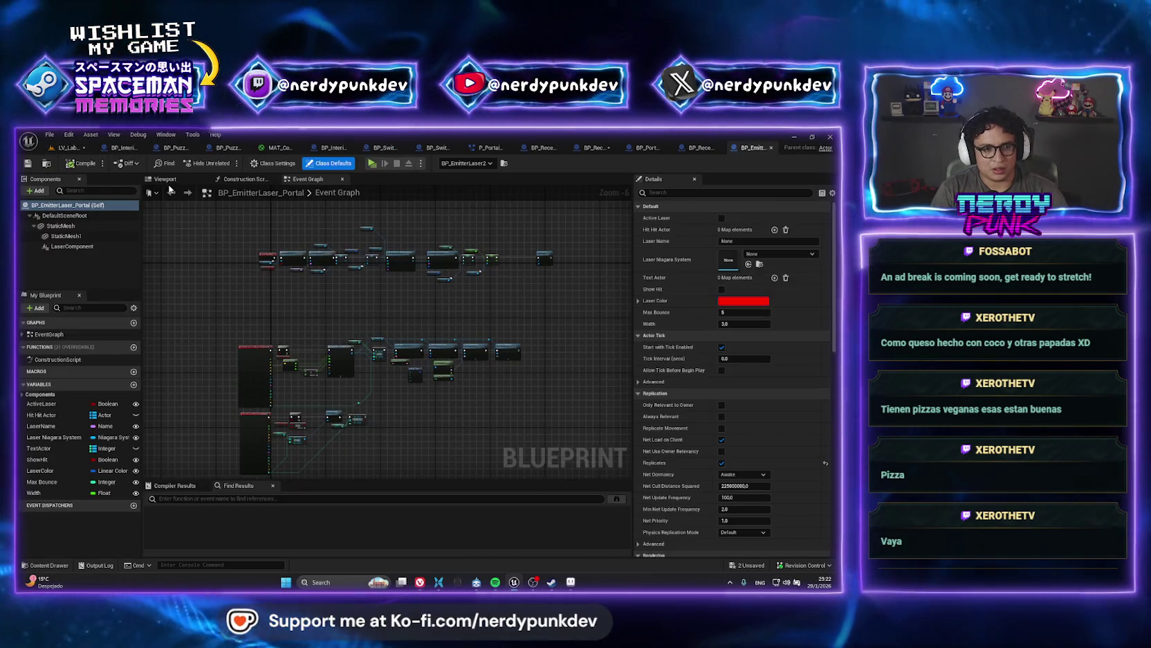
{"action": "left_click", "coordinate": [166, 179]}
{"action": "right_click", "coordinate": [57, 206]}
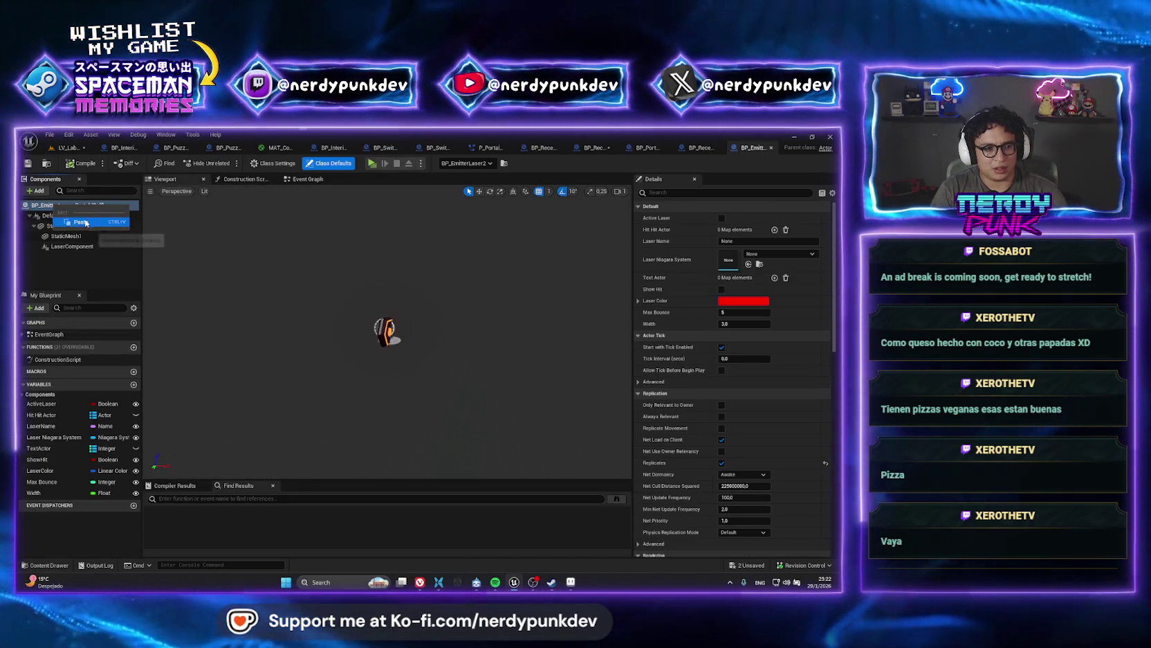
{"action": "left_click", "coordinate": [80, 222]}
{"action": "left_click_drag", "start_coordinate": [432, 342], "coordinate": [415, 304]}
{"action": "key", "text": "f"}
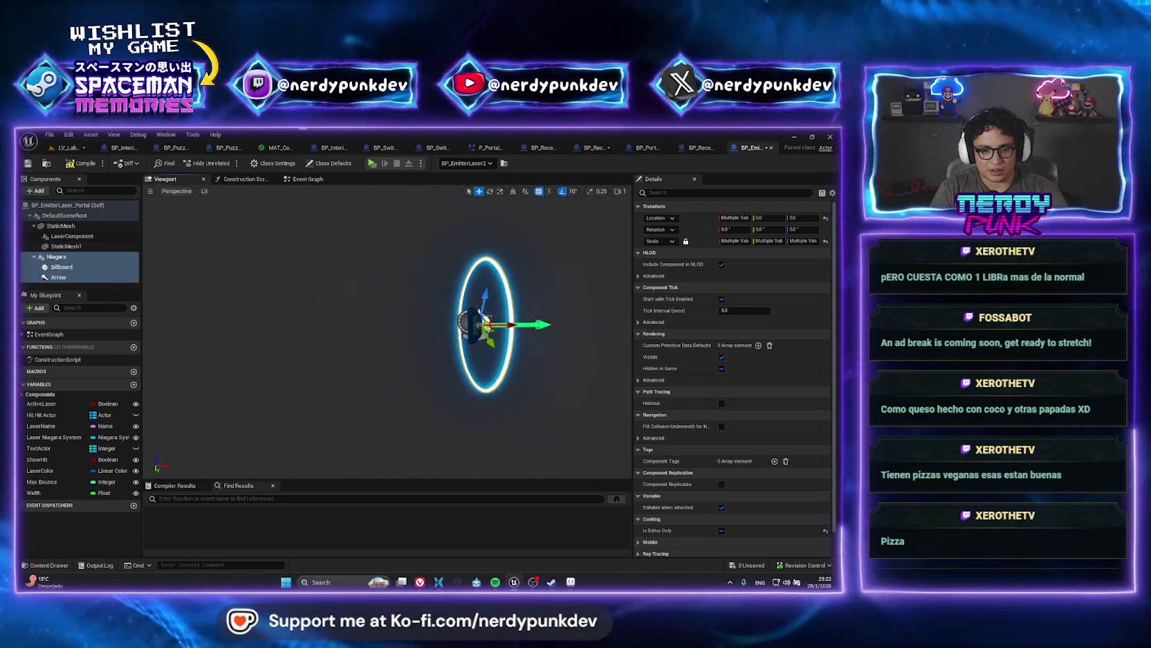
- Back in the level, locate the BP_ReceiverLaser_Portal blueprint asset
{"action": "left_click", "coordinate": [69, 147]}
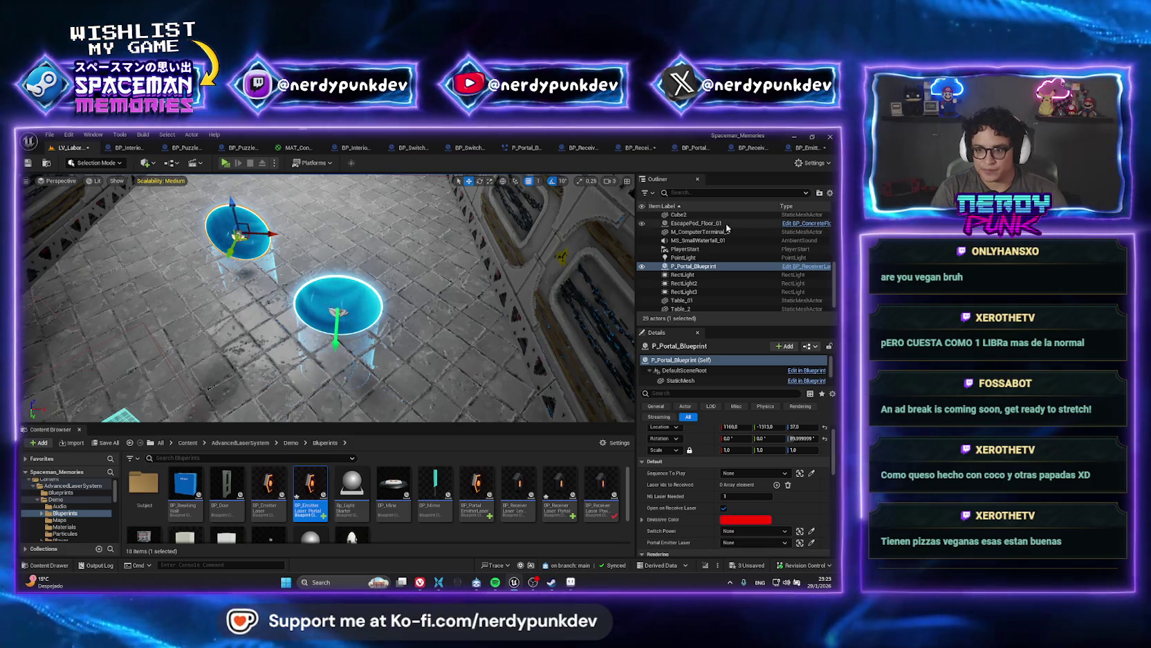
{"action": "right_click", "coordinate": [682, 267]}
{"action": "left_click", "coordinate": [713, 282]}
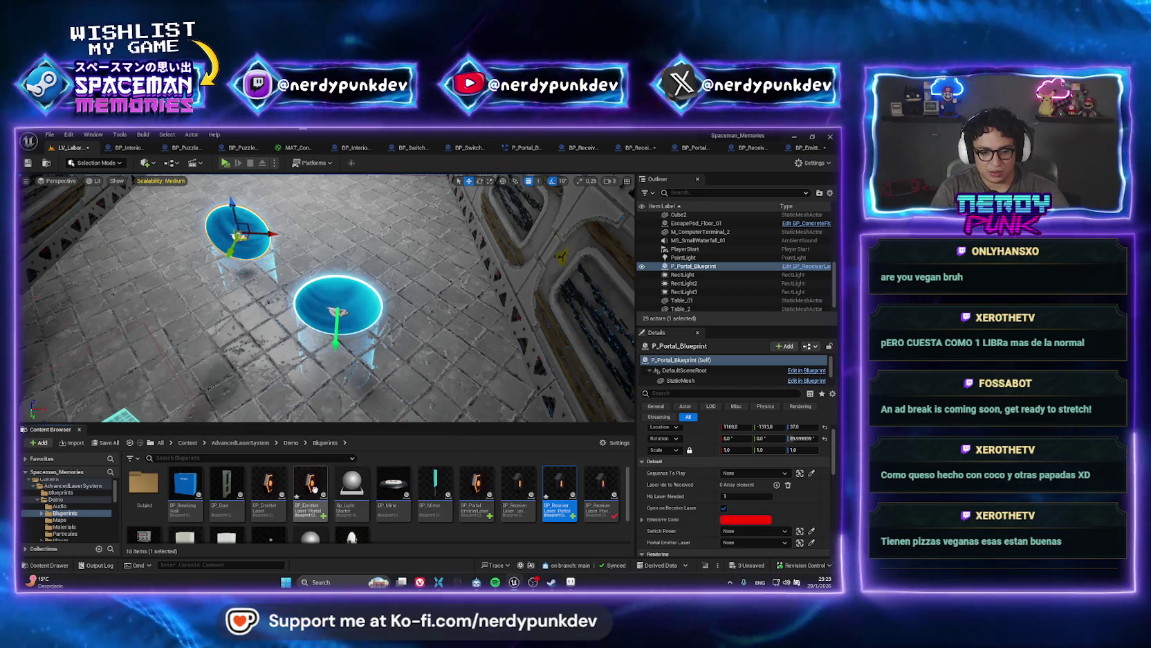
- Retype PortalEmitterLaser in BP_ReceiverLaser_Portal to BP Emitter Laser Portal Object Reference and compile
{"action": "mouse_move", "coordinate": [311, 487]}
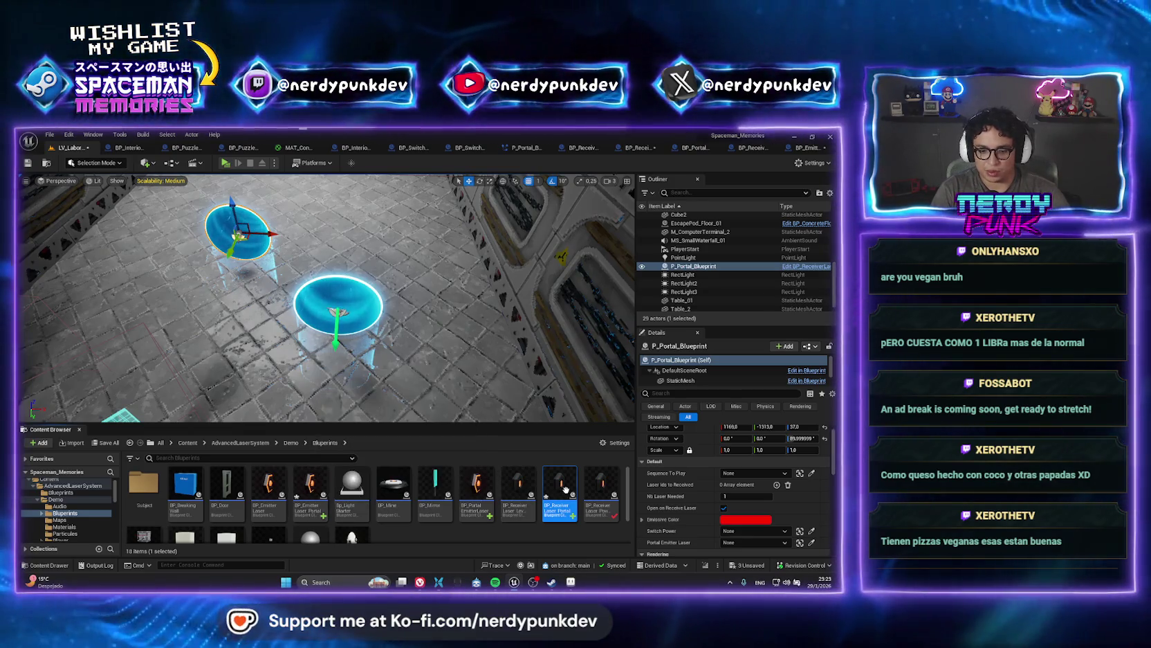
{"action": "double_click", "coordinate": [565, 493]}
{"action": "left_click", "coordinate": [69, 503]}
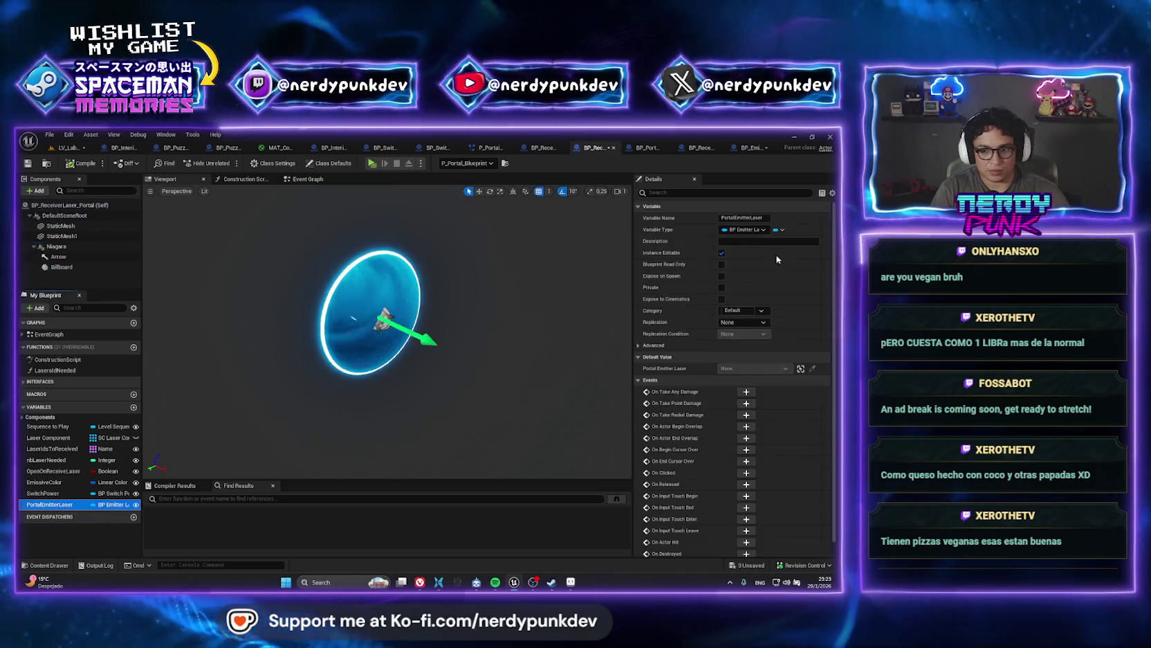
{"action": "left_click", "coordinate": [734, 230]}
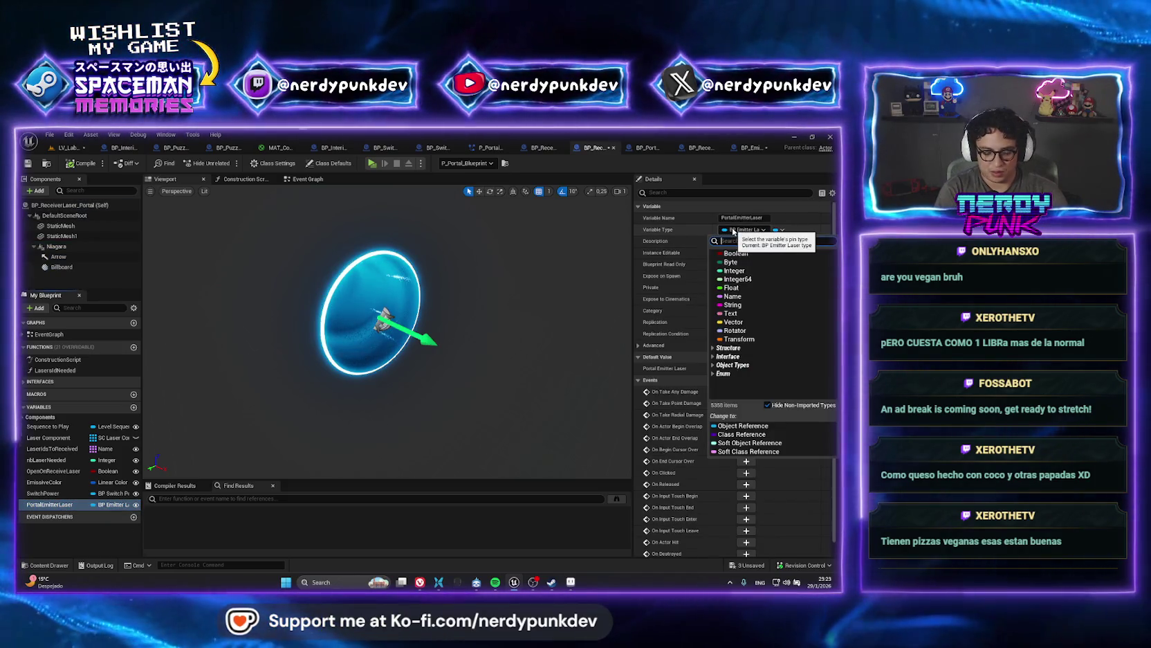
{"action": "type", "text": "emitt"}
{"action": "mouse_move", "coordinate": [796, 271]}
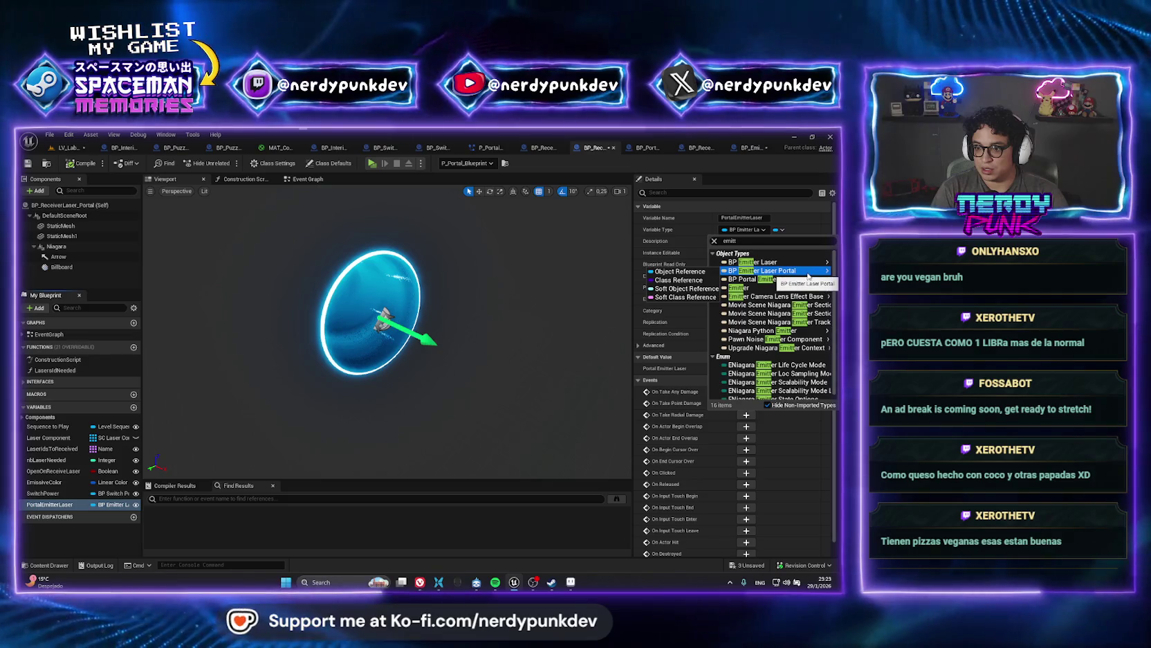
{"action": "left_click", "coordinate": [680, 272]}
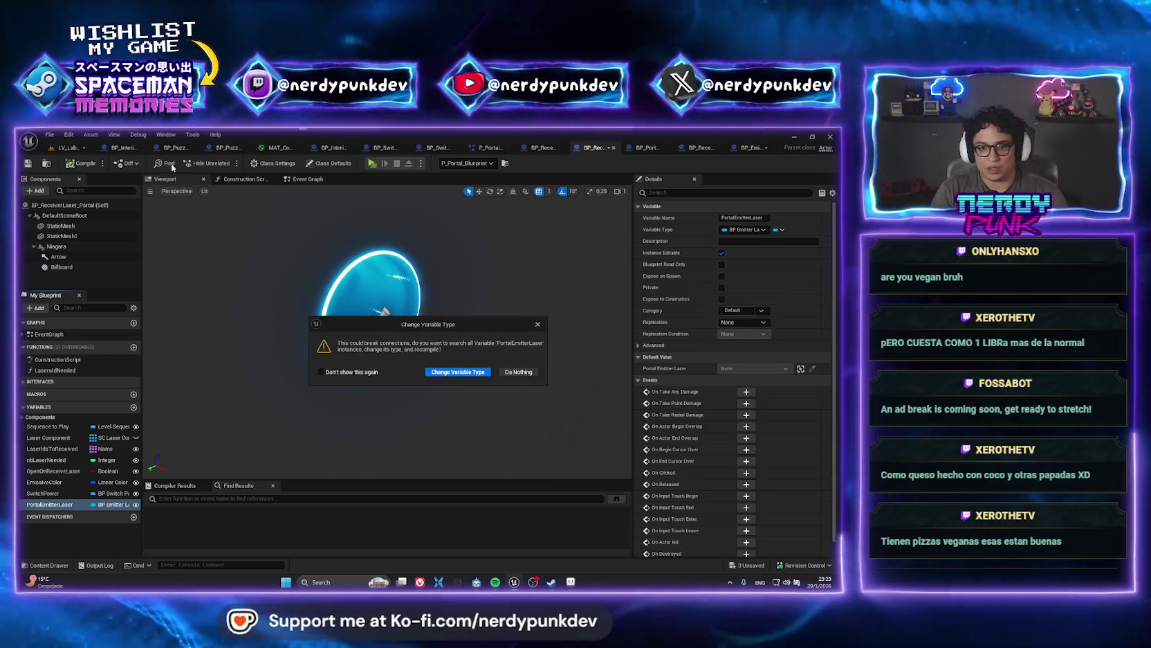
{"action": "left_click", "coordinate": [457, 371]}
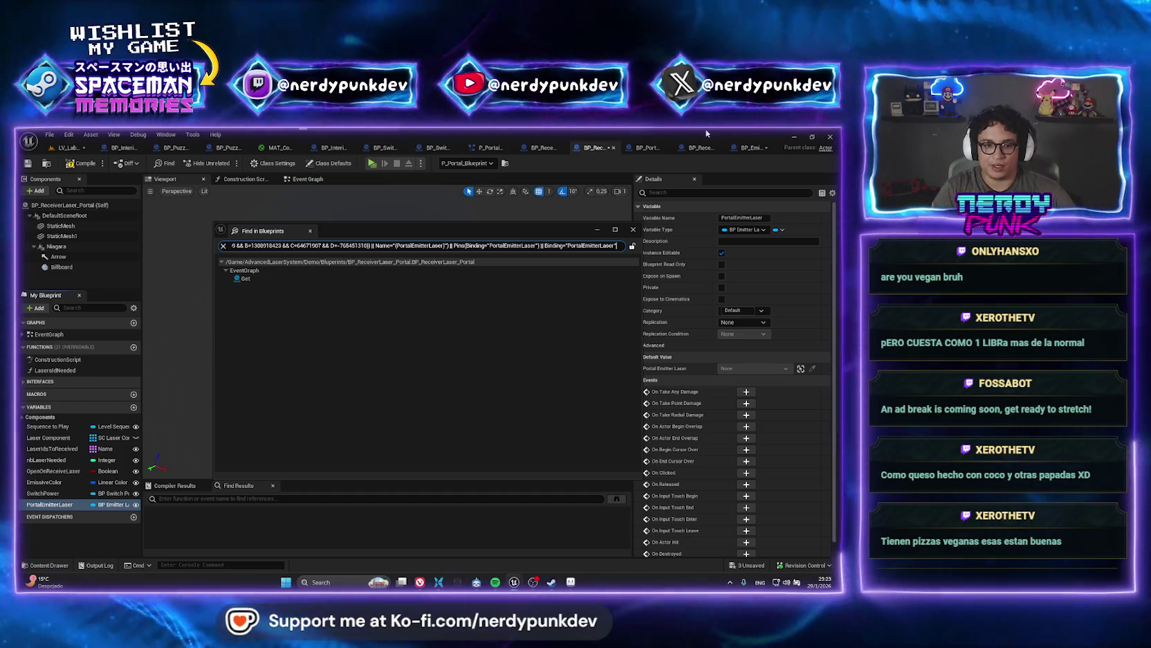
{"action": "left_click", "coordinate": [82, 504]}
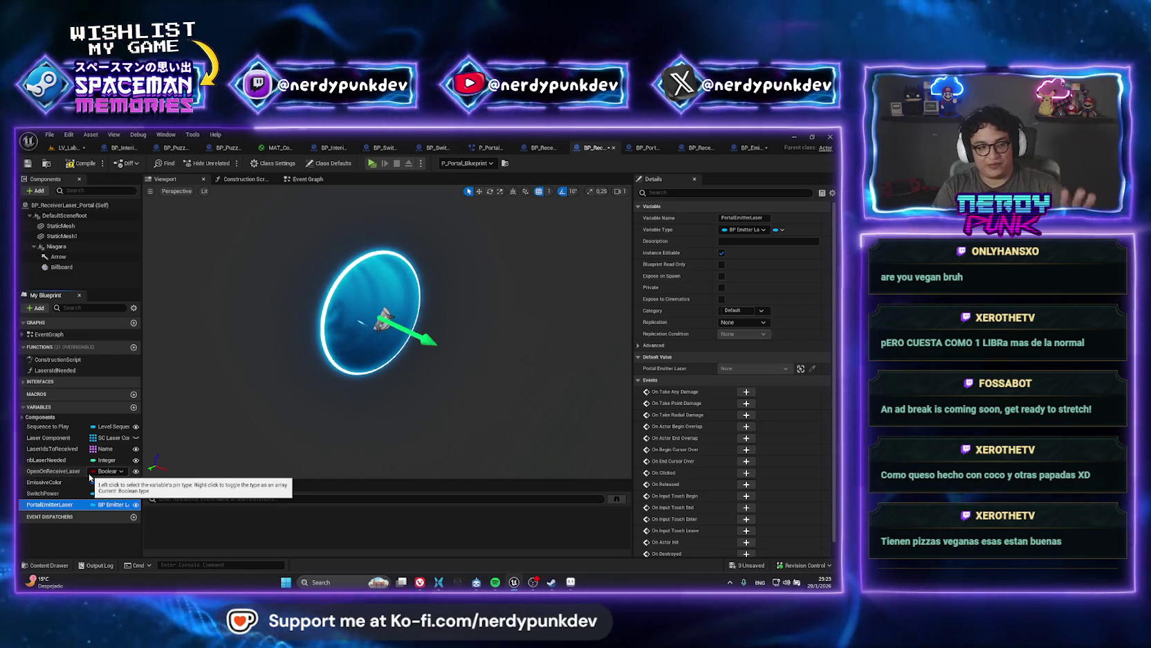
{"action": "left_click", "coordinate": [77, 164]}
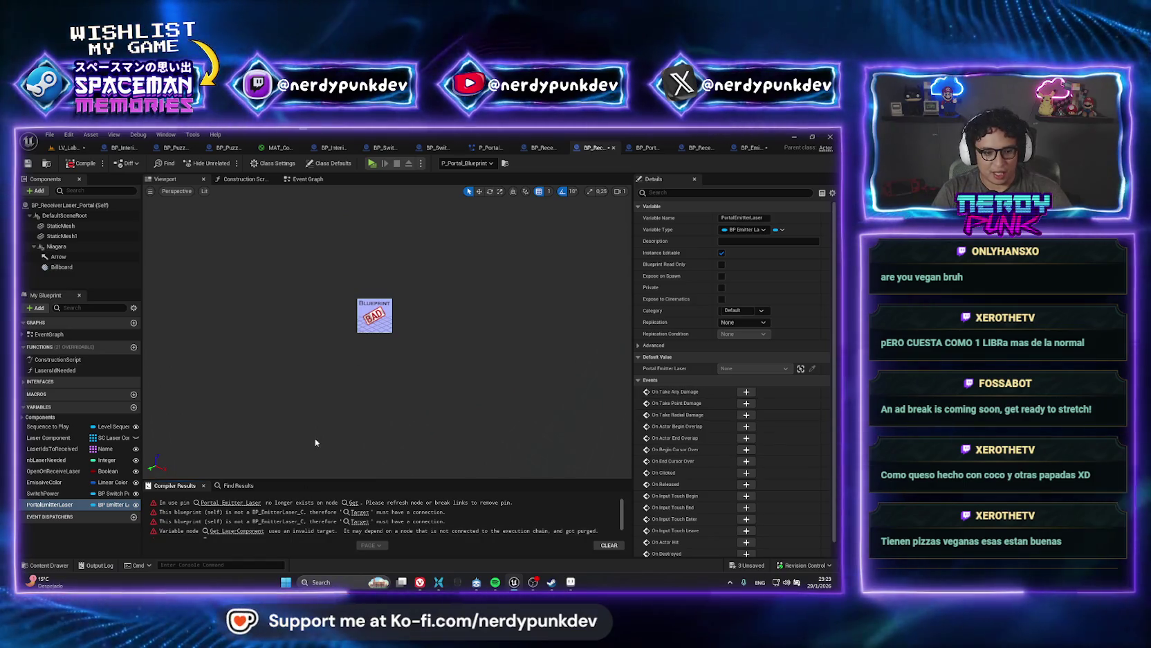
- Add a validated get of Portal Emitter Laser with a Get Laser Component node
{"action": "left_click", "coordinate": [308, 179]}
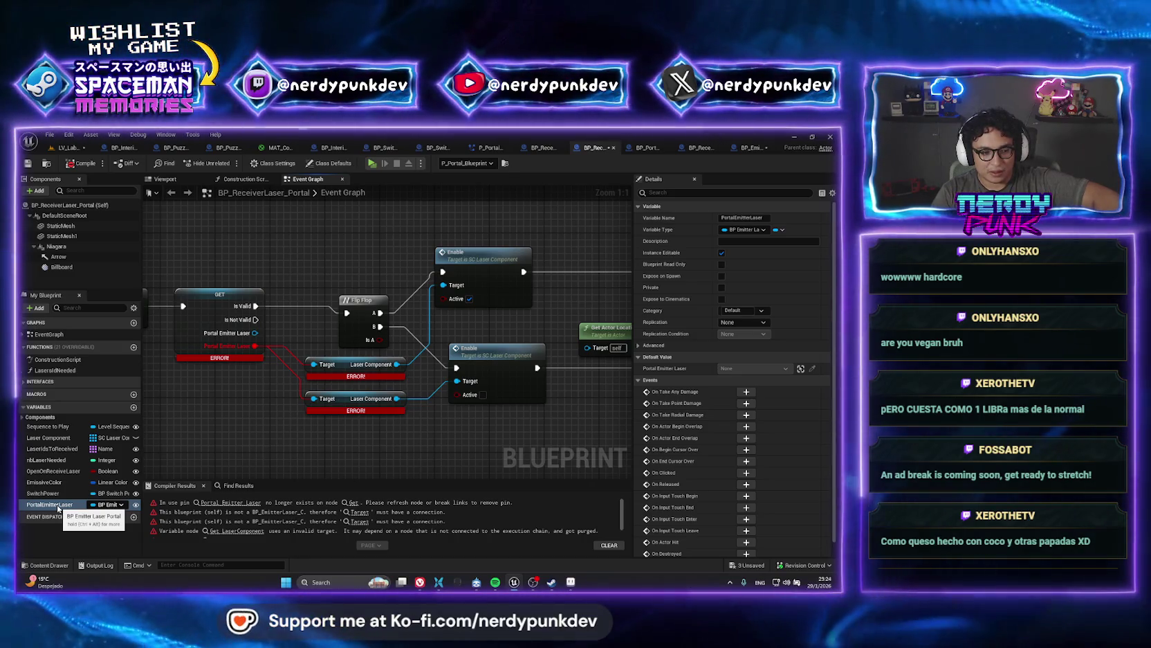
{"action": "left_click_drag", "start_coordinate": [58, 508], "coordinate": [215, 407]}
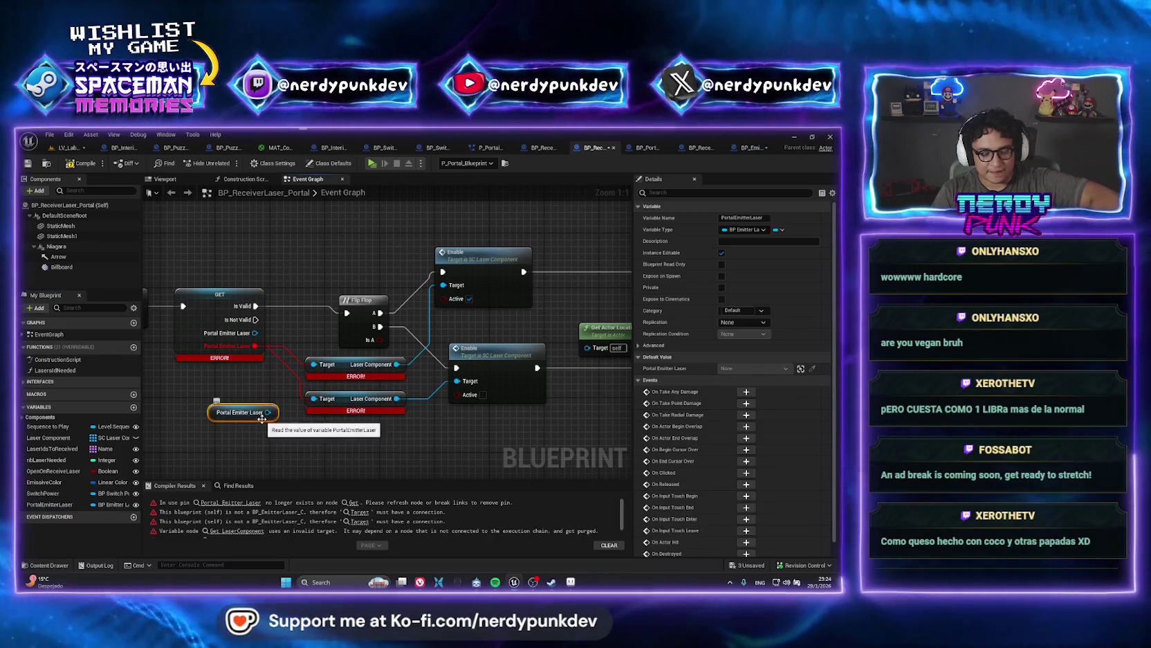
{"action": "right_click", "coordinate": [244, 406]}
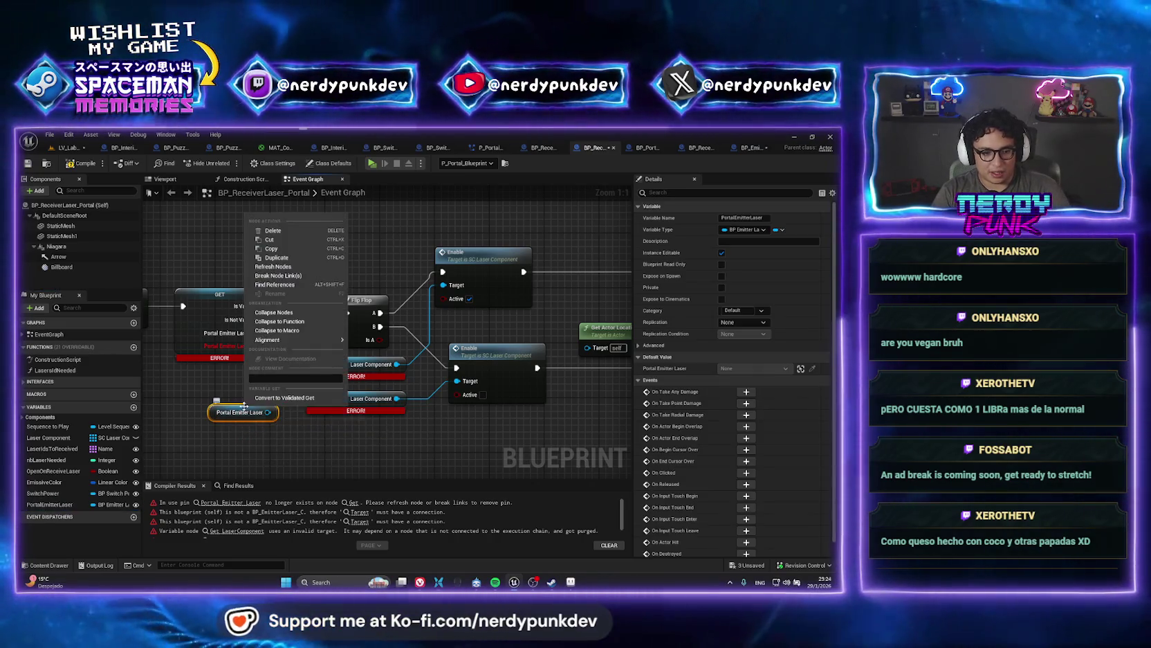
{"action": "left_click", "coordinate": [284, 397]}
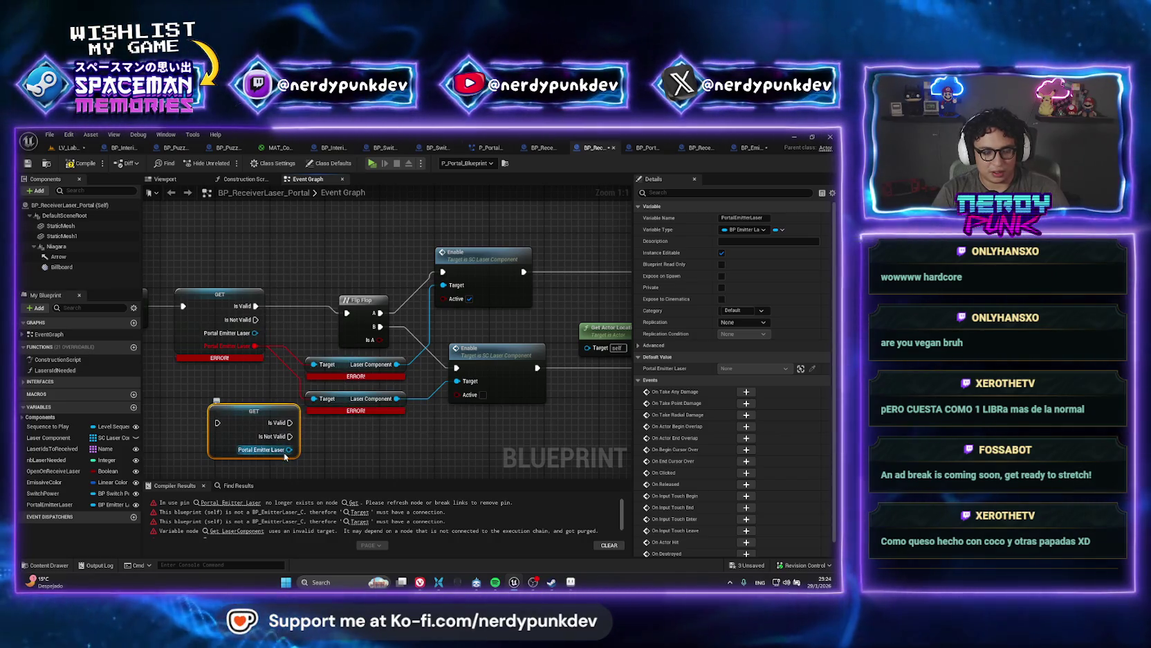
{"action": "left_click_drag", "start_coordinate": [231, 406], "coordinate": [392, 380]}
{"action": "scroll", "coordinate": [392, 379], "scroll_direction": "down", "scroll_amount": 1}
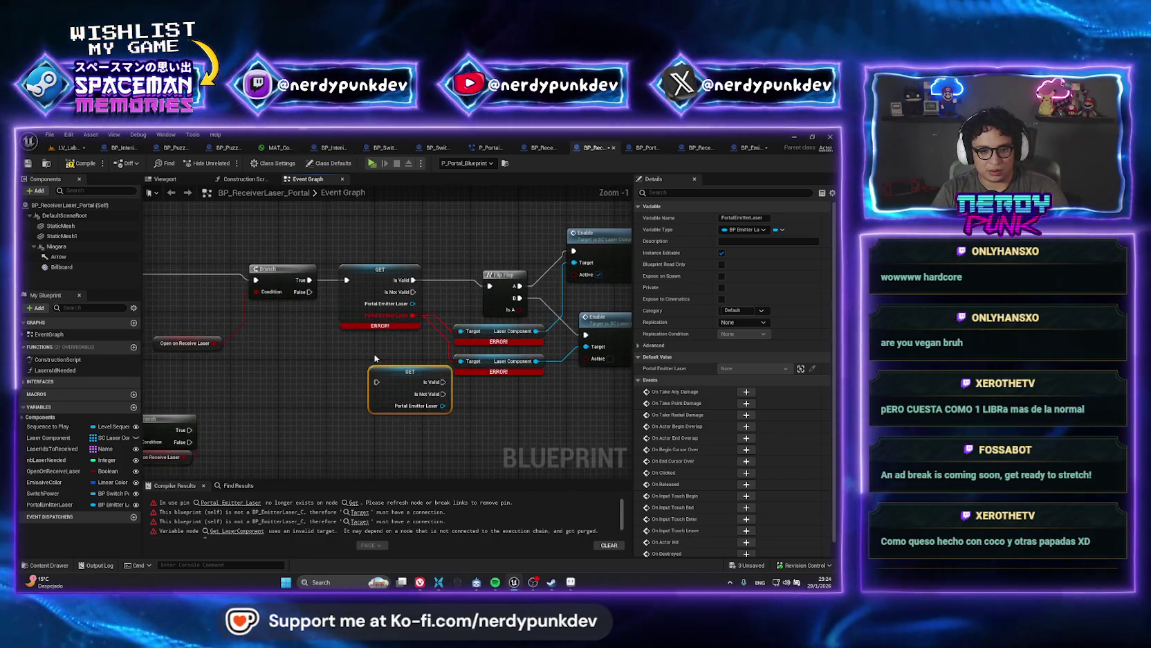
{"action": "scroll", "coordinate": [405, 347], "scroll_direction": "up", "scroll_amount": 1}
{"action": "mouse_move", "coordinate": [442, 413]}
{"action": "left_mouse_down"}
{"action": "mouse_move", "coordinate": [540, 433]}
{"action": "mouse_move", "coordinate": [489, 451]}
{"action": "left_mouse_up"}
{"action": "type", "text": "laser compon"}
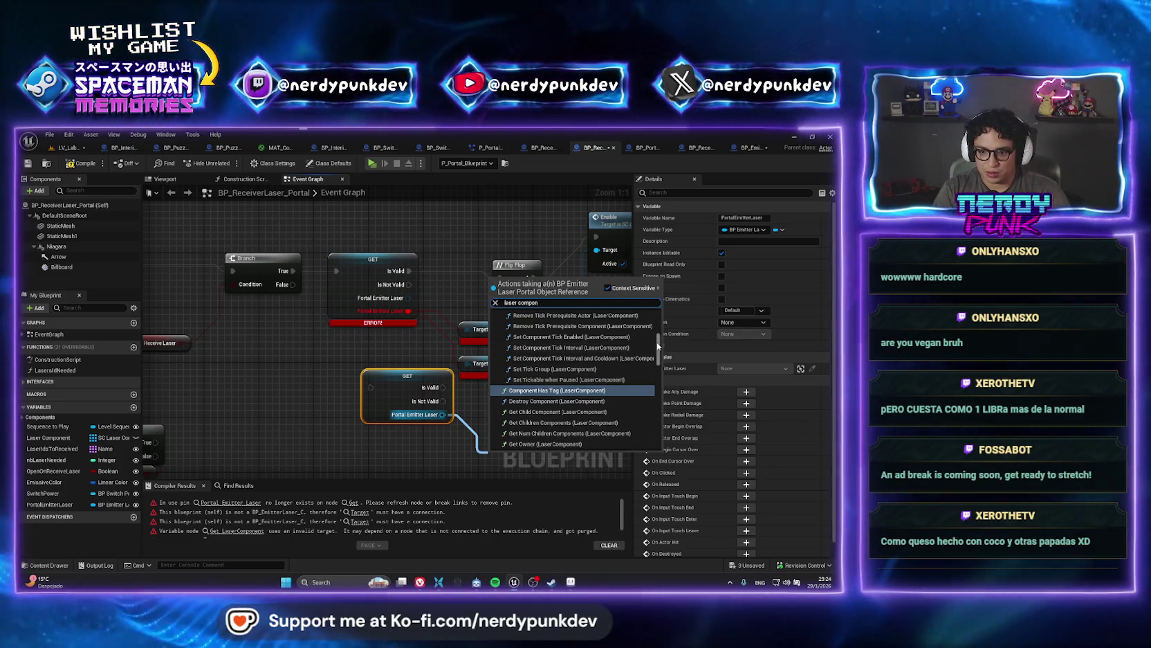
{"action": "scroll", "coordinate": [609, 440], "scroll_direction": "down", "scroll_amount": 5}
{"action": "left_click", "coordinate": [609, 436]}
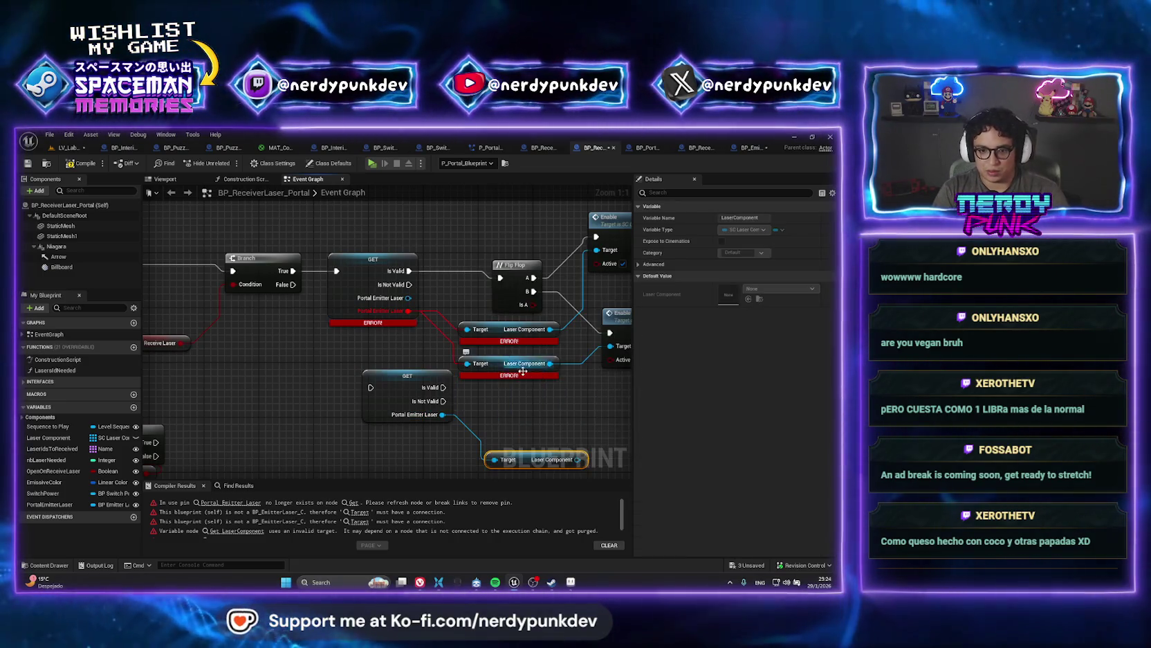
- Delete the broken nodes, then wire Branch True into the GET and Is Valid into Flip Flop
{"action": "key", "text": "Delete"}
{"action": "left_click_drag", "start_coordinate": [518, 430], "coordinate": [498, 324]}
{"action": "key", "text": "Delete"}
{"action": "left_click", "coordinate": [377, 305]}
{"action": "key", "text": "Delete"}
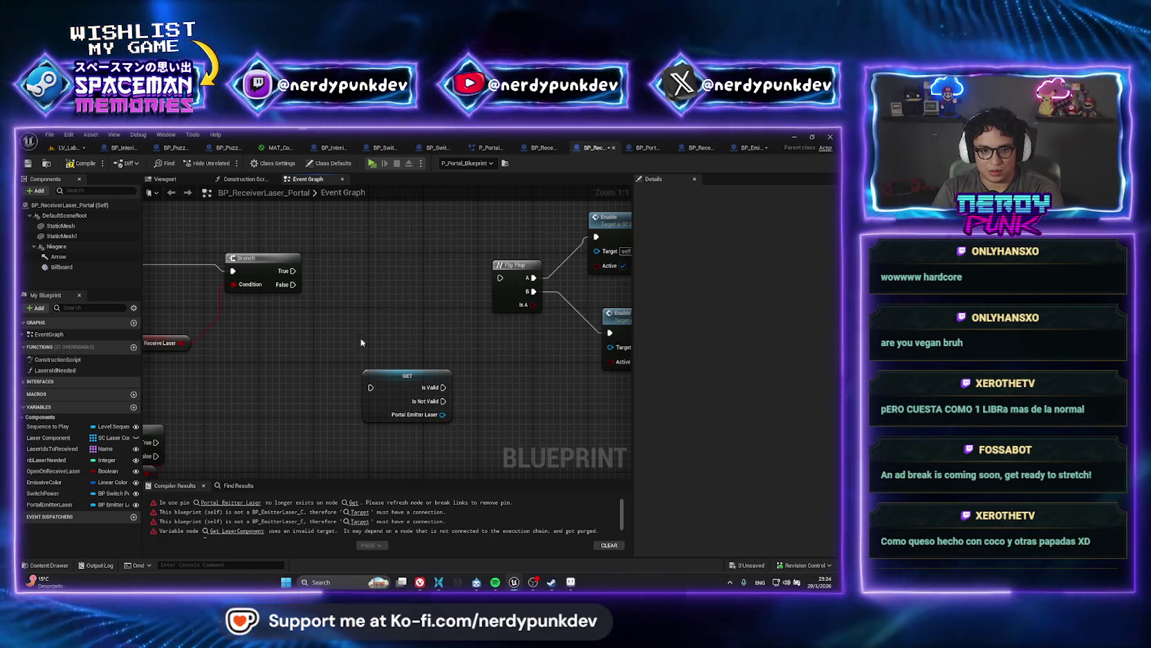
{"action": "left_click_drag", "start_coordinate": [407, 375], "coordinate": [373, 265]}
{"action": "left_click_drag", "start_coordinate": [293, 271], "coordinate": [340, 279]}
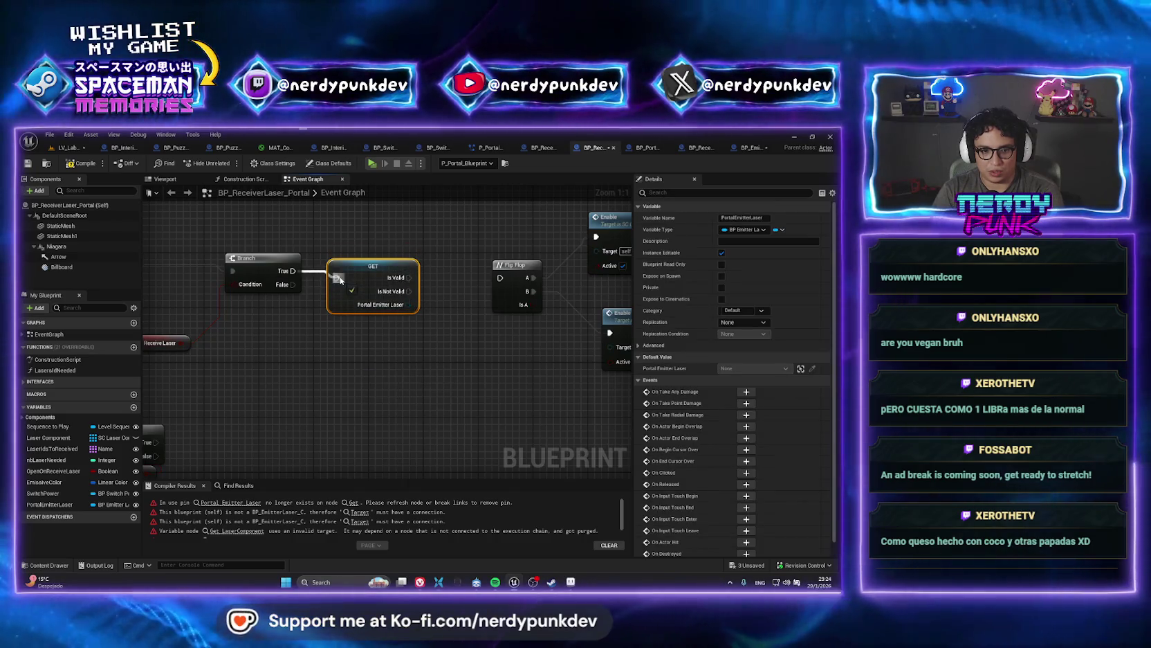
{"action": "left_click_drag", "start_coordinate": [271, 305], "coordinate": [348, 312]}
- Feed both Enable nodes a Laser Component getter and compile the receiver blueprint
{"action": "left_click_drag", "start_coordinate": [264, 336], "coordinate": [442, 284]}
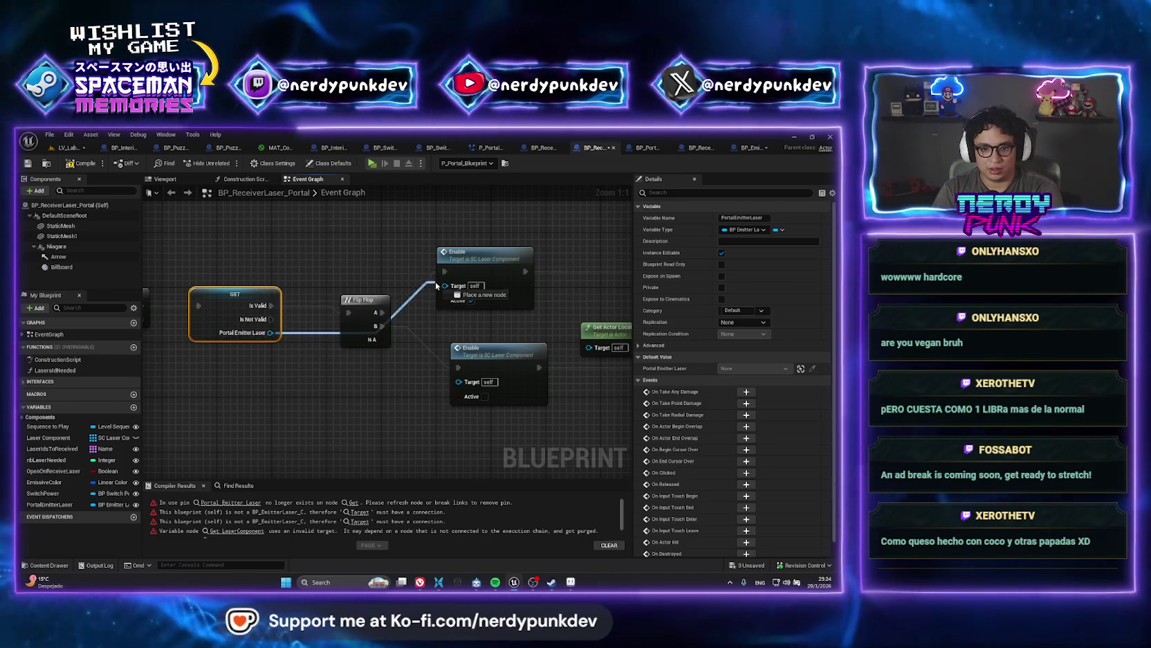
{"action": "left_click", "coordinate": [456, 298]}
{"action": "mouse_move", "coordinate": [271, 333]}
{"action": "left_mouse_down"}
{"action": "mouse_move", "coordinate": [458, 381]}
{"action": "mouse_move", "coordinate": [361, 308]}
{"action": "mouse_move", "coordinate": [366, 406]}
{"action": "left_mouse_up"}
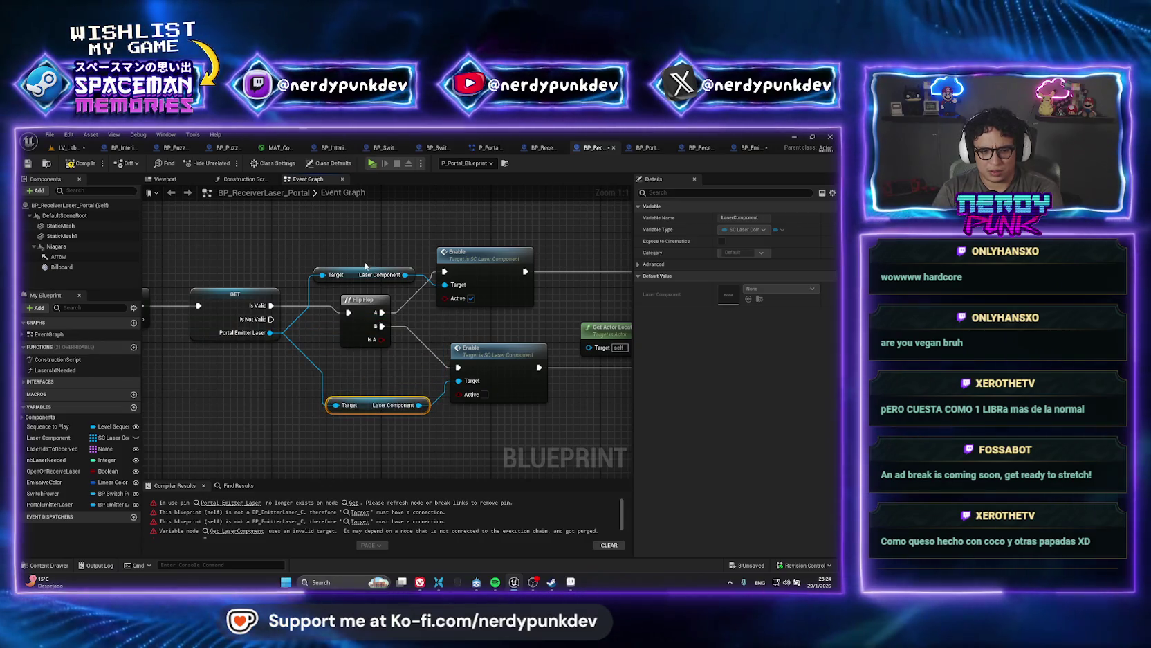
{"action": "left_click", "coordinate": [80, 163]}
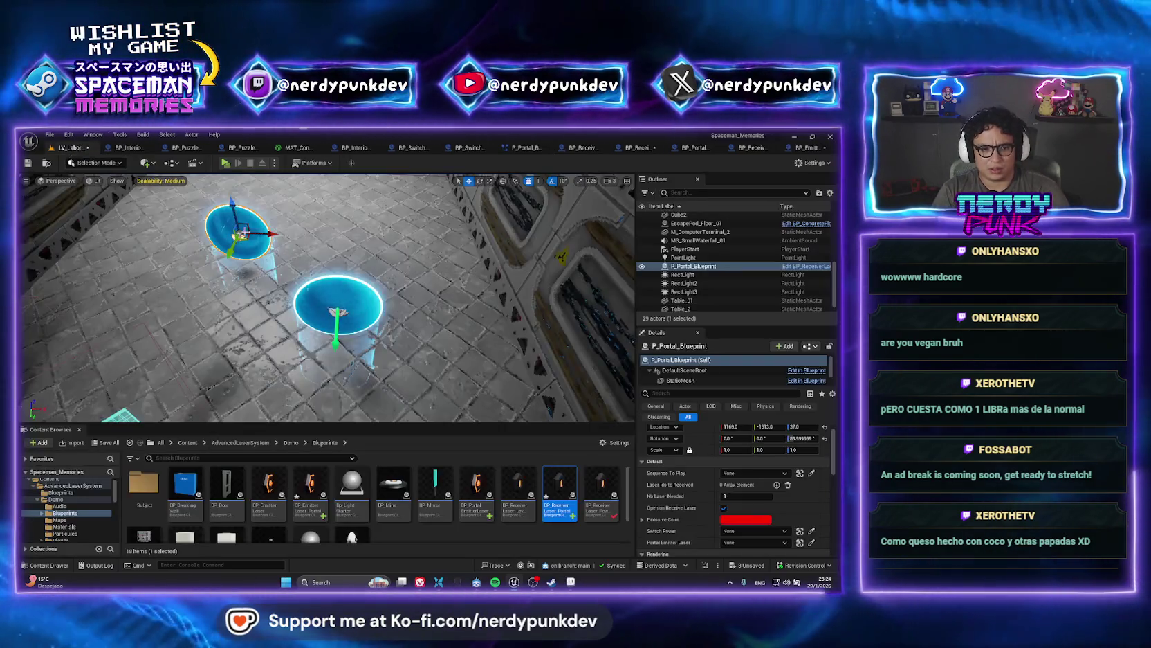
- Set the receiver portal's Portal Emitter Laser to BP_EmitterLaser2 using the eyedropper
{"action": "left_click", "coordinate": [69, 147]}
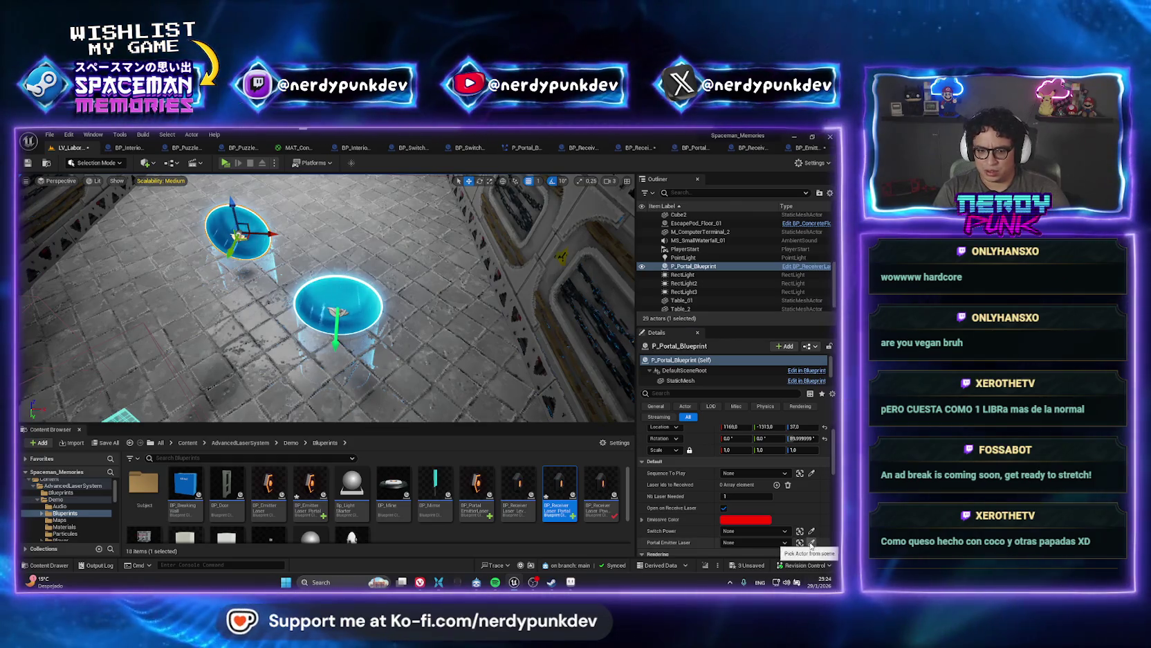
{"action": "left_click", "coordinate": [811, 543]}
{"action": "left_click", "coordinate": [357, 325]}
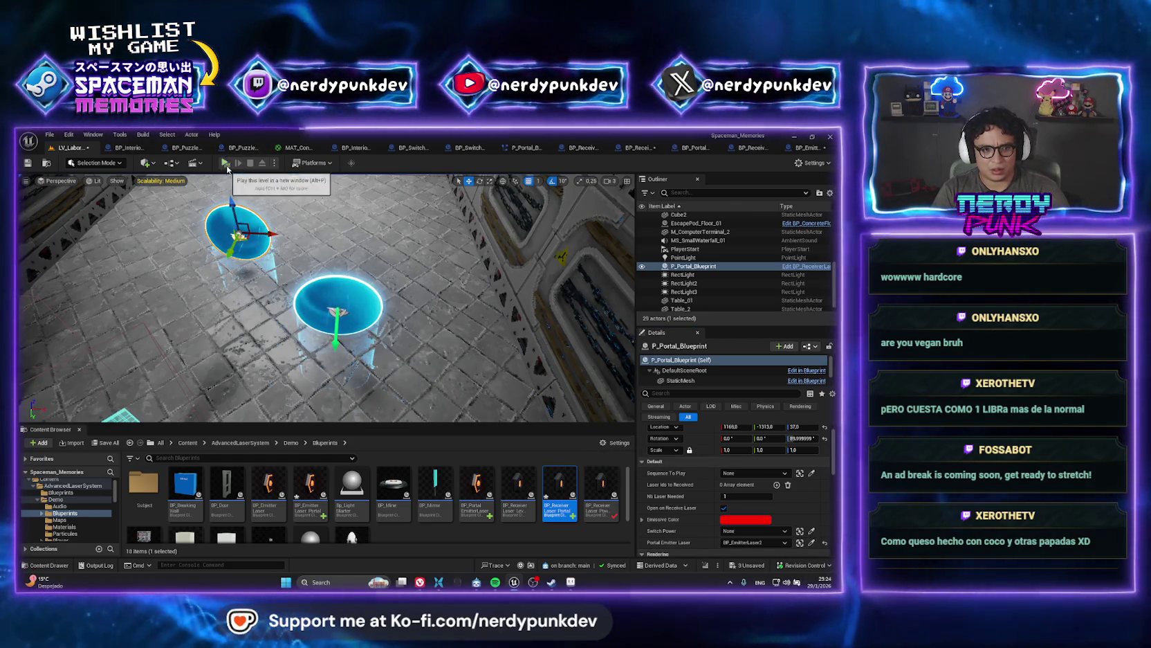
- Playtest the level, walking the character to the emitter to switch it on
{"action": "key", "text": "alt+p"}
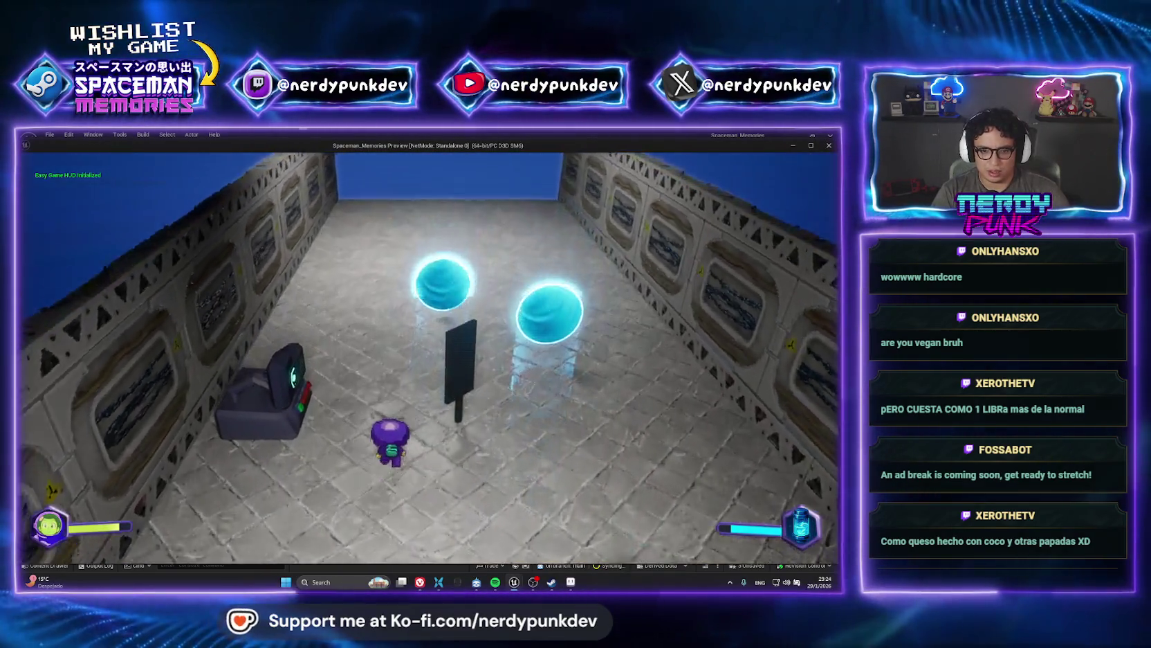
{"action": "key", "text": "a"}
{"action": "key", "text": "e"}
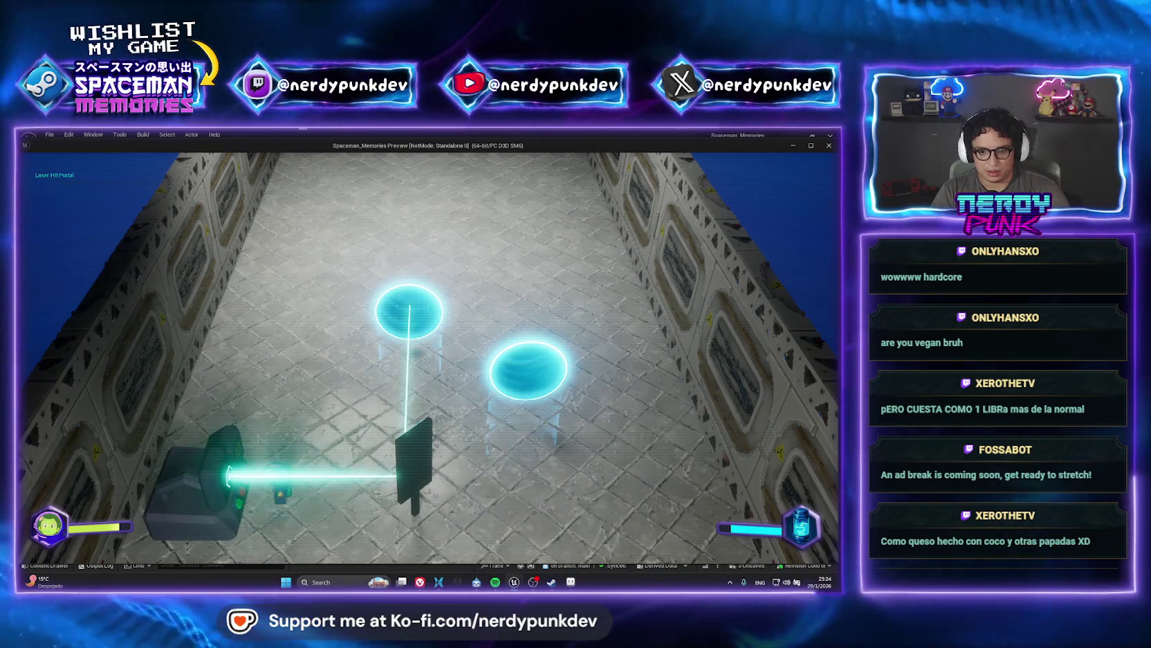
{"action": "key", "text": "Escape"}
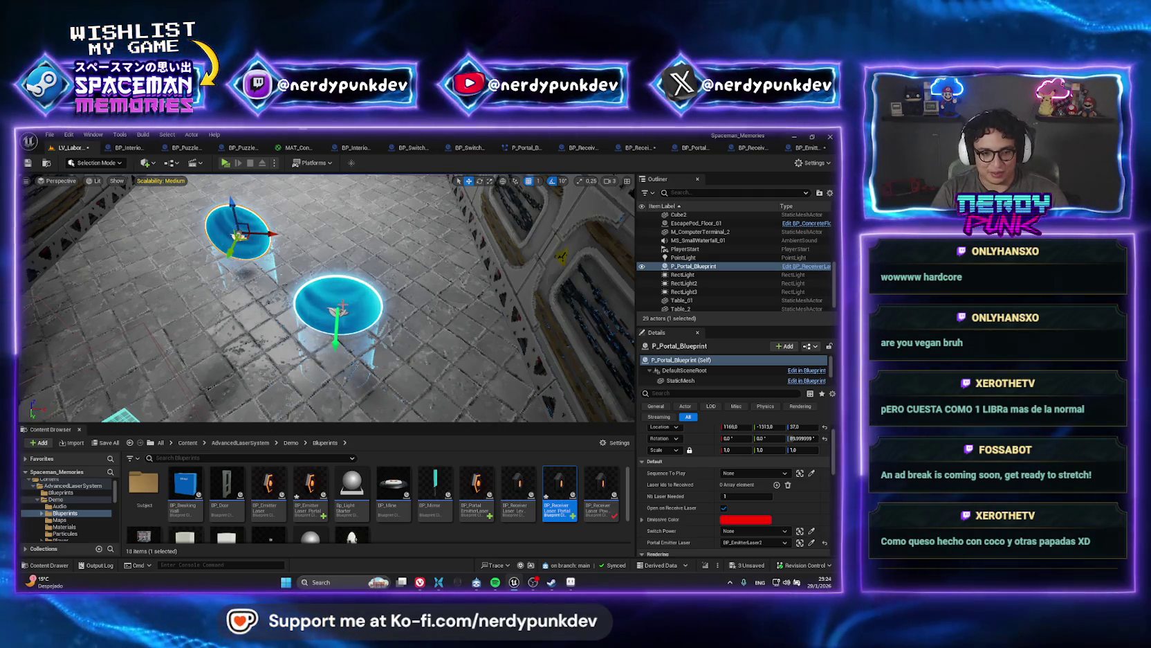
- Delete the Niagara portal component from BP_EmitterLaser_Portal via BP_EmitterLaser2's Edit option
{"action": "left_click", "coordinate": [342, 305]}
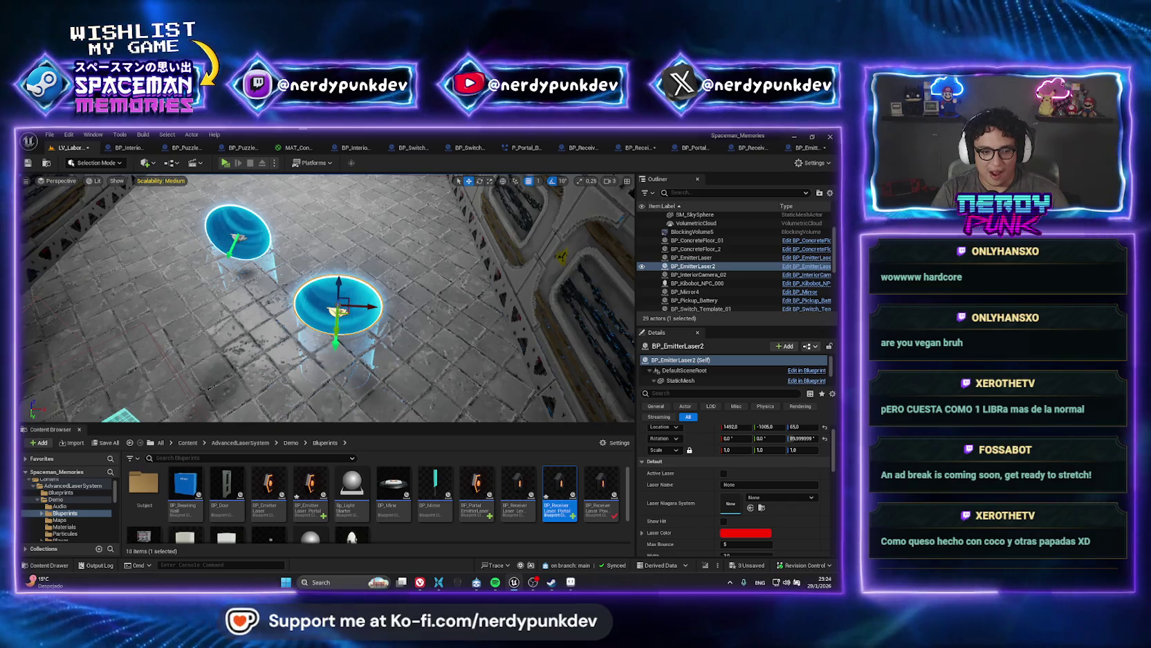
{"action": "right_click", "coordinate": [699, 268]}
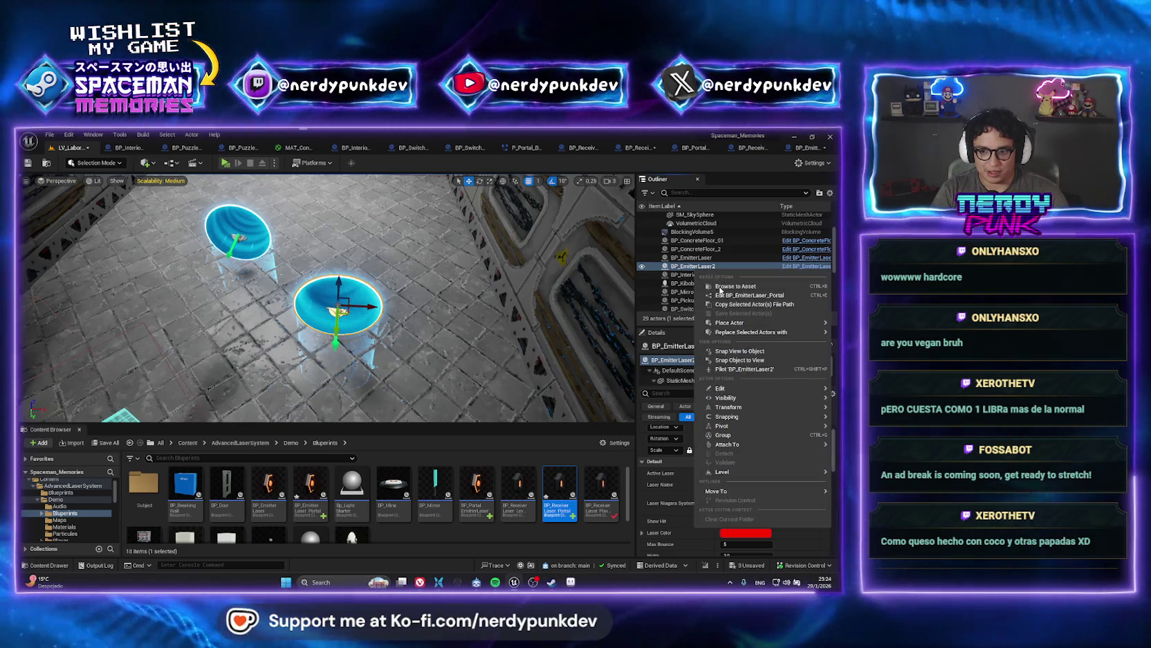
{"action": "left_click", "coordinate": [721, 295]}
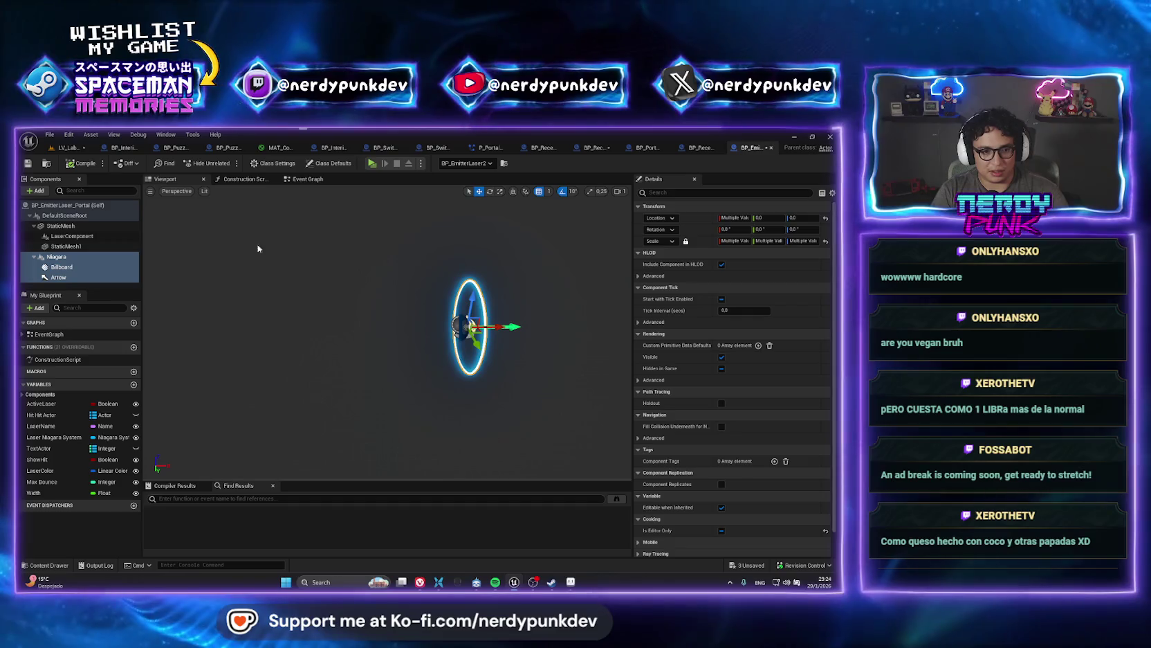
{"action": "left_click", "coordinate": [82, 258]}
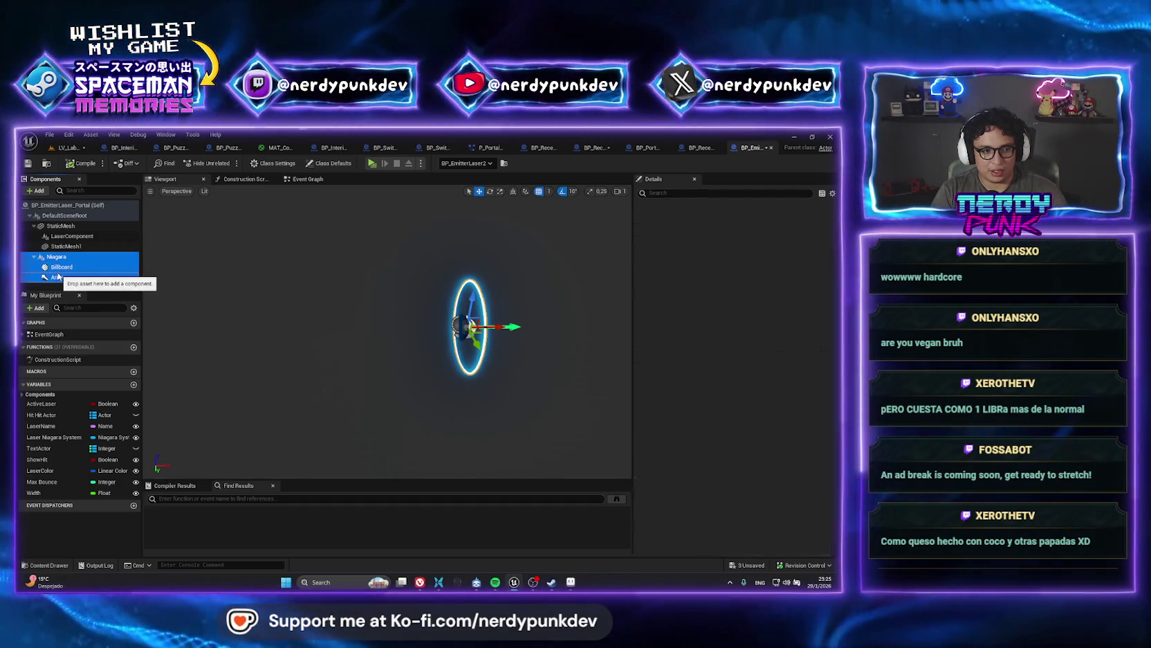
{"action": "key", "text": "Delete"}
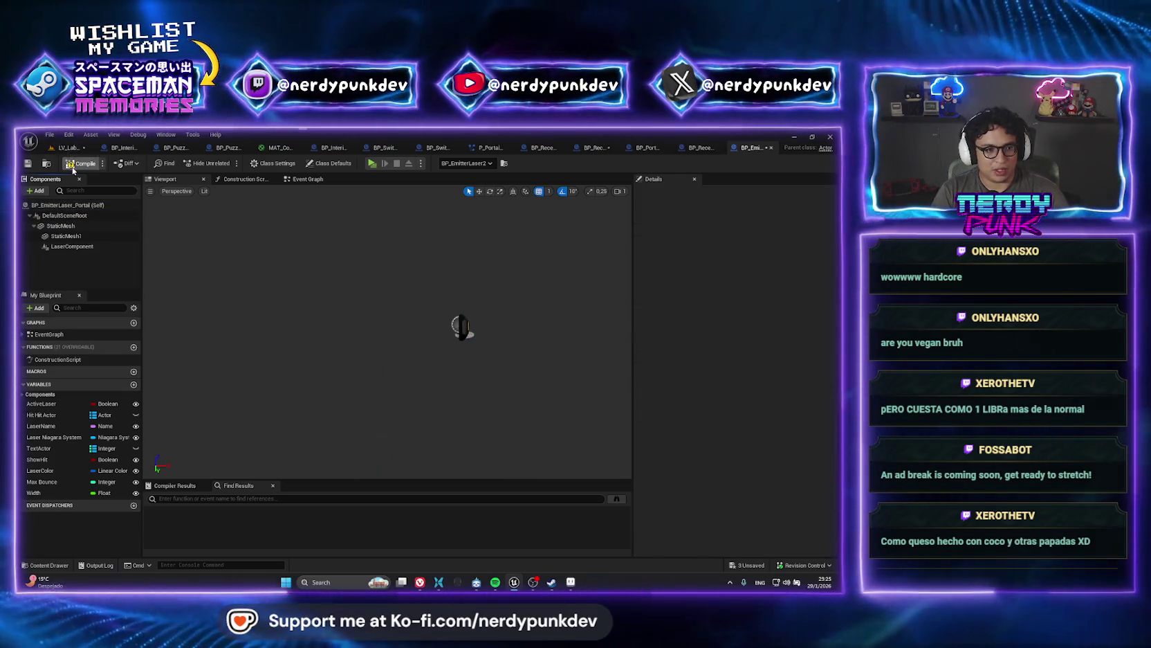
{"action": "left_click", "coordinate": [69, 149]}
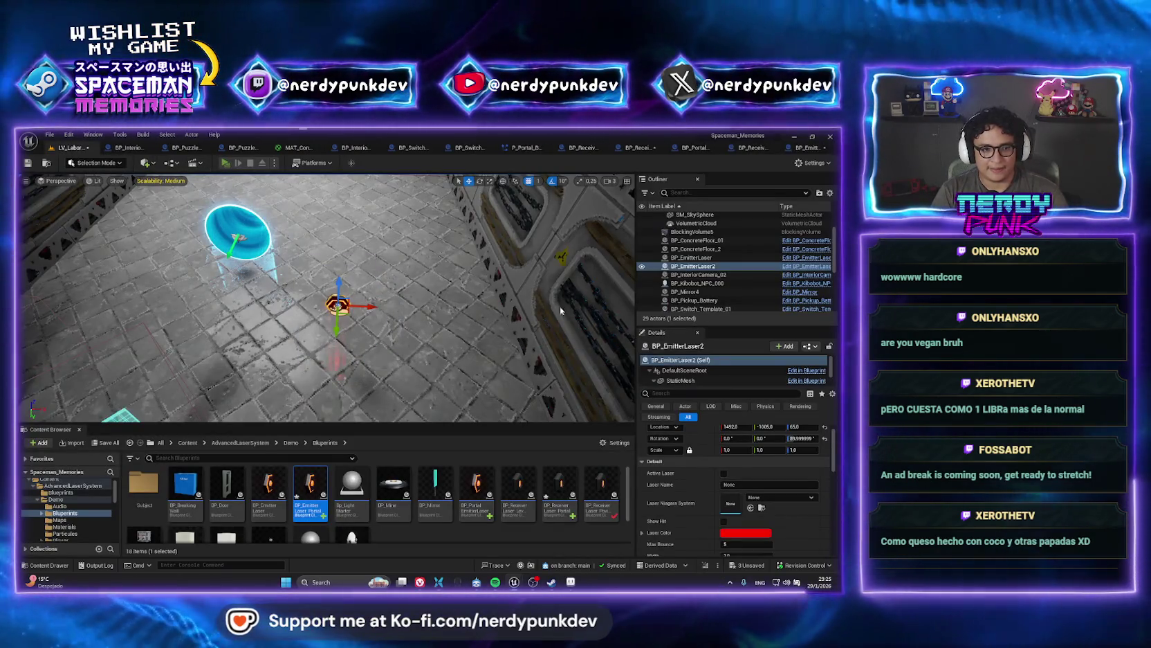
{"action": "key", "text": "alt+p"}
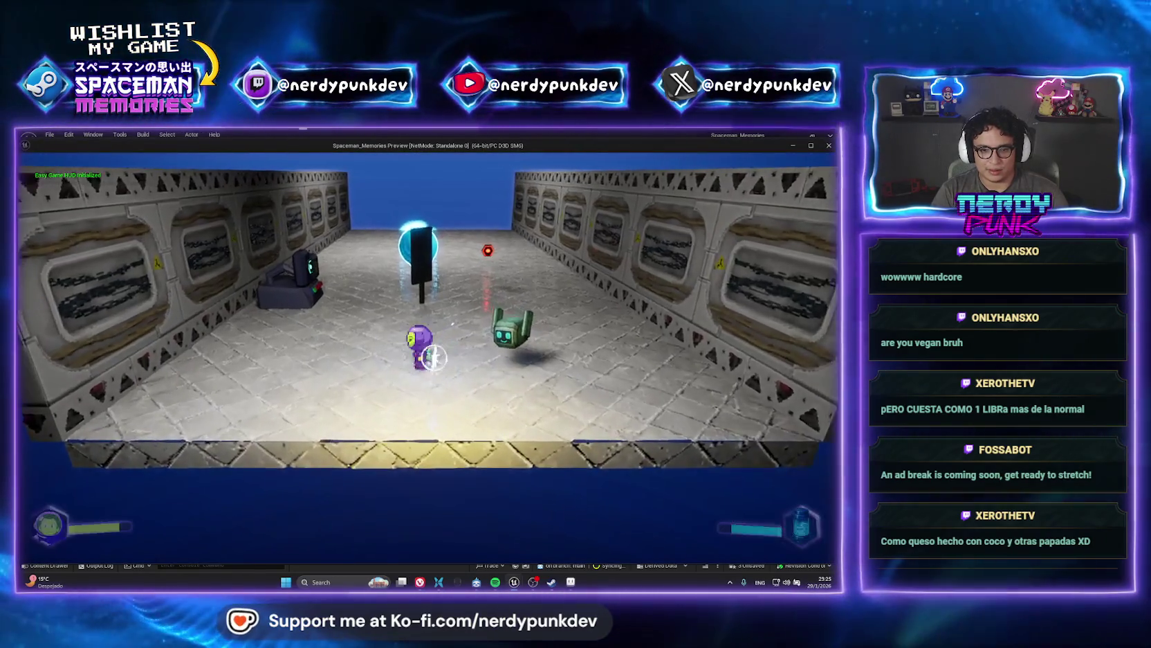
{"action": "key", "text": "a"}
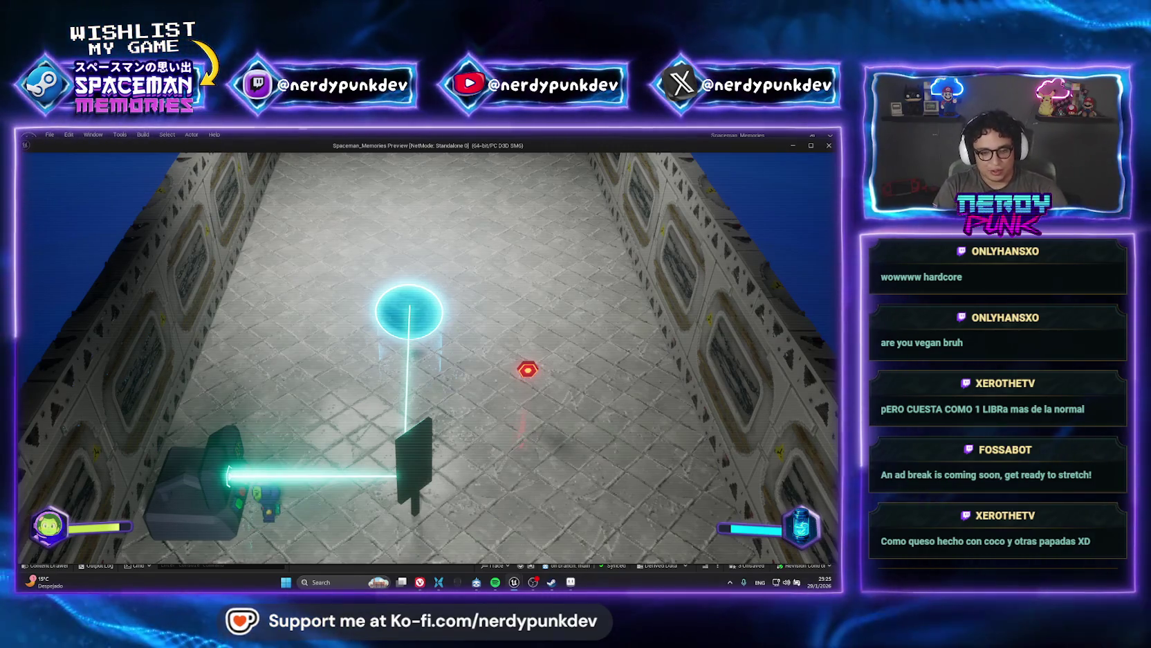
{"action": "key", "text": "Escape"}
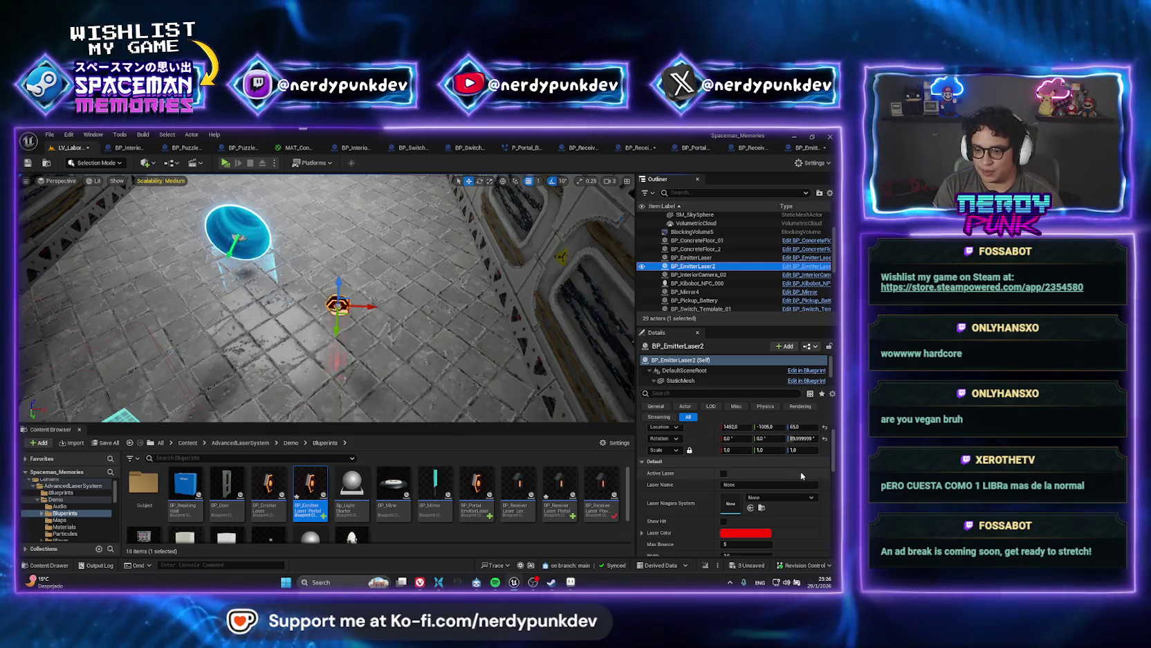
- Select the blue portal and review the portal emitter laser's blueprint
{"action": "scroll", "coordinate": [828, 506], "scroll_direction": "down", "scroll_amount": 2}
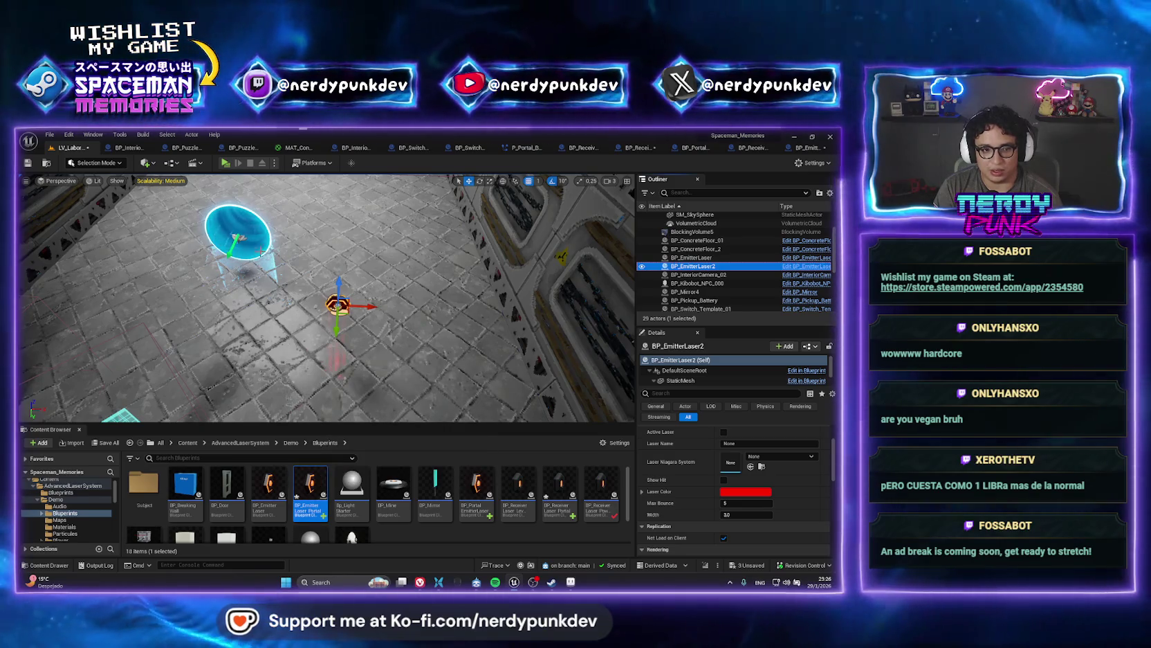
{"action": "left_click", "coordinate": [242, 240]}
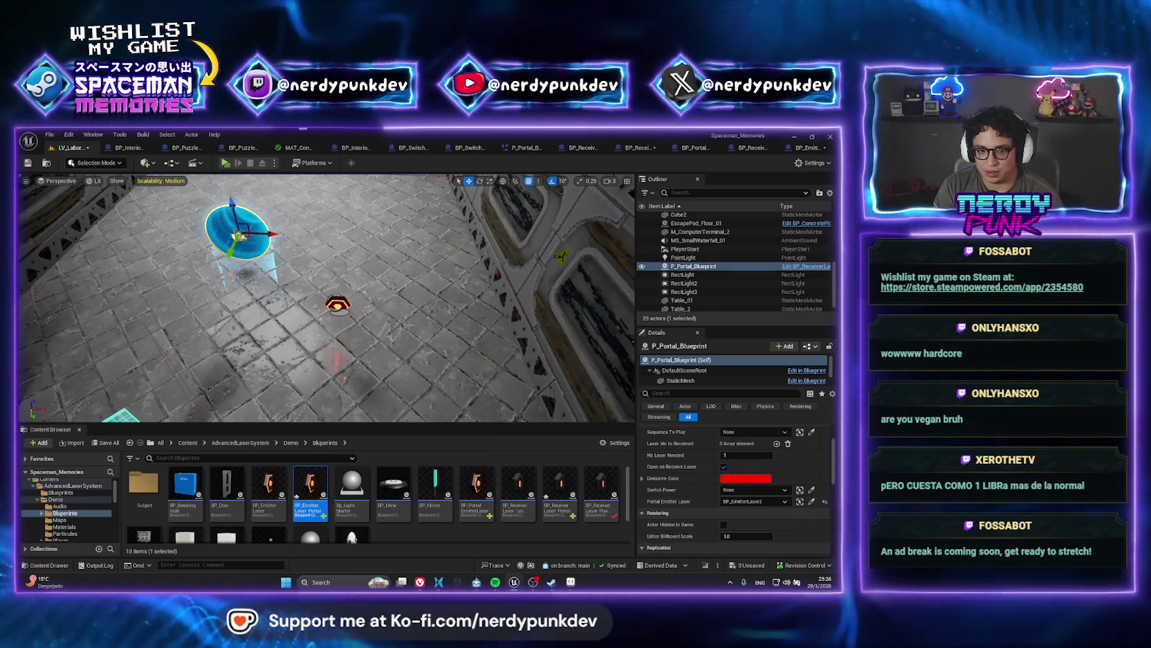
{"action": "key", "text": "ctrl+z"}
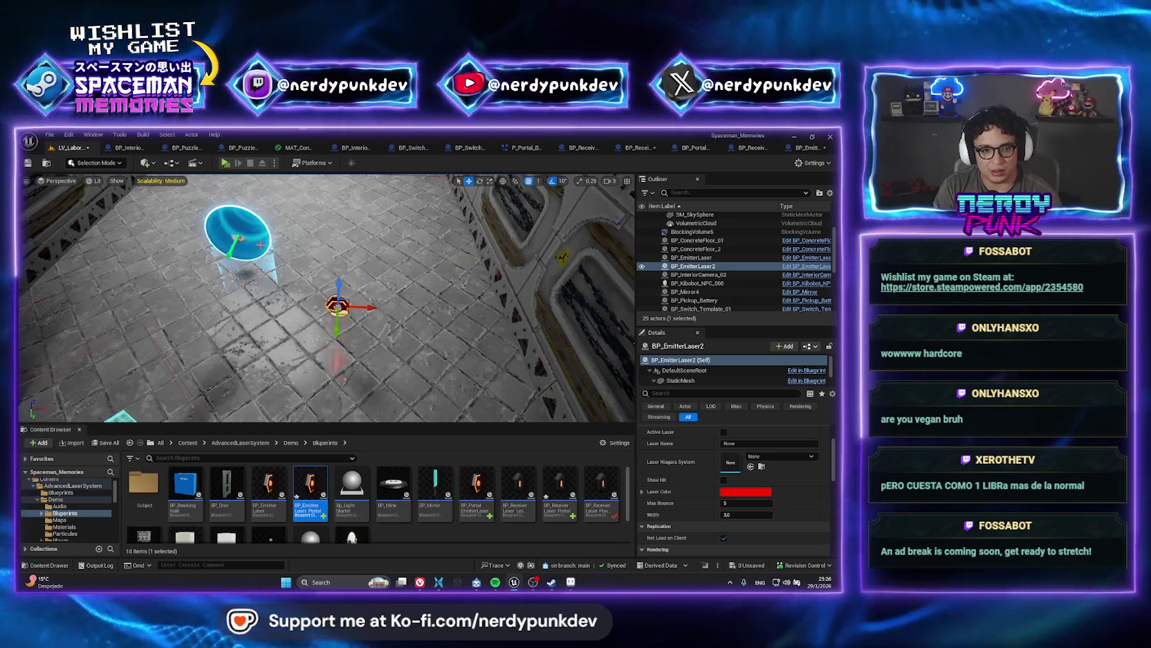
{"action": "left_click", "coordinate": [242, 240]}
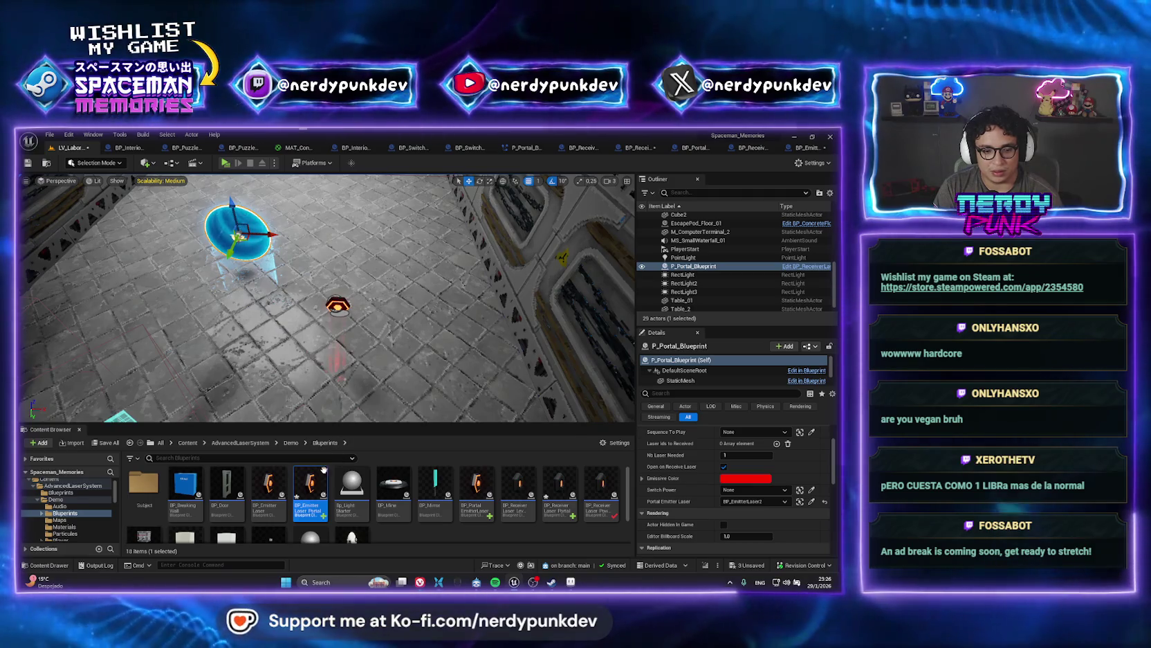
{"action": "double_click", "coordinate": [311, 484]}
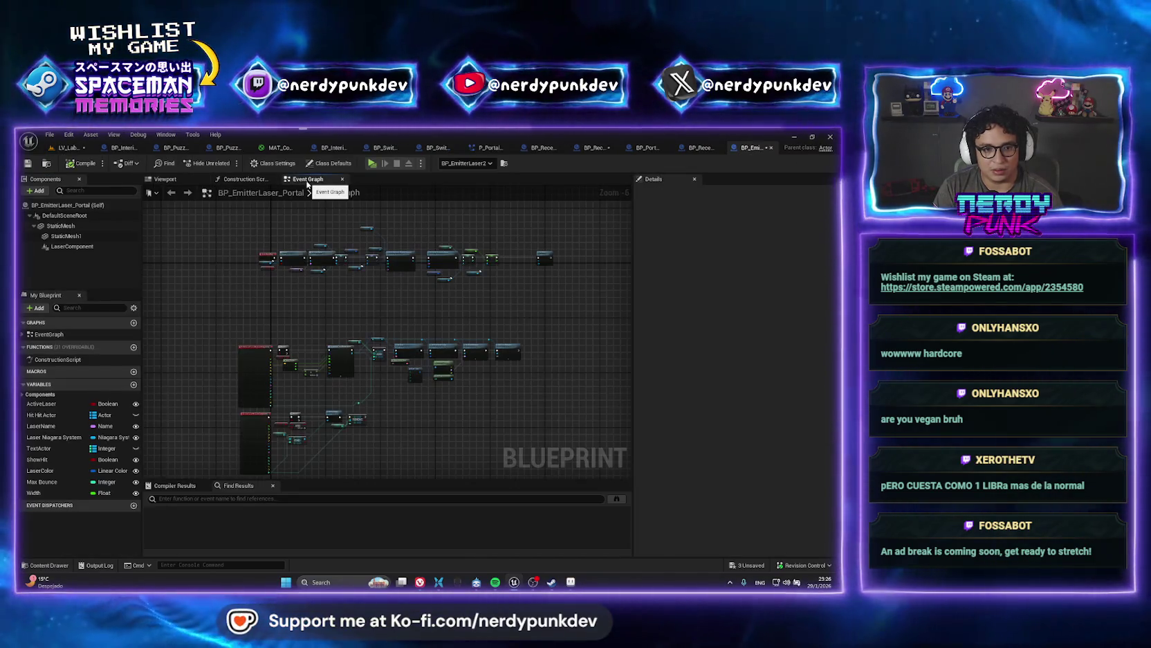
{"action": "scroll", "coordinate": [281, 256], "scroll_direction": "up", "scroll_amount": 4}
{"action": "left_click", "coordinate": [70, 148]}
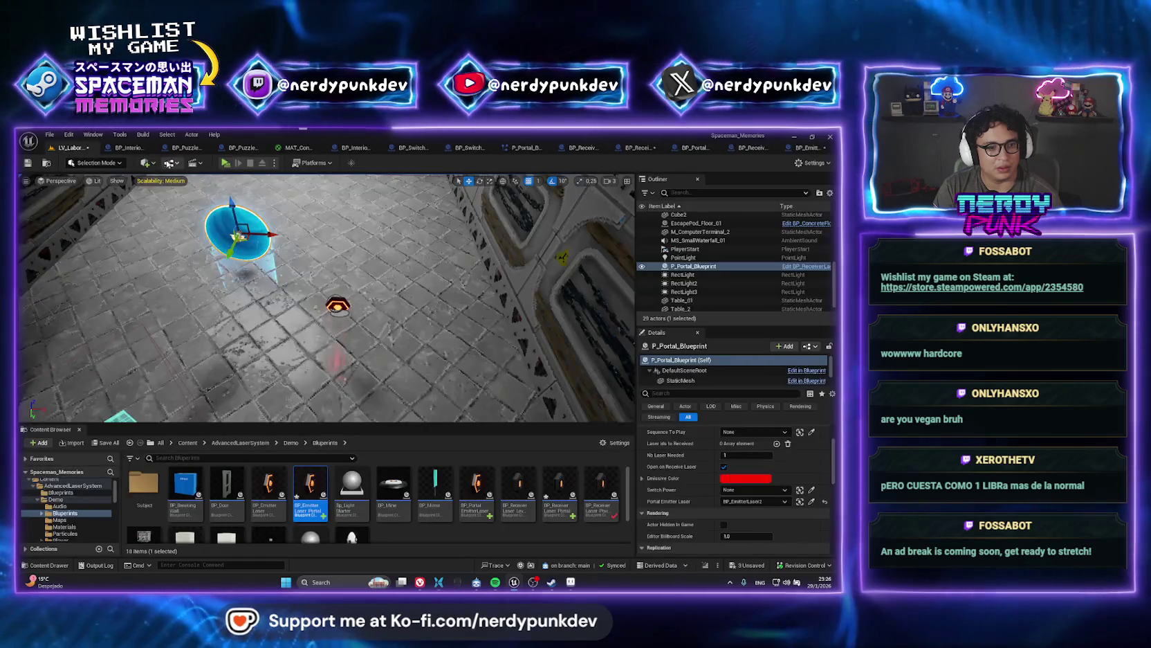
- Playtest the level, then open BP_ReceiverLaser_Portal from its asset
{"action": "key", "text": "alt+p"}
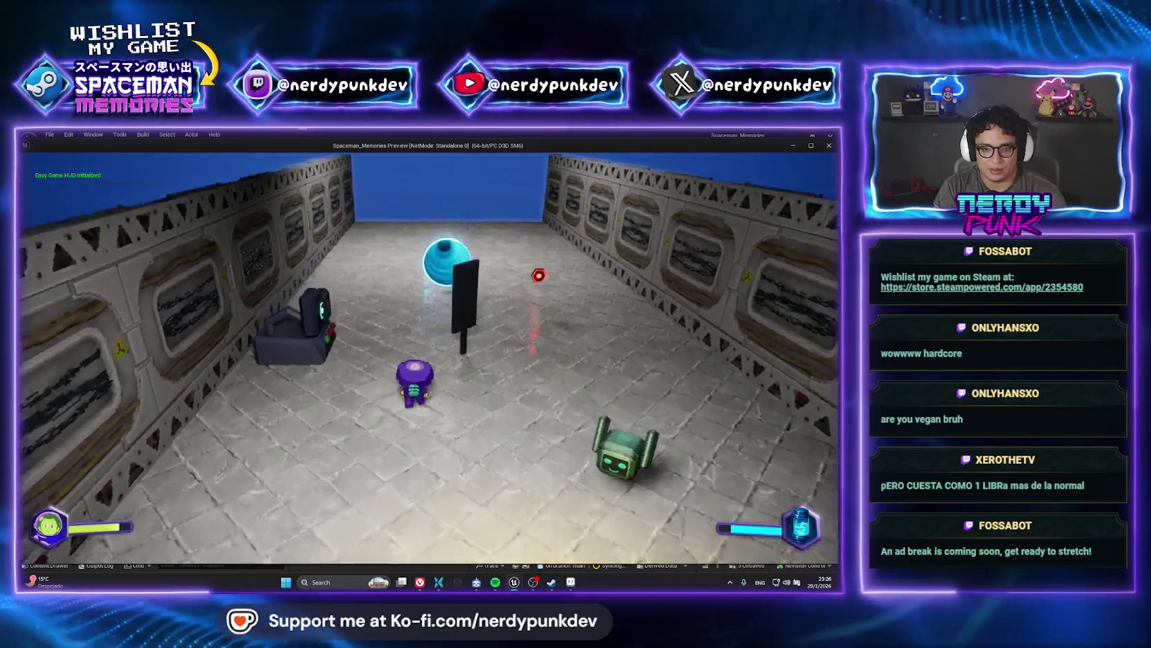
{"action": "key", "text": "Escape"}
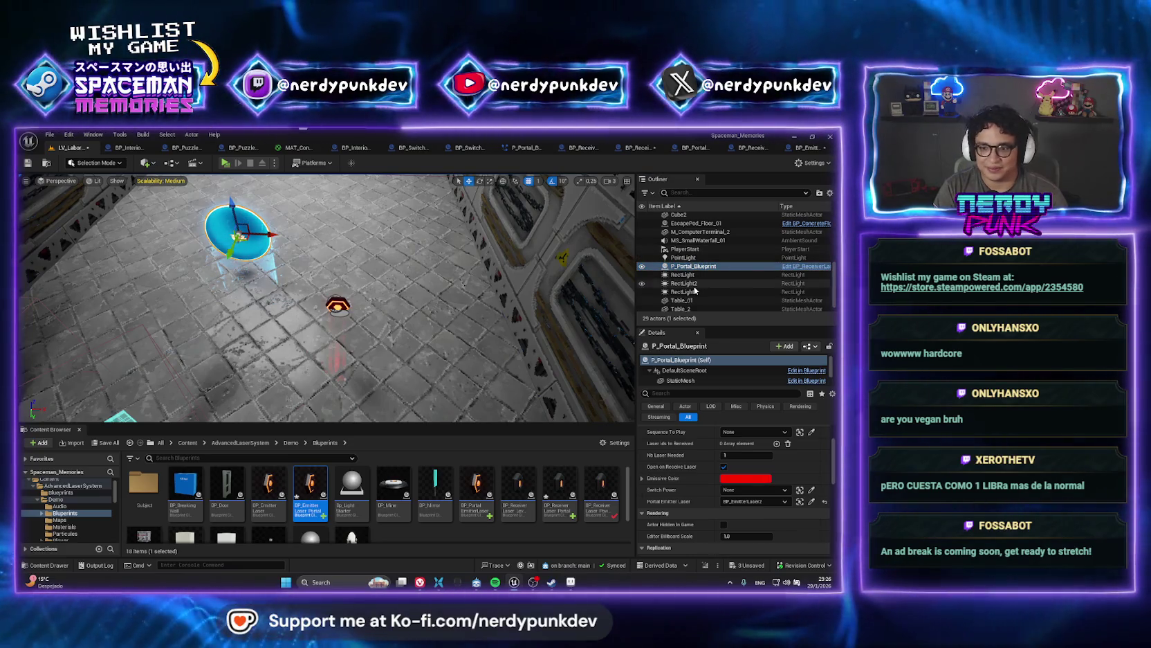
{"action": "right_click", "coordinate": [692, 265]}
{"action": "left_click", "coordinate": [713, 280]}
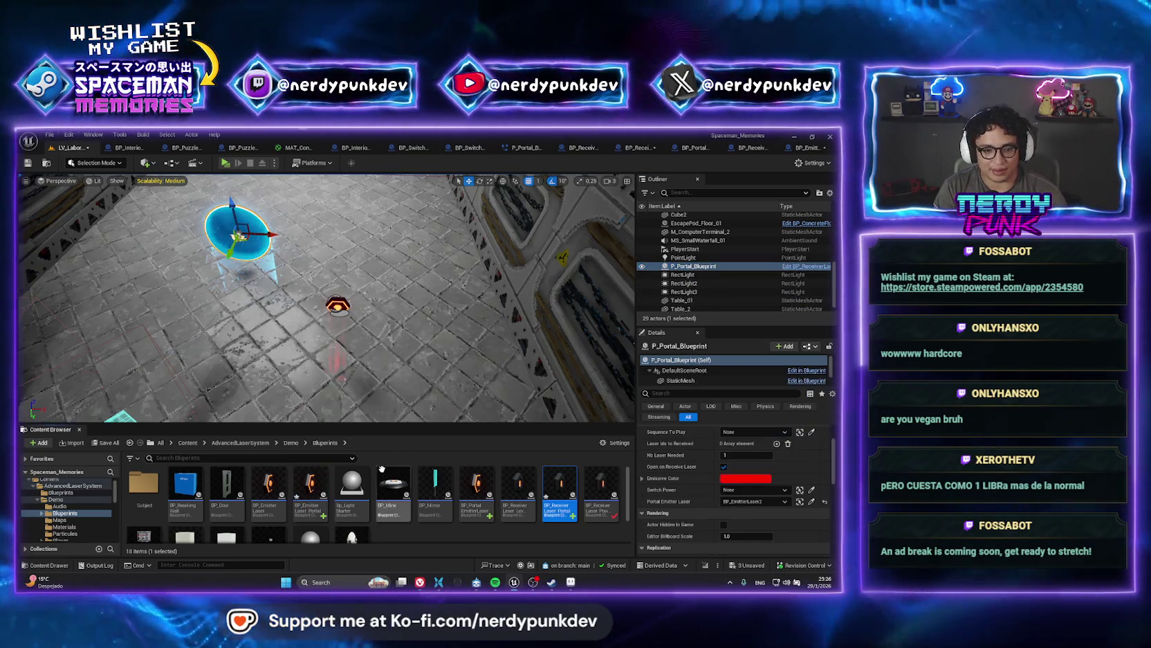
{"action": "double_click", "coordinate": [560, 488]}
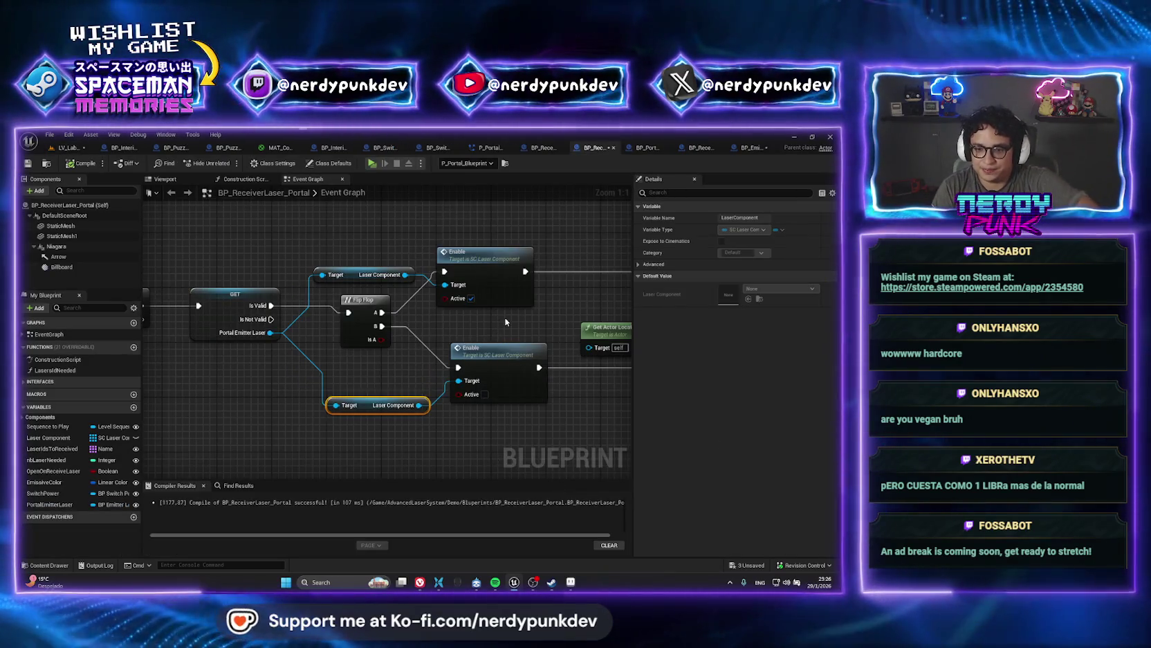
- Zoom out over the receiver portal's event graph, deselect nodes, and return to LV_Laboratory
{"action": "scroll", "coordinate": [504, 319], "scroll_direction": "down", "scroll_amount": 3}
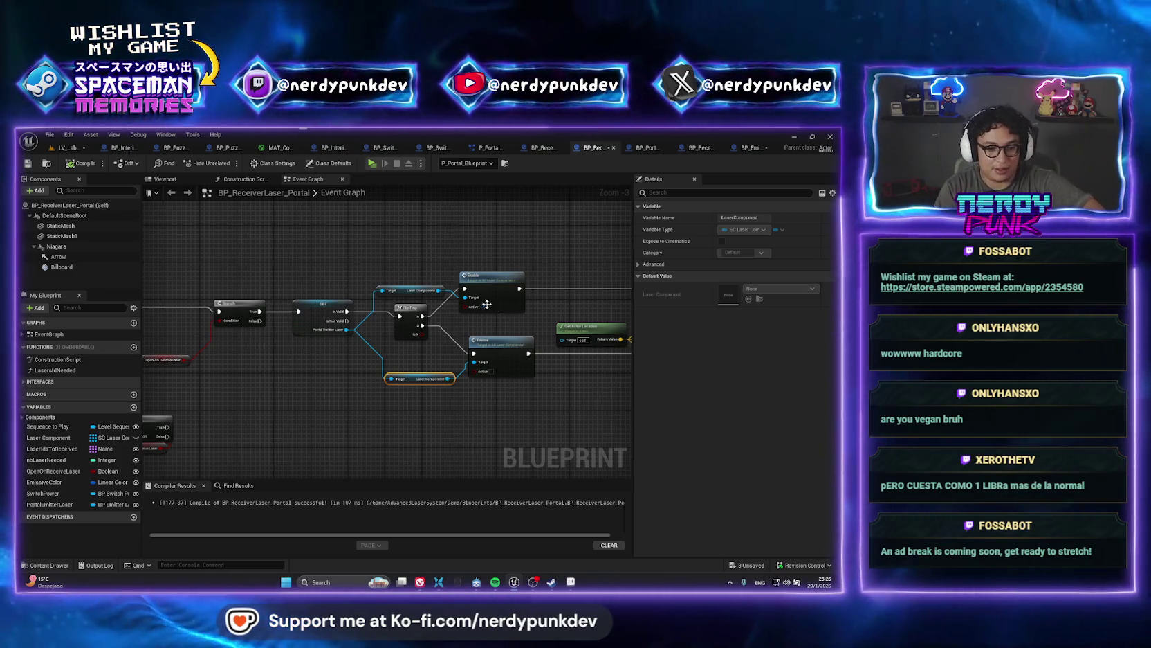
{"action": "left_click", "coordinate": [332, 233]}
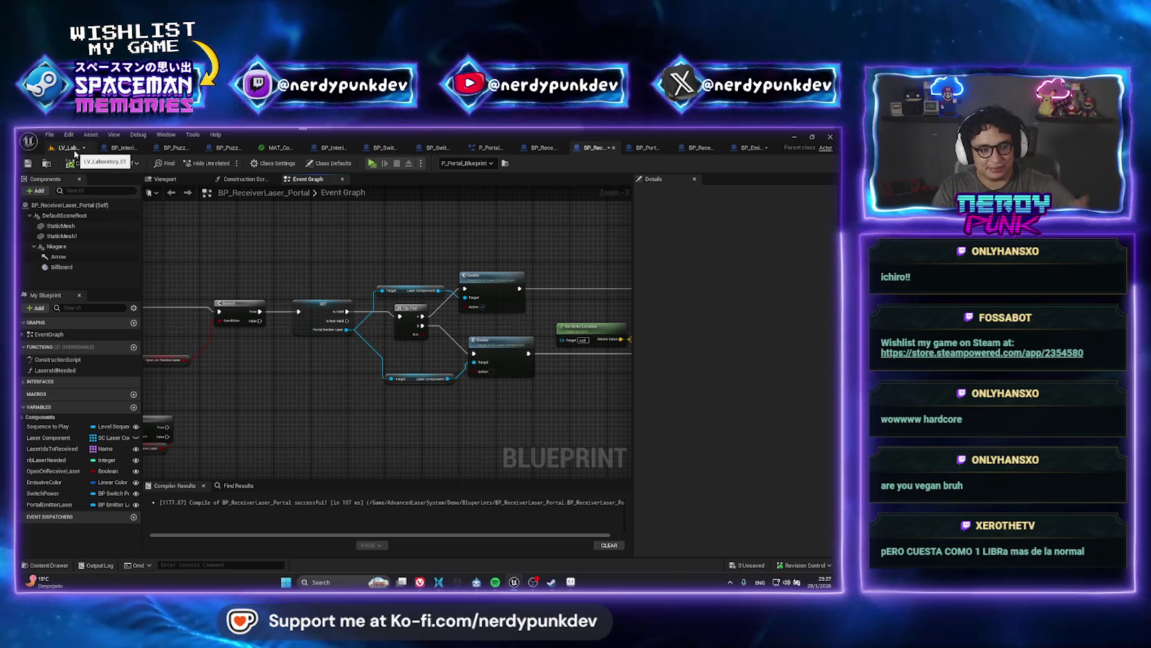
{"action": "left_click", "coordinate": [74, 152]}
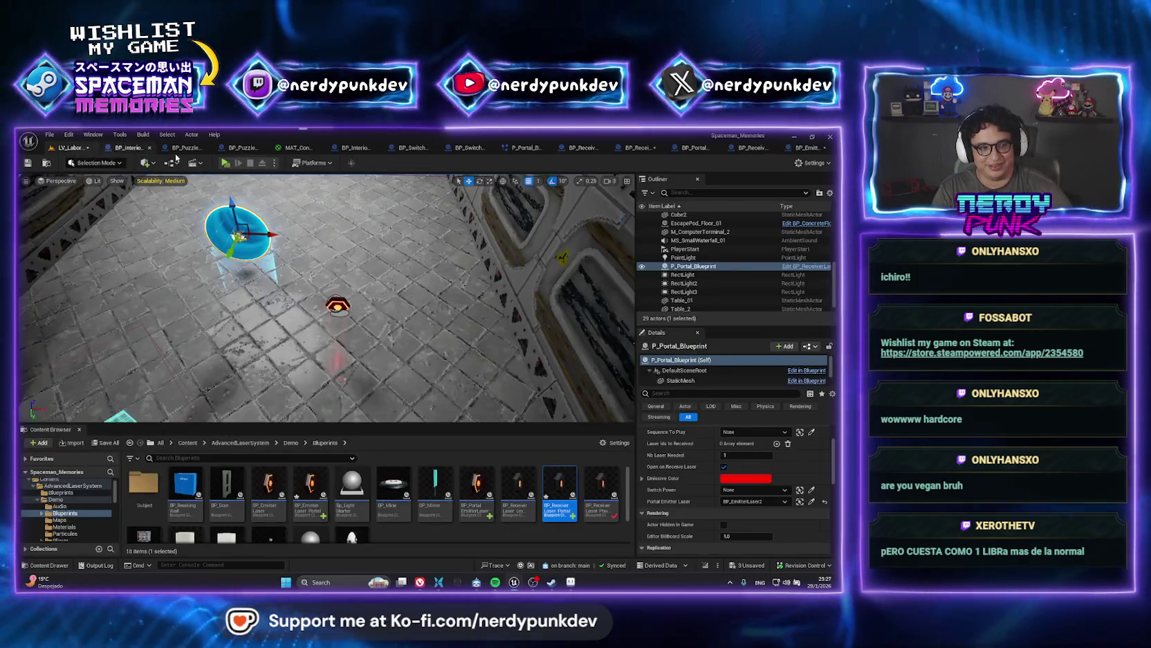
- Playtest by walking to the laser machine and firing it at the portal, then select the portal
{"action": "key", "text": "alt+p"}
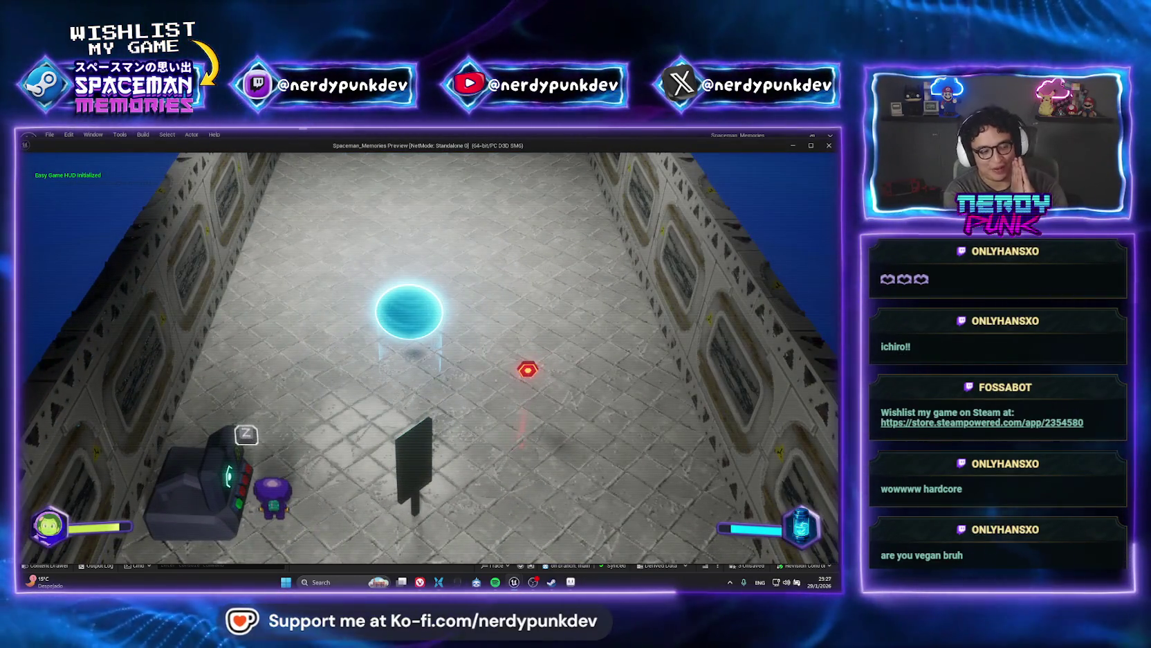
{"action": "key", "text": "d"}
{"action": "key", "text": "s"}
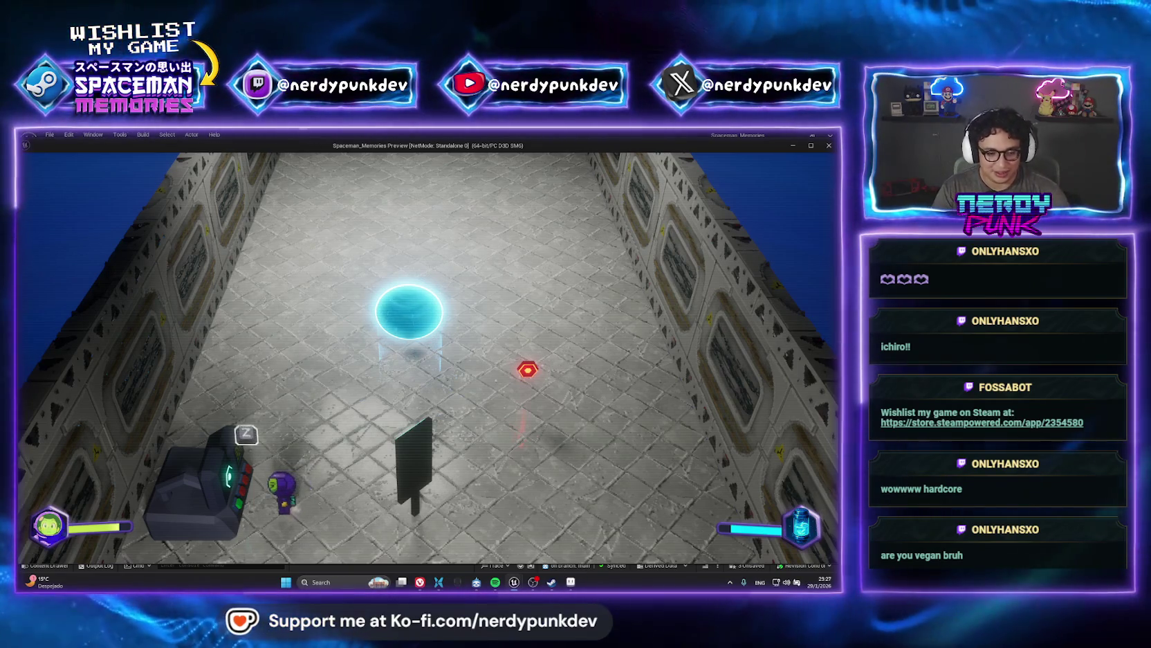
{"action": "key", "text": "z"}
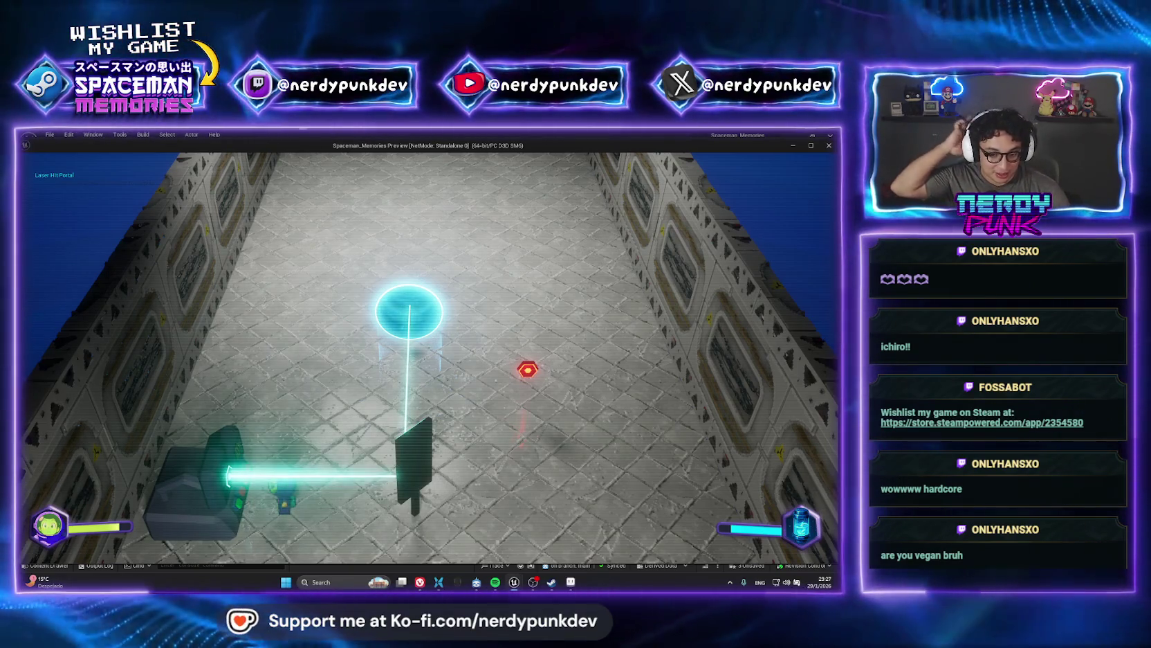
{"action": "key", "text": "Escape"}
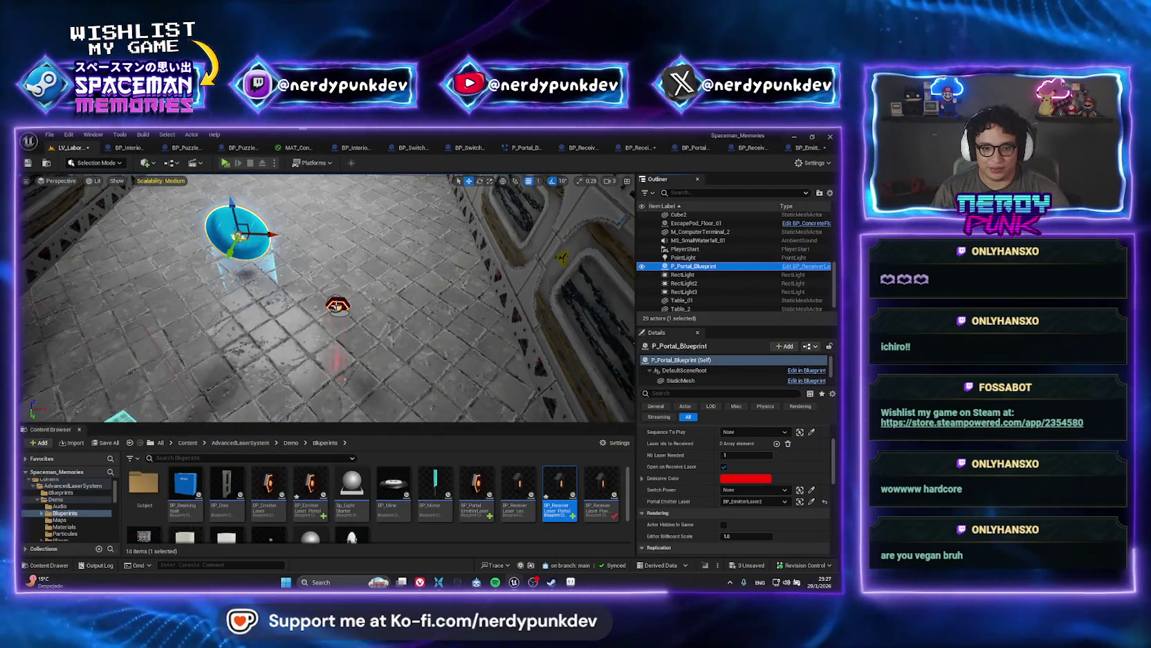
{"action": "left_click", "coordinate": [337, 305]}
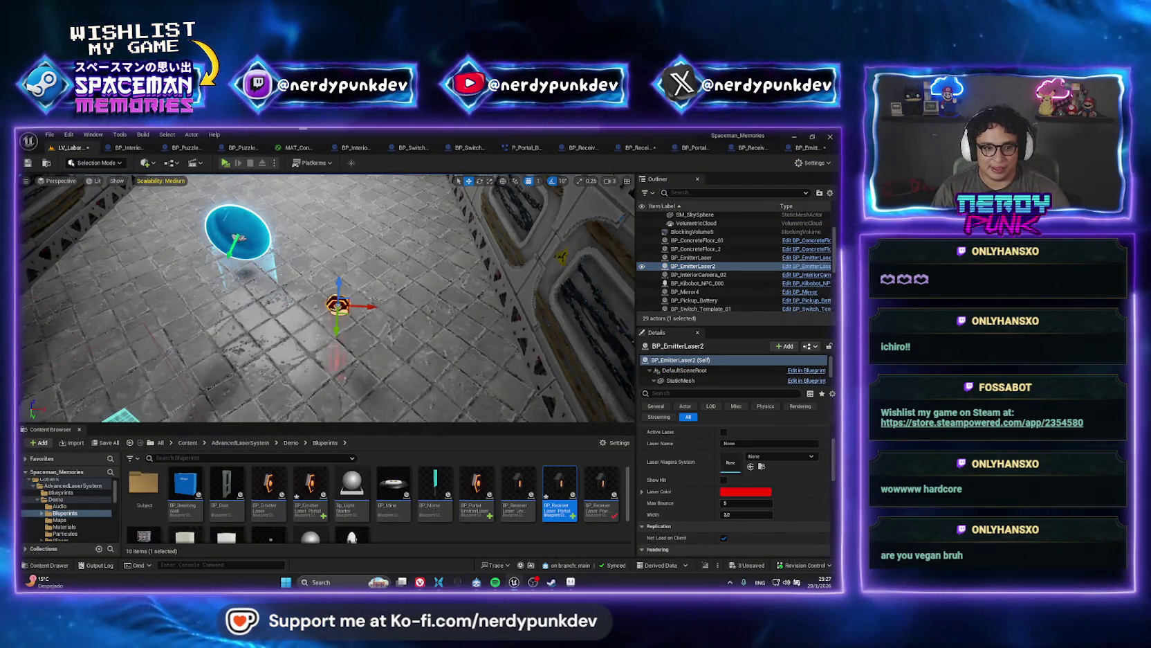
{"action": "left_click", "coordinate": [239, 232]}
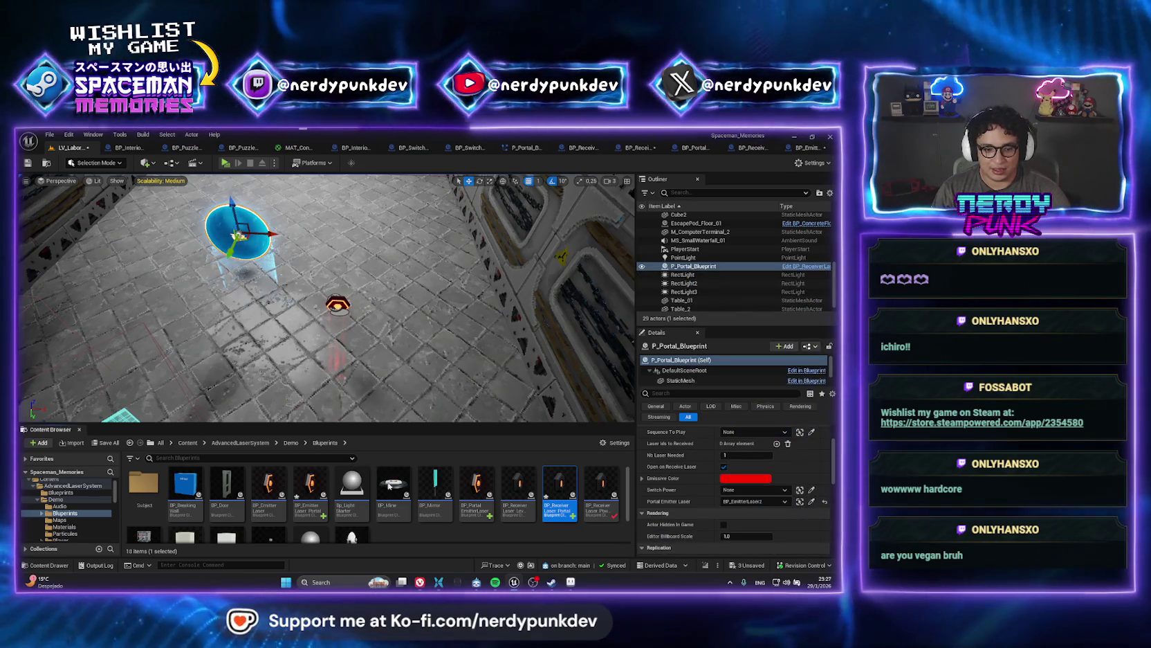
- Change PortalEmitterLaser's type to BP Portal Emitter Laser Object Reference and check the GET node
{"action": "double_click", "coordinate": [560, 488]}
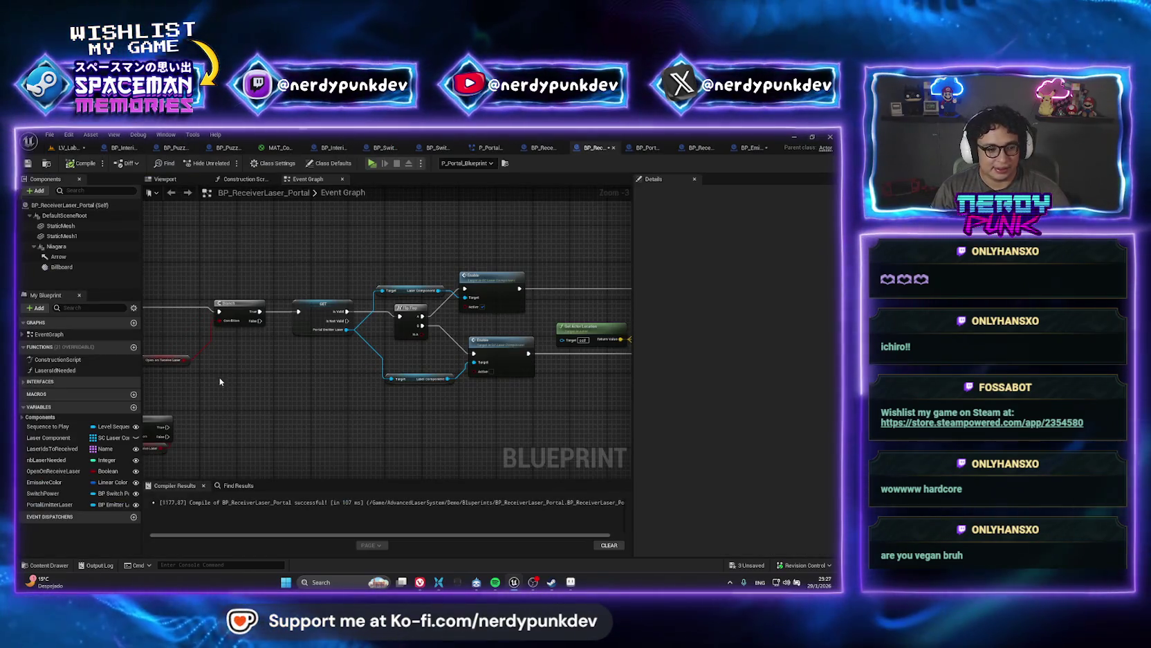
{"action": "left_click", "coordinate": [49, 505]}
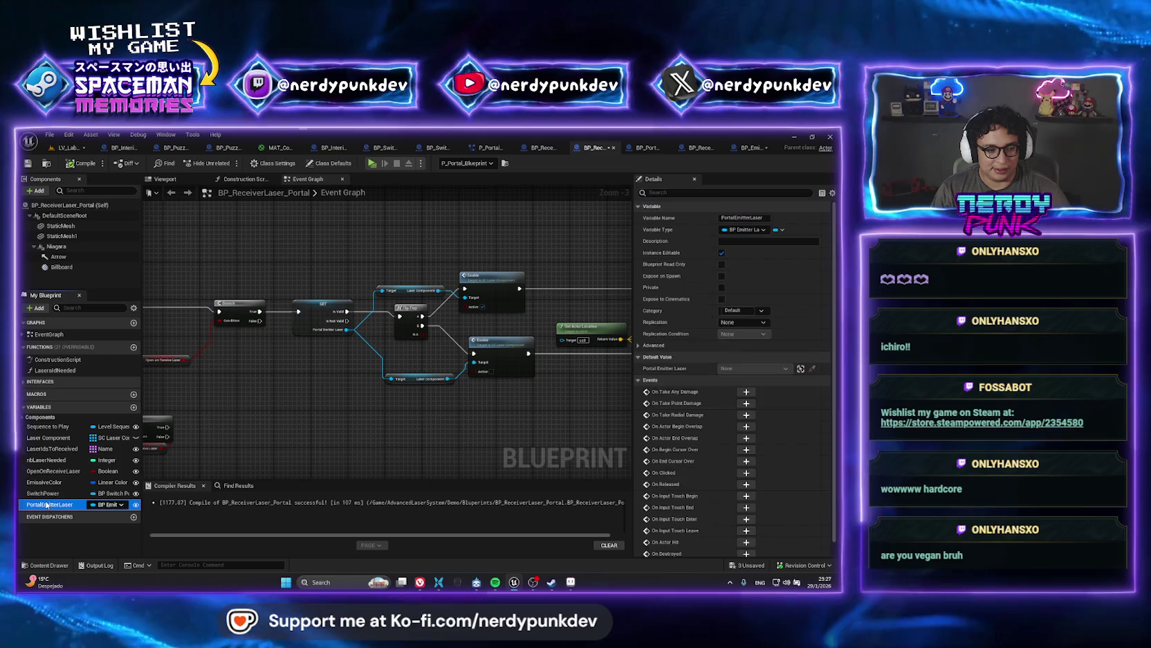
{"action": "left_click", "coordinate": [746, 230]}
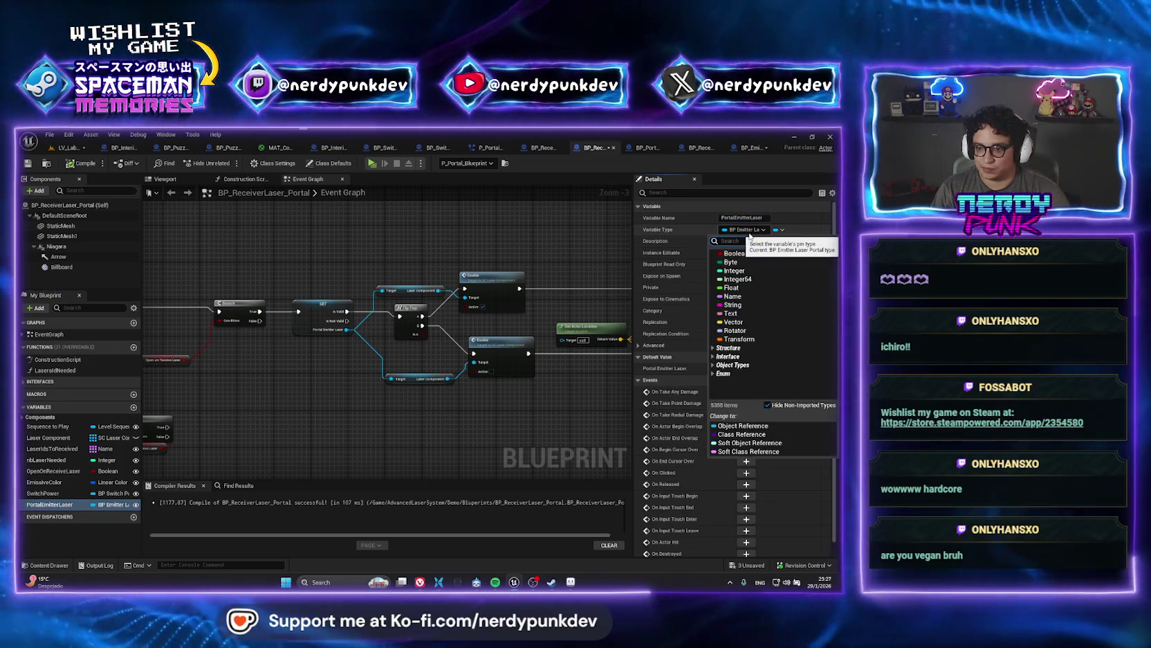
{"action": "type", "text": "portal"}
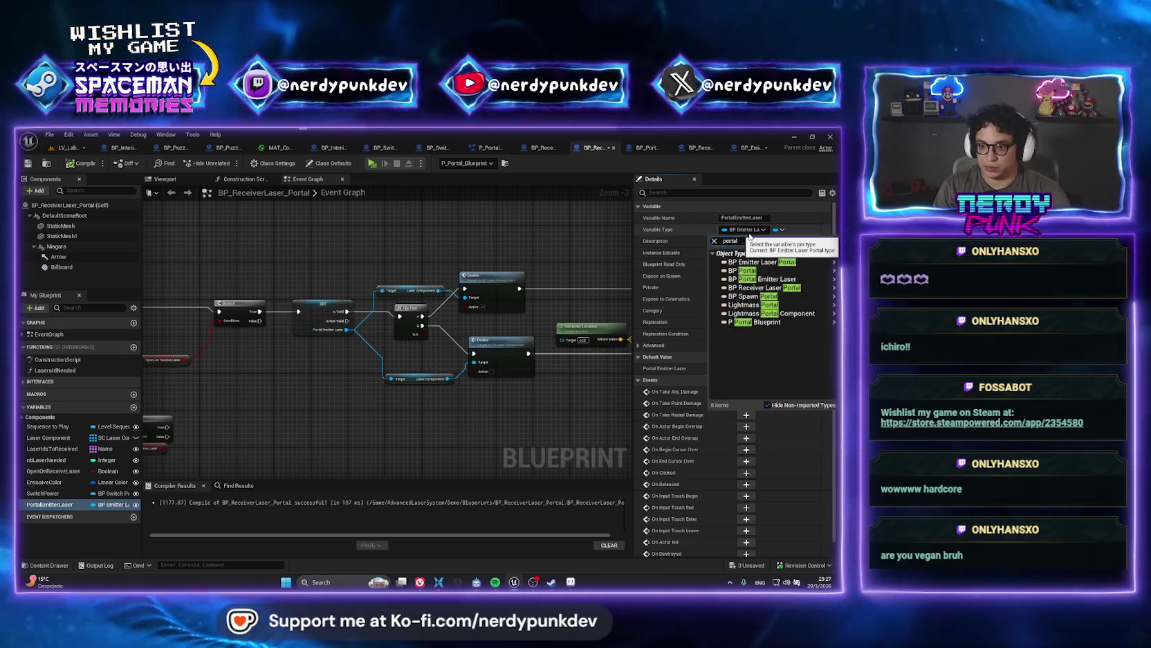
{"action": "mouse_move", "coordinate": [768, 264]}
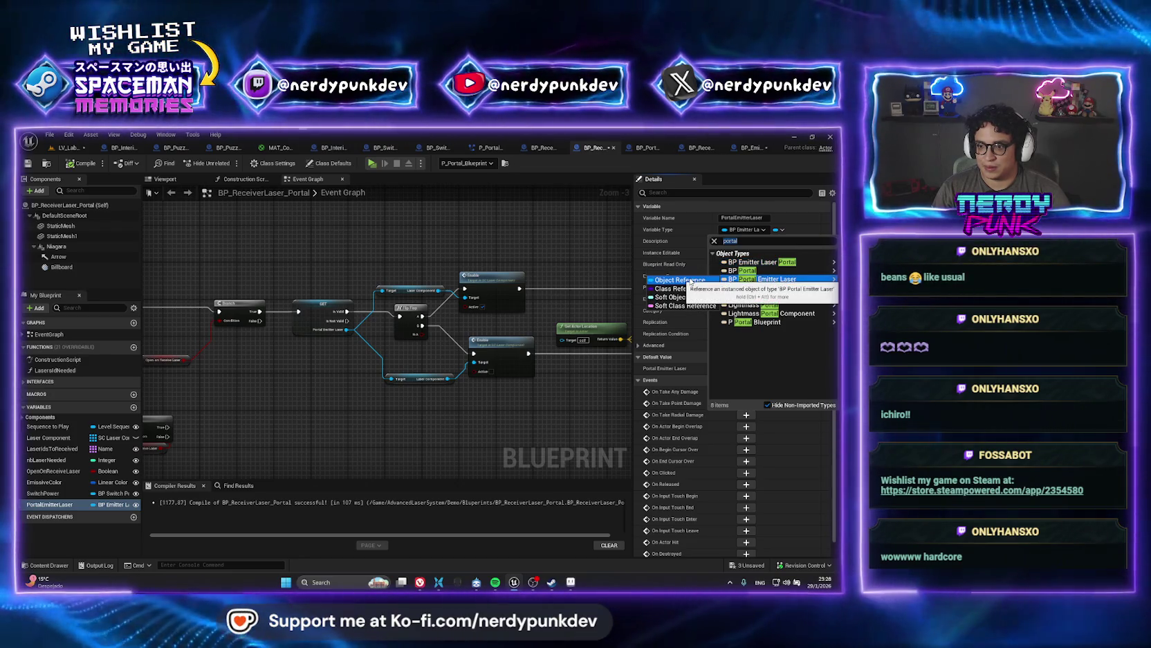
{"action": "left_click", "coordinate": [692, 281]}
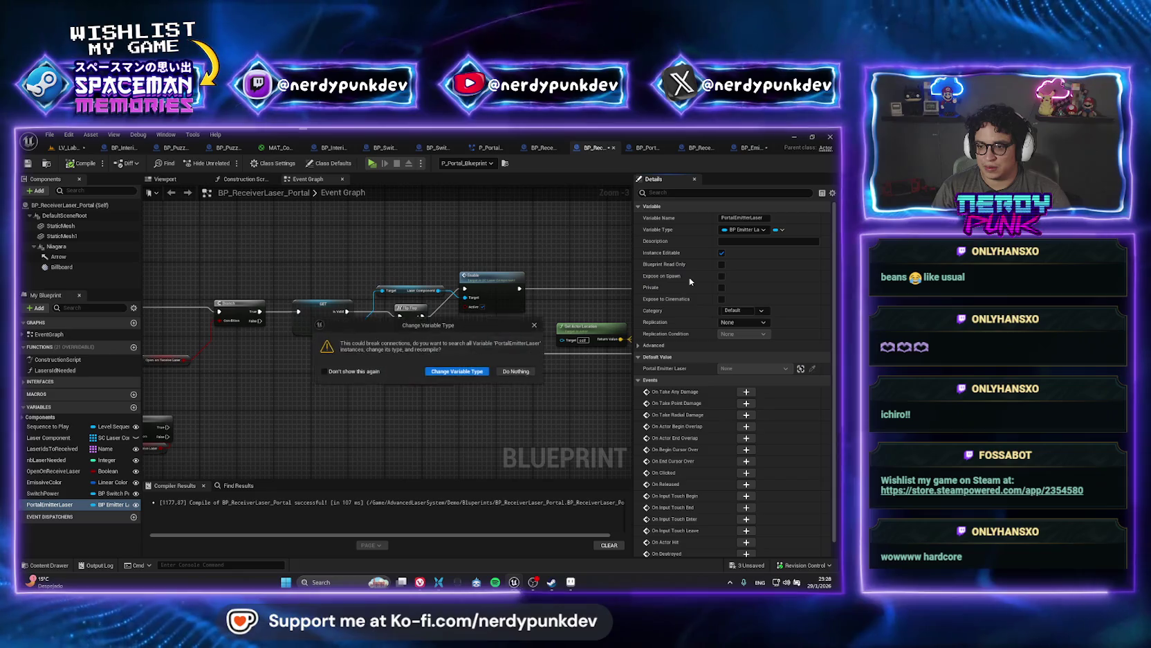
{"action": "left_click", "coordinate": [458, 373]}
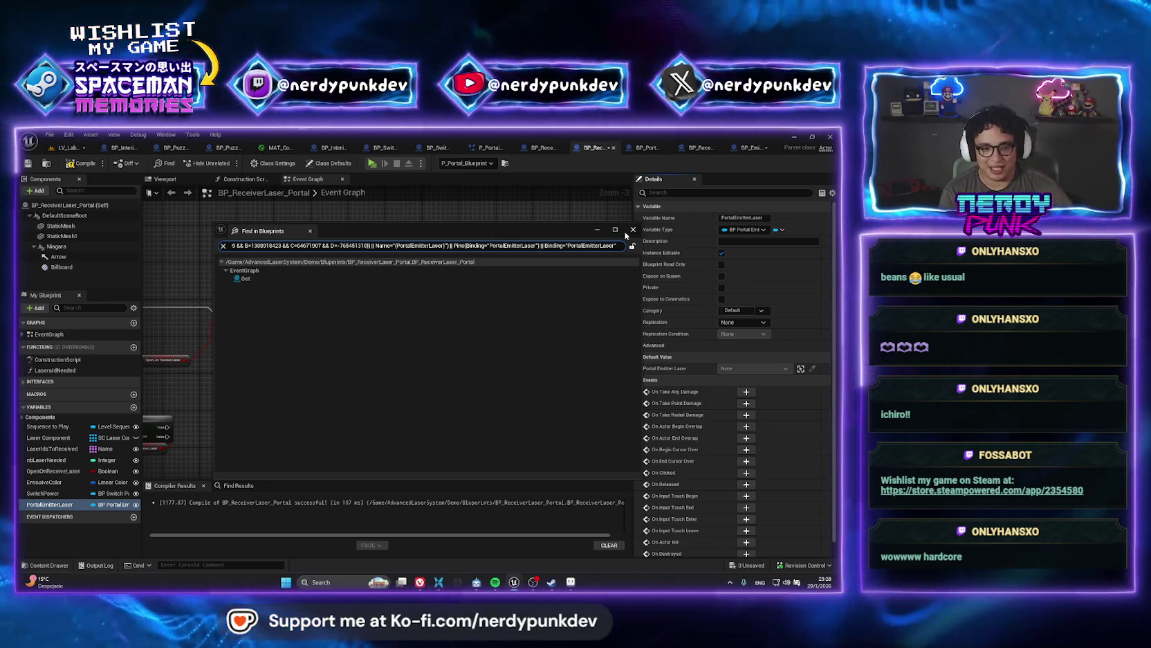
{"action": "left_click", "coordinate": [633, 230]}
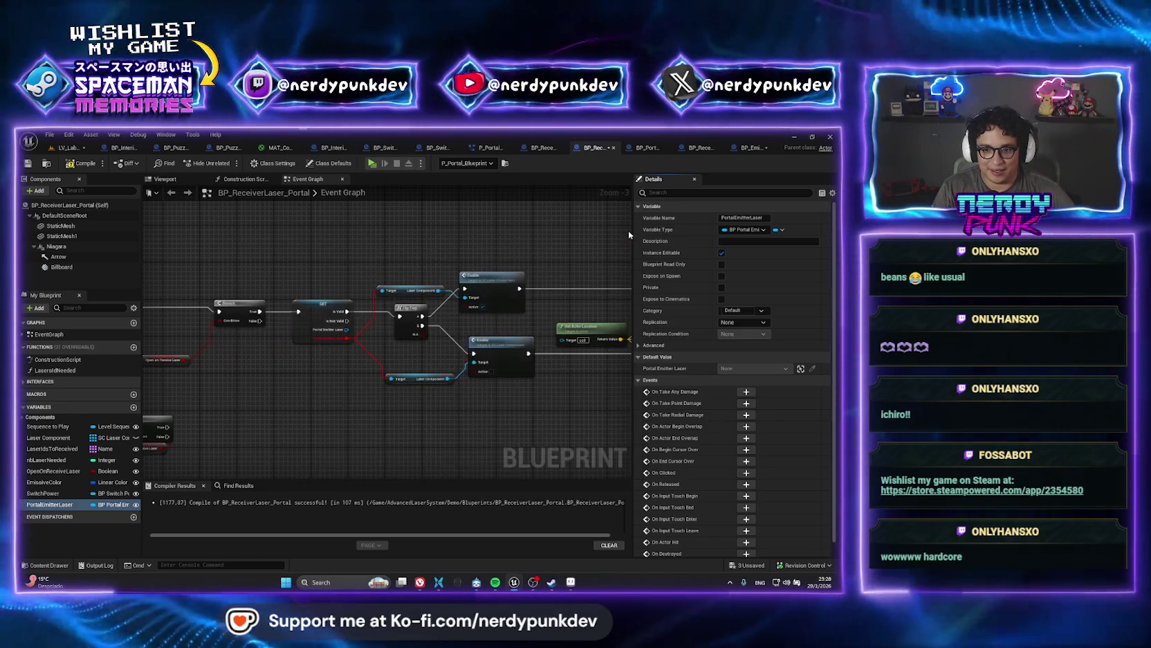
{"action": "scroll", "coordinate": [317, 344], "scroll_direction": "up", "scroll_amount": 3}
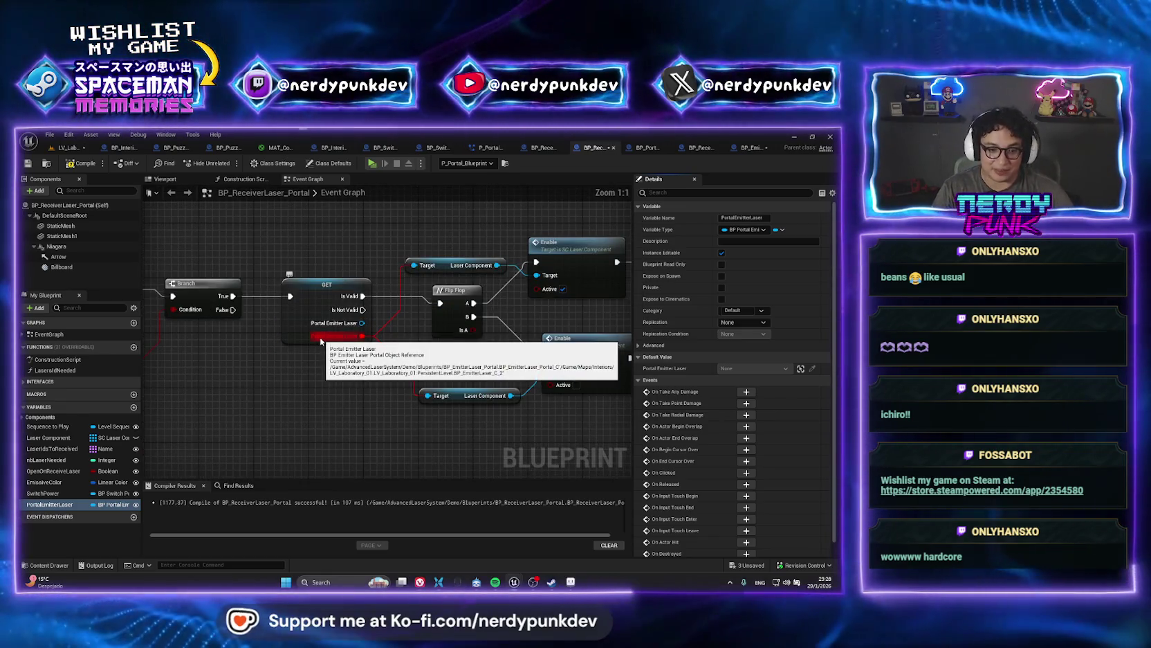
{"action": "left_click", "coordinate": [309, 297]}
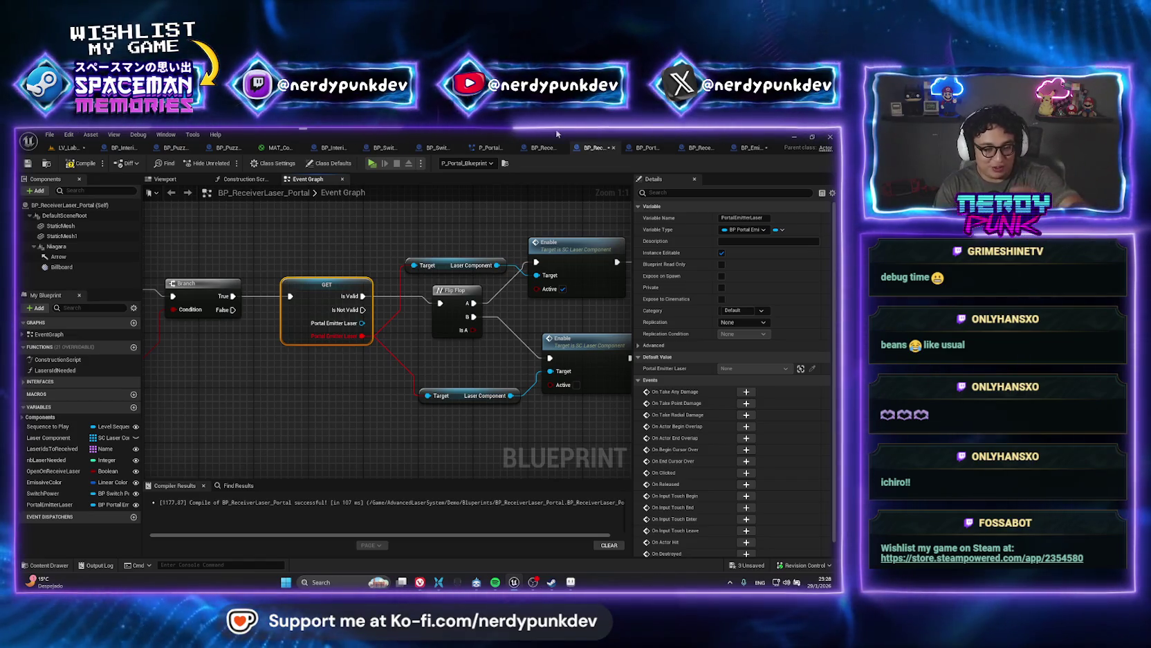
- Compile BP_ReceiverLaser_Portal and select the errored Portal Emitter Laser GET node to inspect its variable
{"action": "left_click", "coordinate": [75, 169]}
{"action": "left_click", "coordinate": [350, 241]}
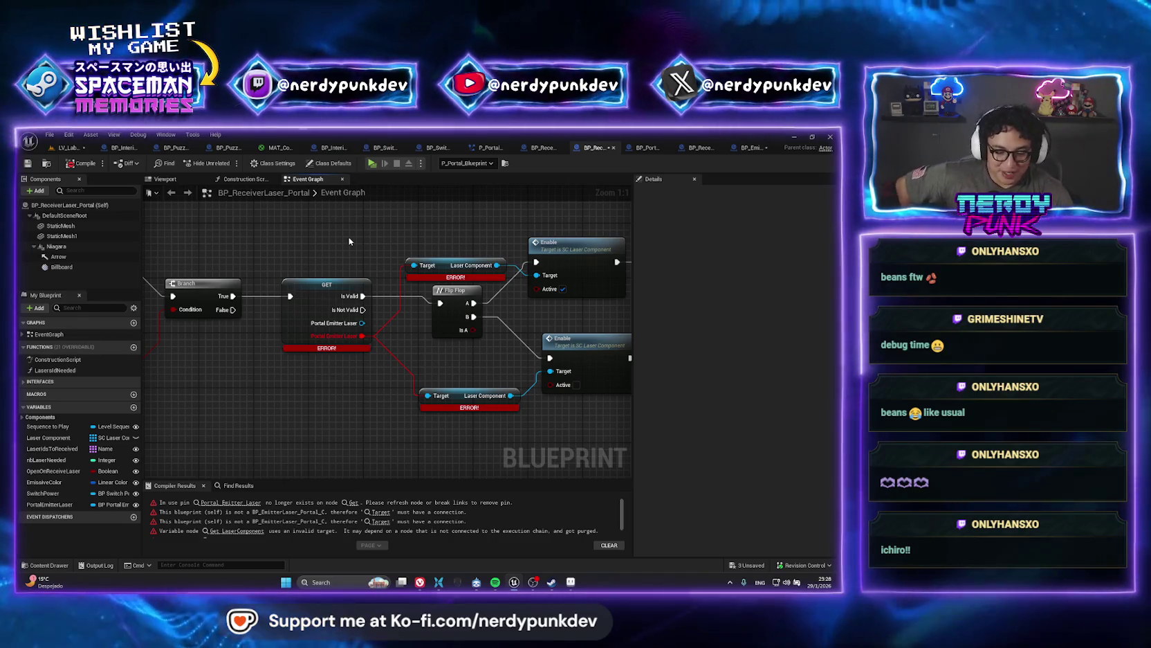
{"action": "left_click", "coordinate": [316, 302]}
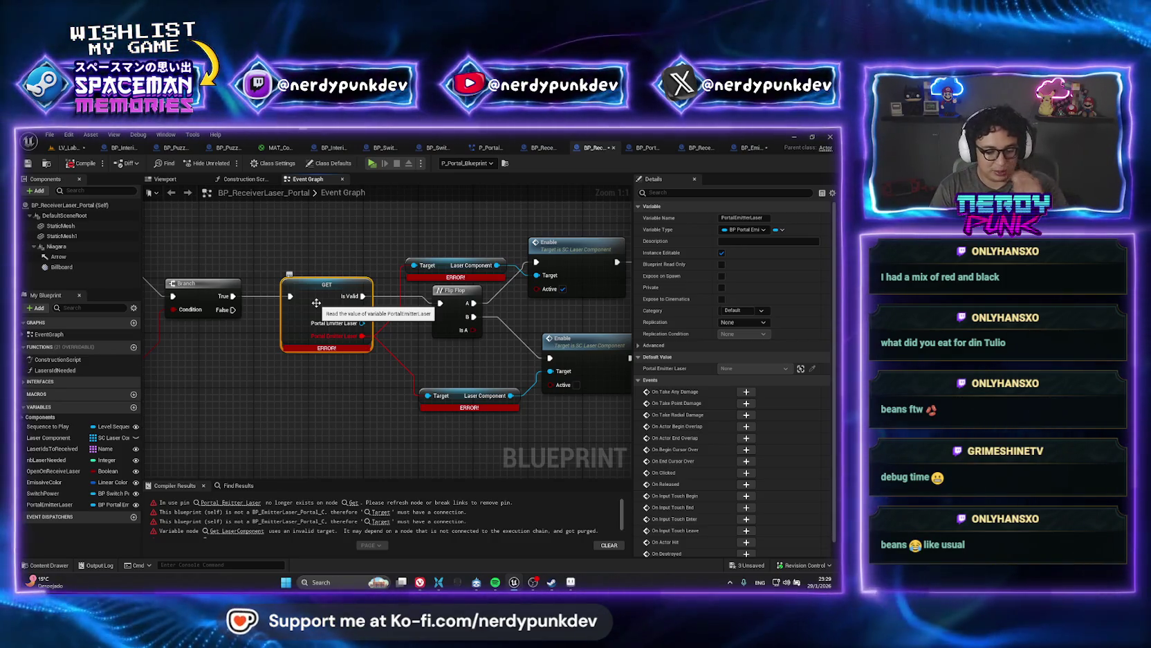
{"action": "left_click", "coordinate": [318, 256]}
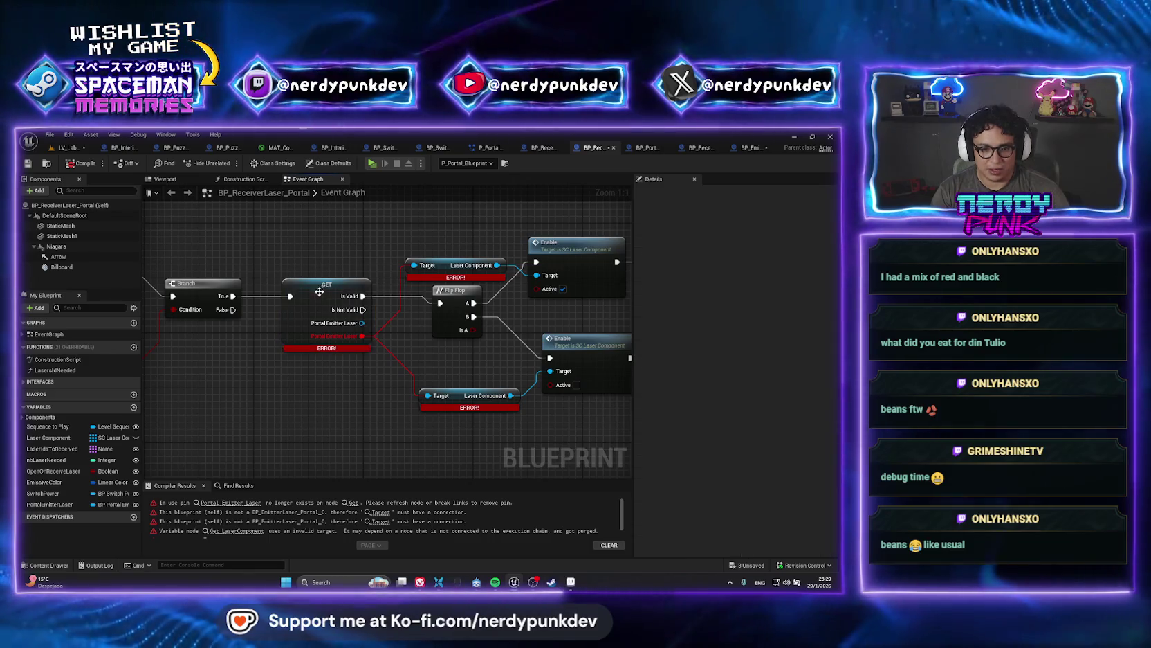
- Delete the broken Portal Emitter Laser GET node and both erroring Laser Component nodes
{"action": "left_click", "coordinate": [319, 291]}
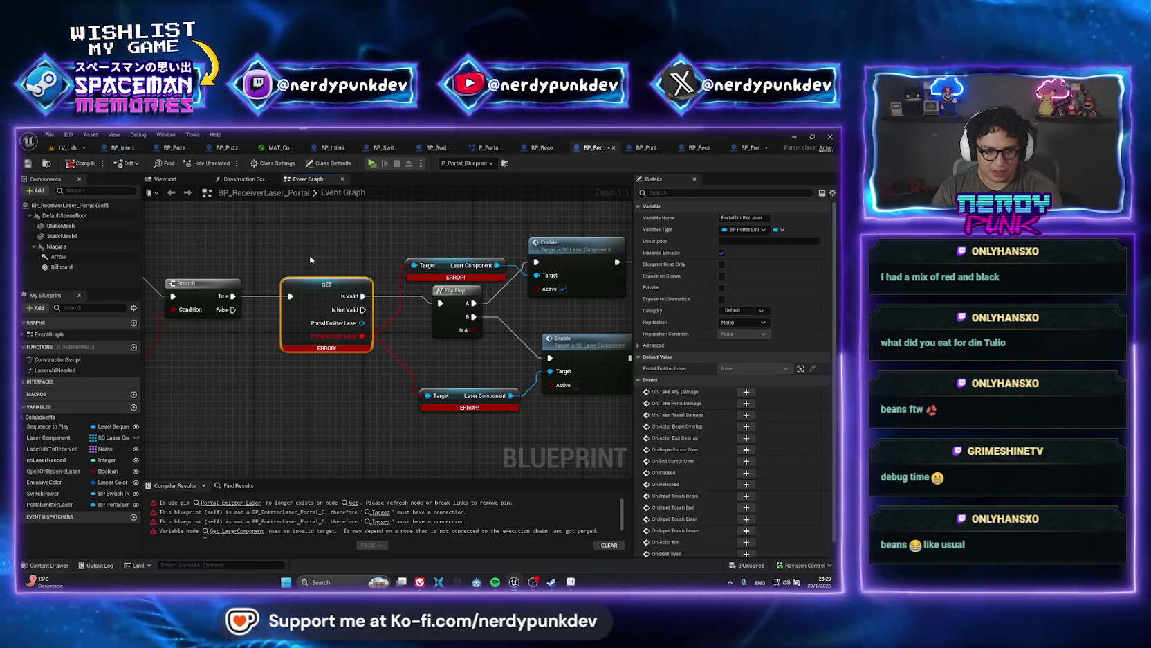
{"action": "key", "text": "Delete"}
{"action": "left_click", "coordinate": [449, 266]}
{"action": "key", "text": "Delete"}
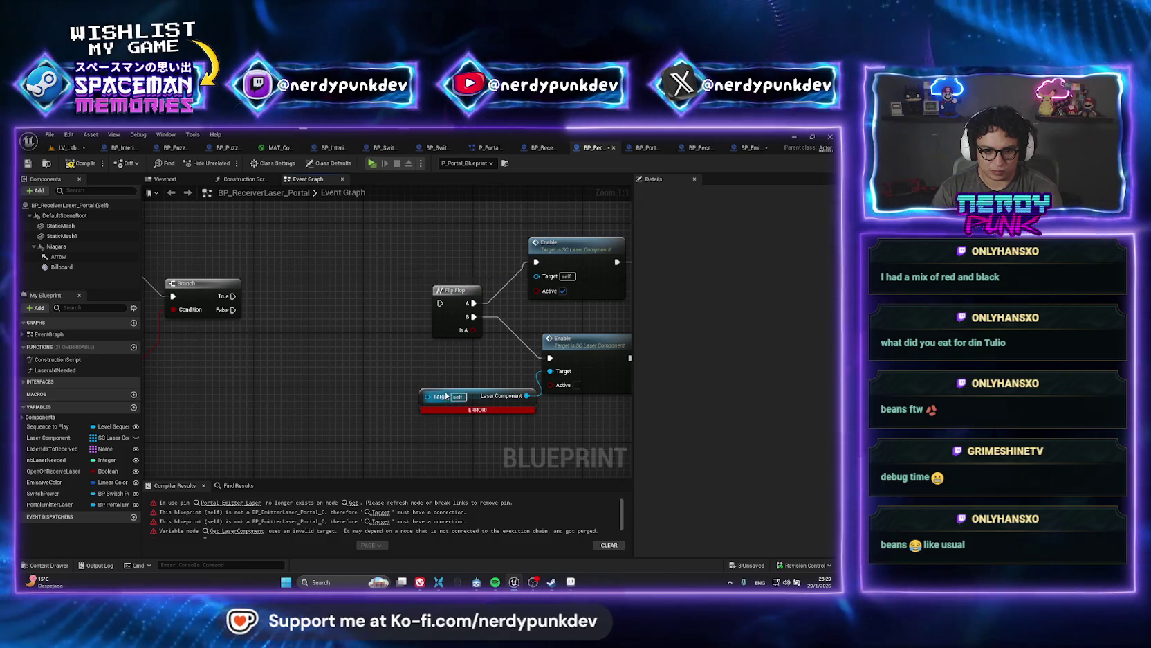
{"action": "left_click", "coordinate": [447, 396]}
{"action": "key", "text": "Delete"}
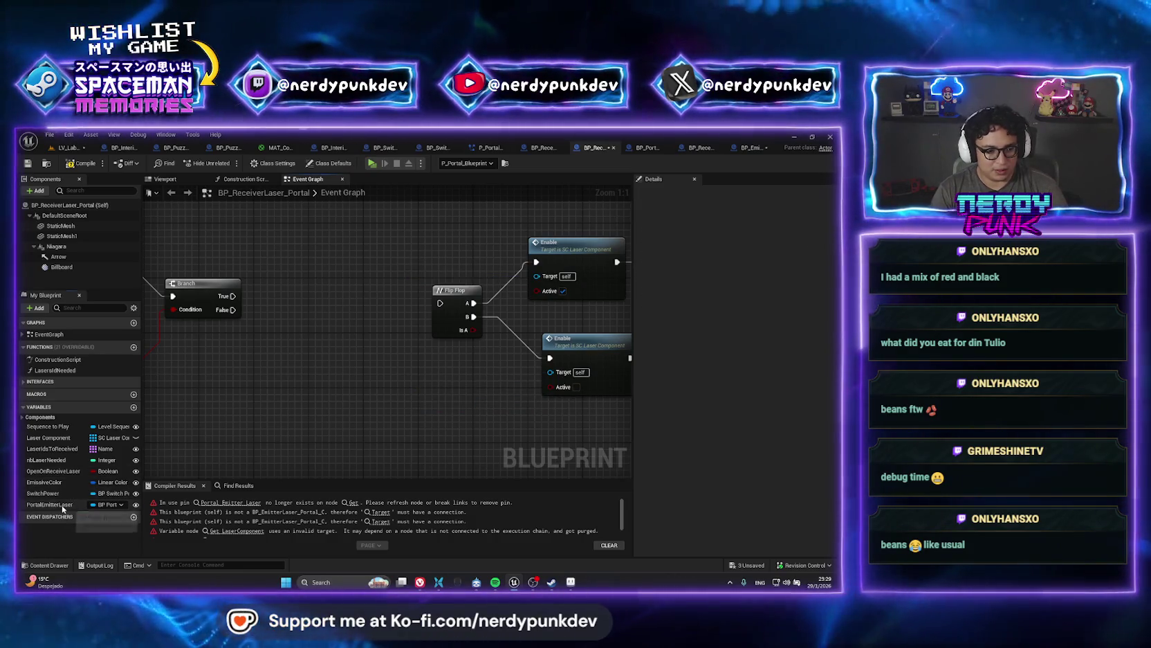
- Add a validated Portal Emitter Laser getter, wiring Branch True into it and Is Valid into the Flip Flop
{"action": "left_click_drag", "start_coordinate": [62, 508], "coordinate": [339, 334]}
{"action": "left_click", "coordinate": [355, 353]}
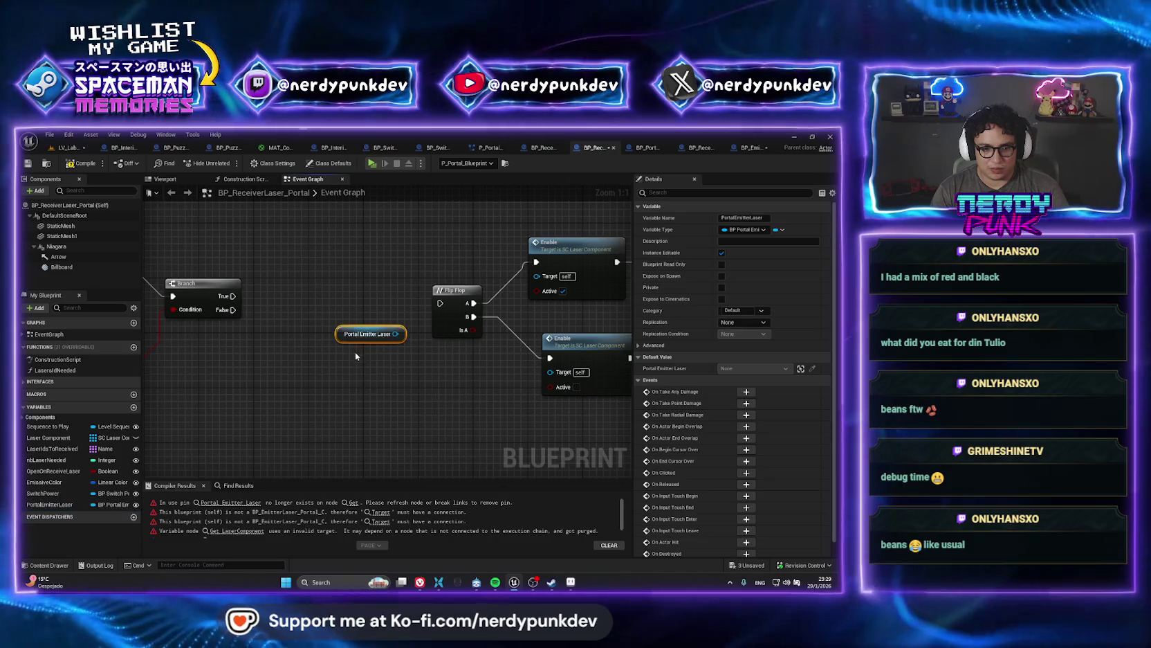
{"action": "right_click", "coordinate": [351, 335]}
{"action": "left_click", "coordinate": [374, 360]}
{"action": "left_click_drag", "start_coordinate": [372, 354], "coordinate": [324, 306]}
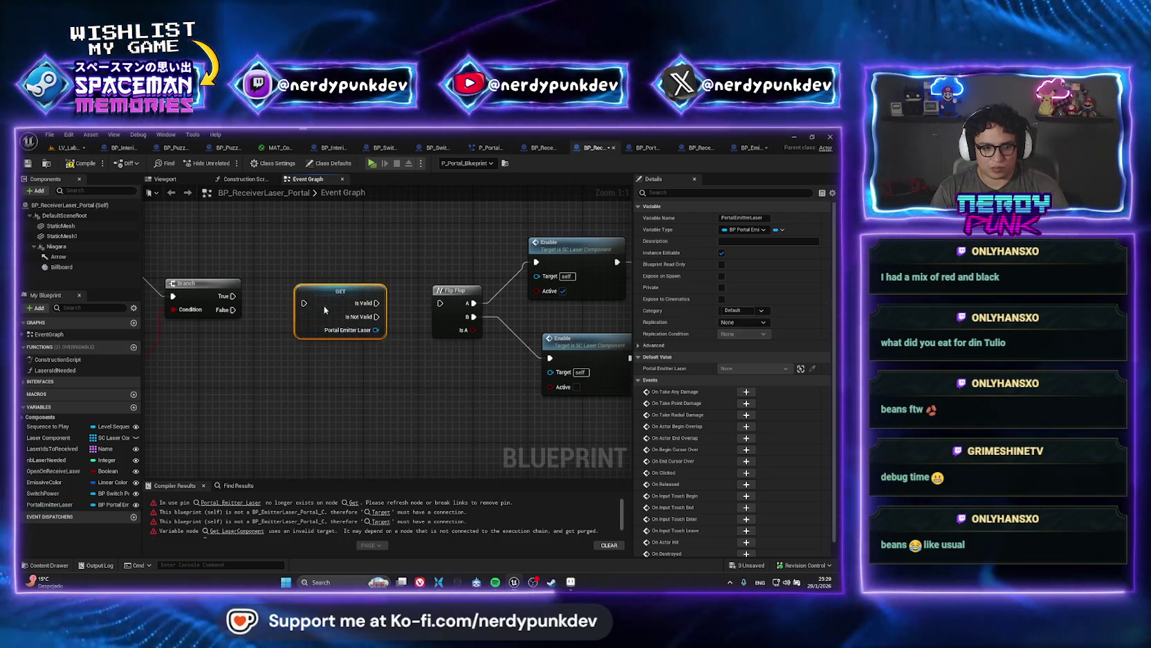
{"action": "mouse_move", "coordinate": [229, 300]}
{"action": "left_mouse_down"}
{"action": "mouse_move", "coordinate": [299, 308]}
{"action": "mouse_move", "coordinate": [319, 296]}
{"action": "left_mouse_up"}
{"action": "left_click_drag", "start_coordinate": [477, 282], "coordinate": [437, 308]}
{"action": "left_click", "coordinate": [375, 326]}
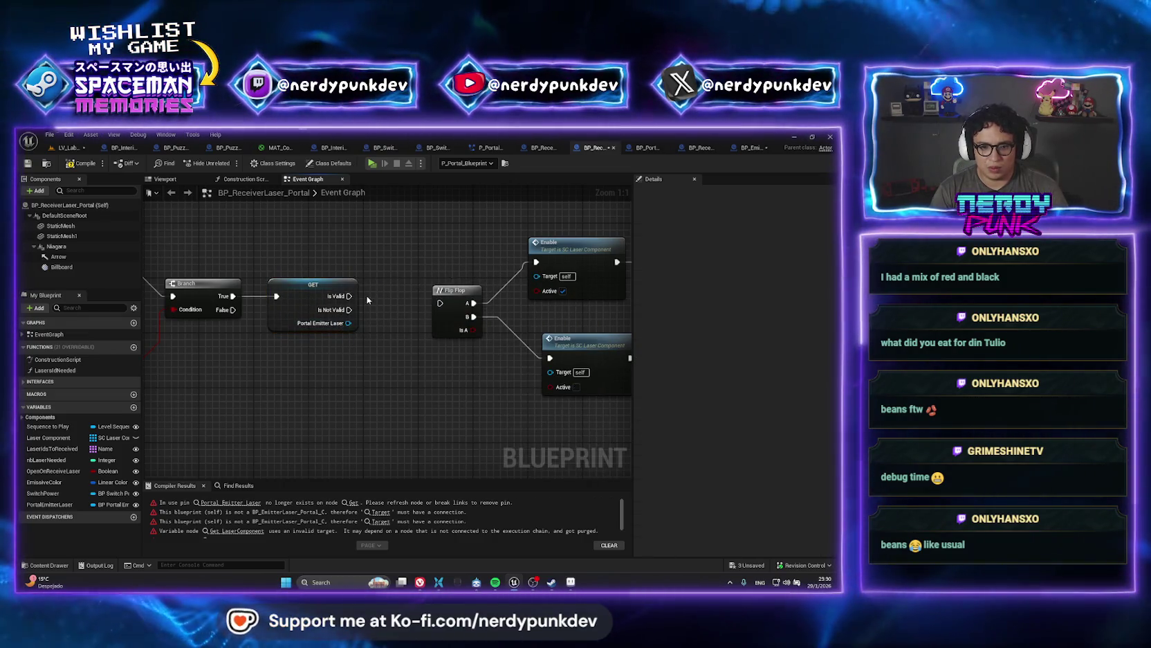
{"action": "left_click_drag", "start_coordinate": [349, 295], "coordinate": [440, 303]}
- Feed the Portal Emitter Laser's Laser Component into both Enable Targets, then return to the level
{"action": "mouse_move", "coordinate": [348, 322]}
{"action": "left_mouse_down"}
{"action": "mouse_move", "coordinate": [443, 336]}
{"action": "mouse_move", "coordinate": [543, 291]}
{"action": "mouse_move", "coordinate": [537, 276]}
{"action": "left_mouse_up"}
{"action": "left_click_drag", "start_coordinate": [283, 323], "coordinate": [490, 376]}
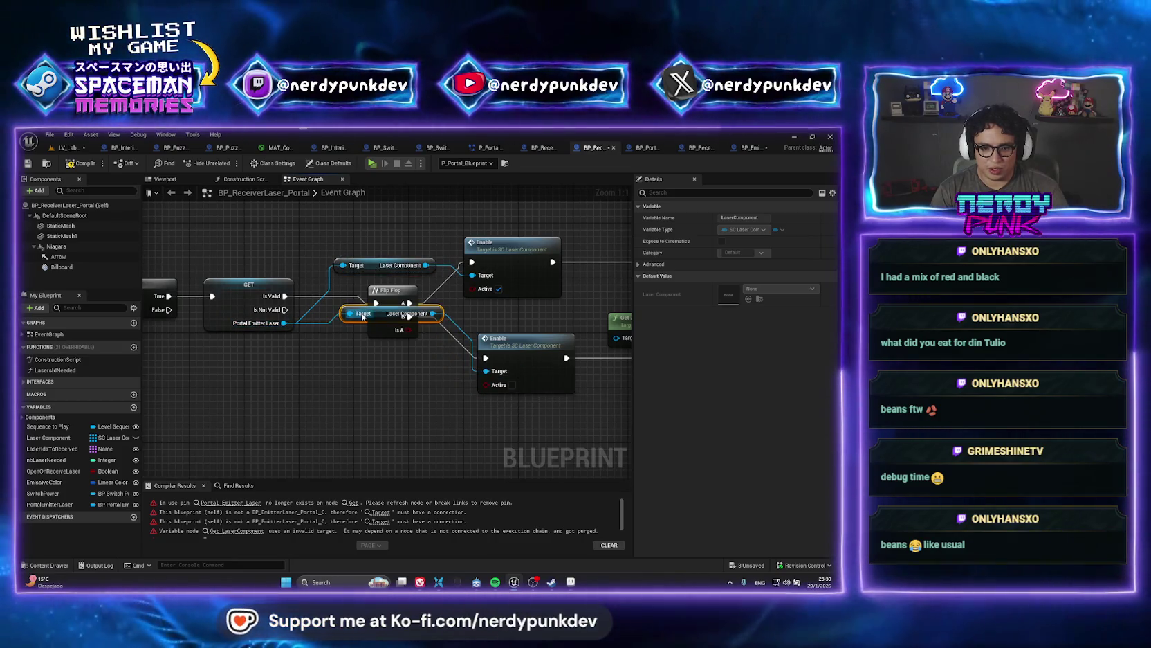
{"action": "left_click", "coordinate": [354, 317]}
{"action": "right_click", "coordinate": [346, 401]}
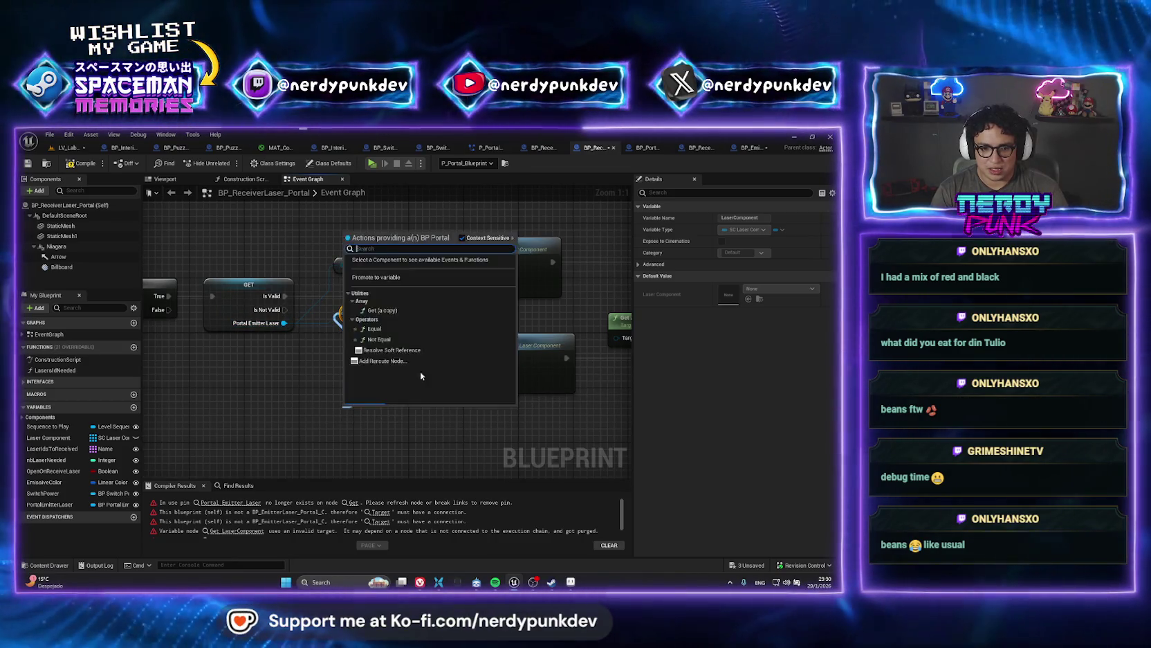
{"action": "type", "text": "/"}
{"action": "key", "text": "Return"}
{"action": "key", "text": "Delete"}
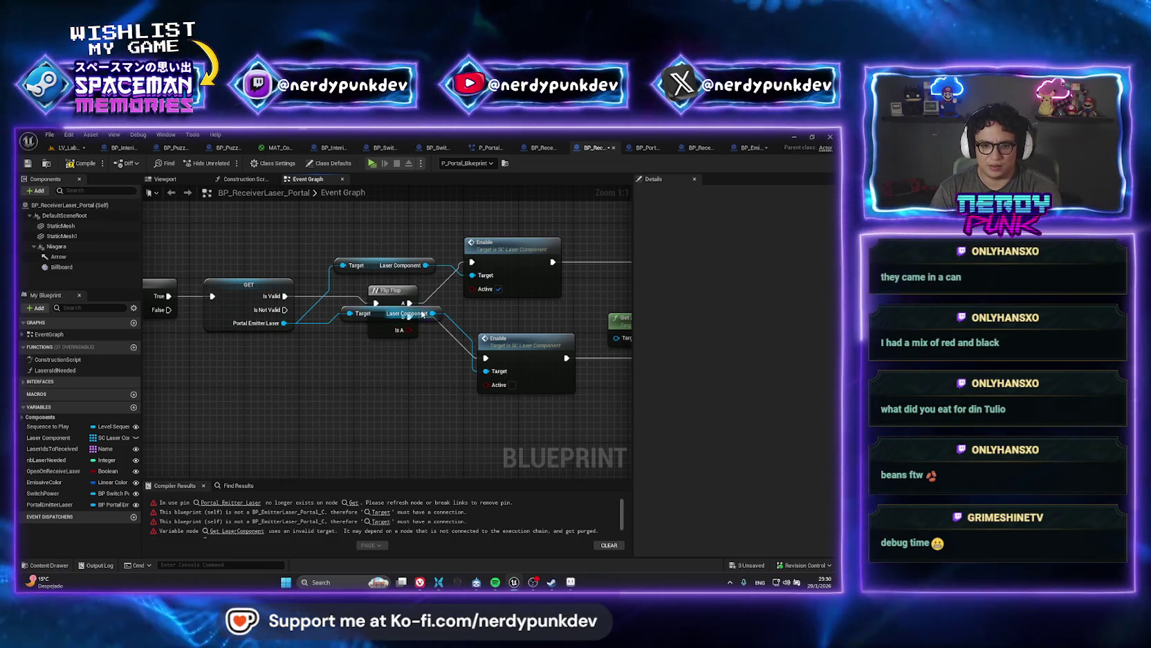
{"action": "left_click_drag", "start_coordinate": [395, 313], "coordinate": [380, 388]}
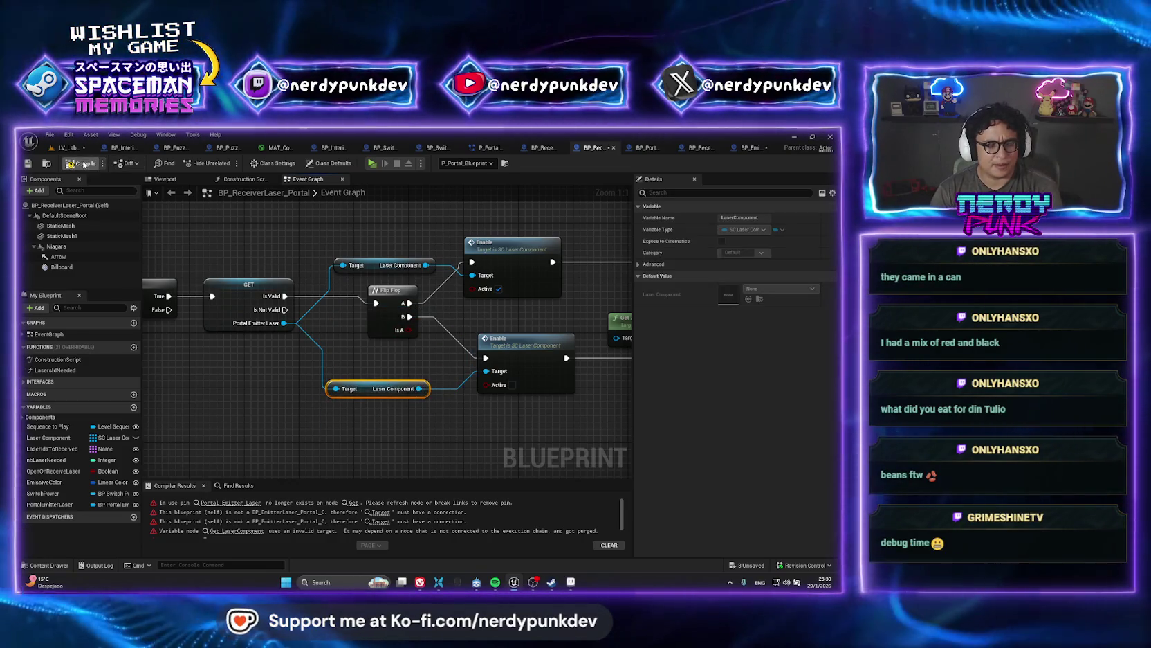
{"action": "left_click", "coordinate": [69, 147]}
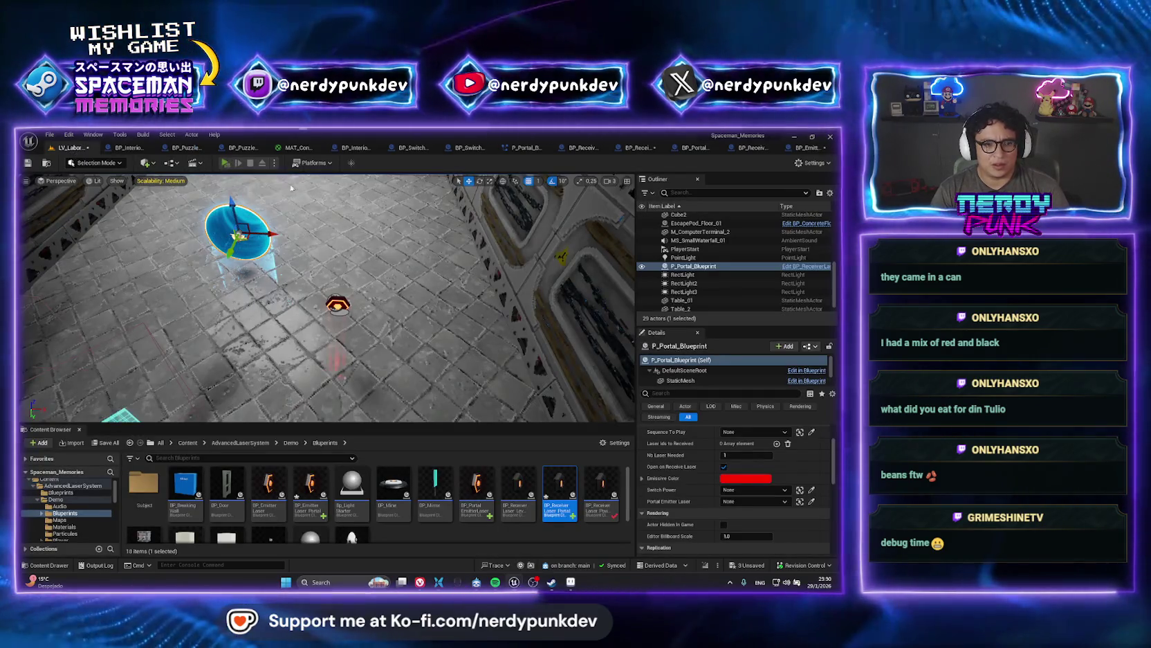
- Playtest the level, replace emitter BP_EmitterLaser2 with BP_EmitterLaser, and set it as the portal's linked emitter
{"action": "key", "text": "alt+p"}
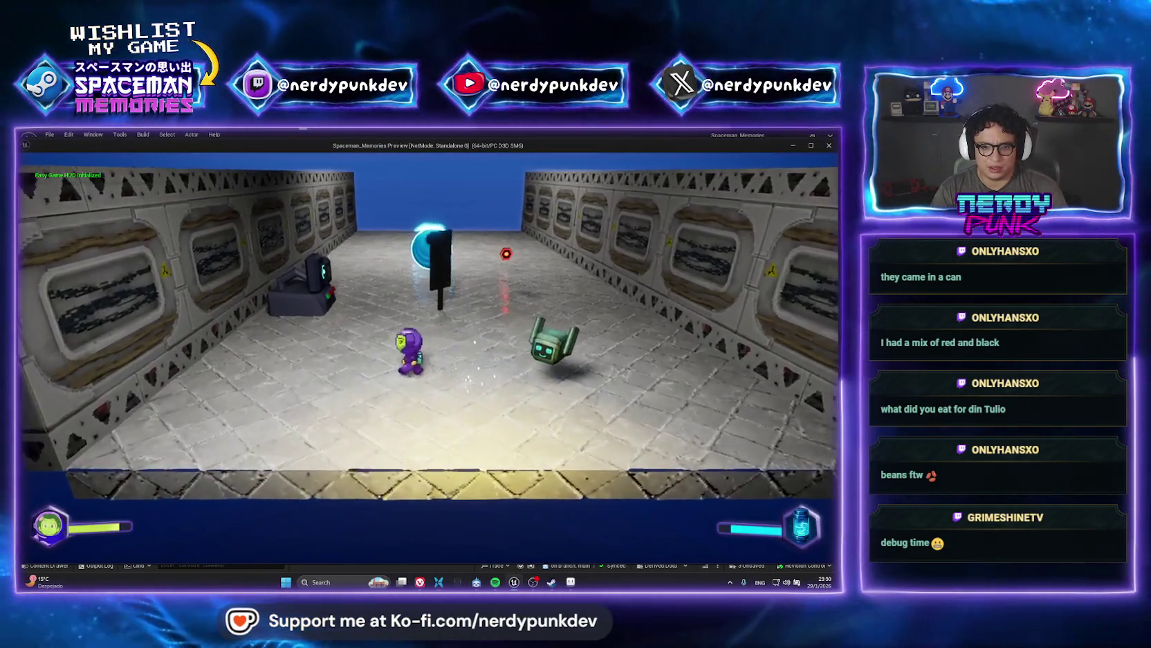
{"action": "key", "text": "Escape"}
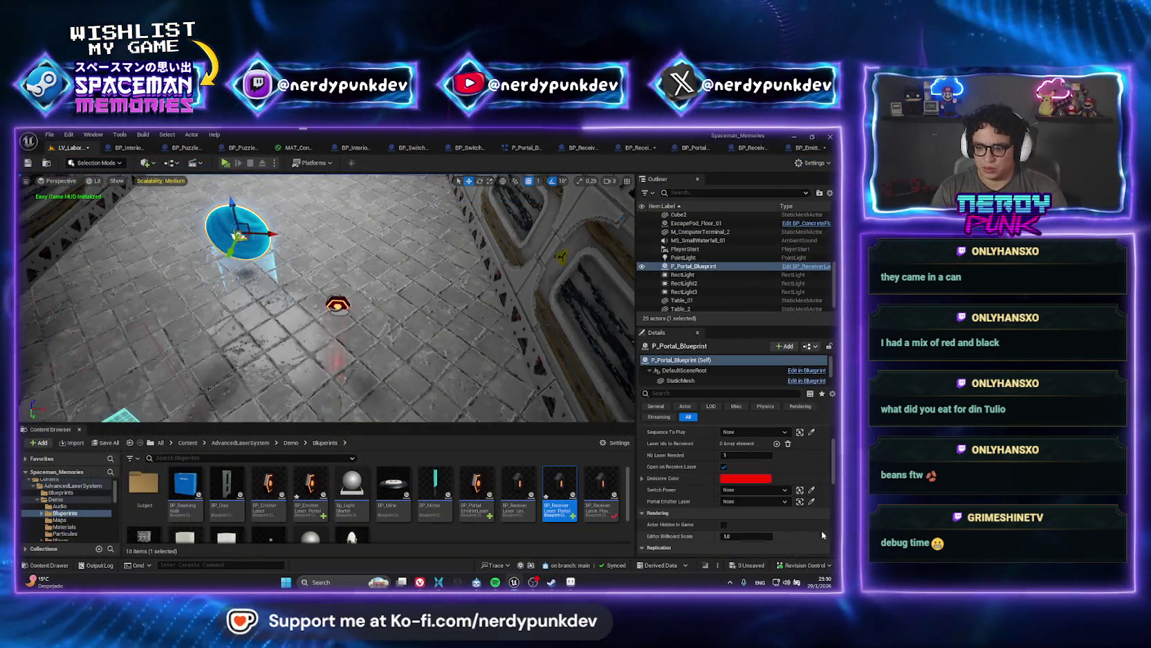
{"action": "mouse_move", "coordinate": [270, 485]}
{"action": "left_mouse_down"}
{"action": "mouse_move", "coordinate": [492, 292]}
{"action": "mouse_move", "coordinate": [337, 307]}
{"action": "mouse_move", "coordinate": [460, 303]}
{"action": "left_mouse_up"}
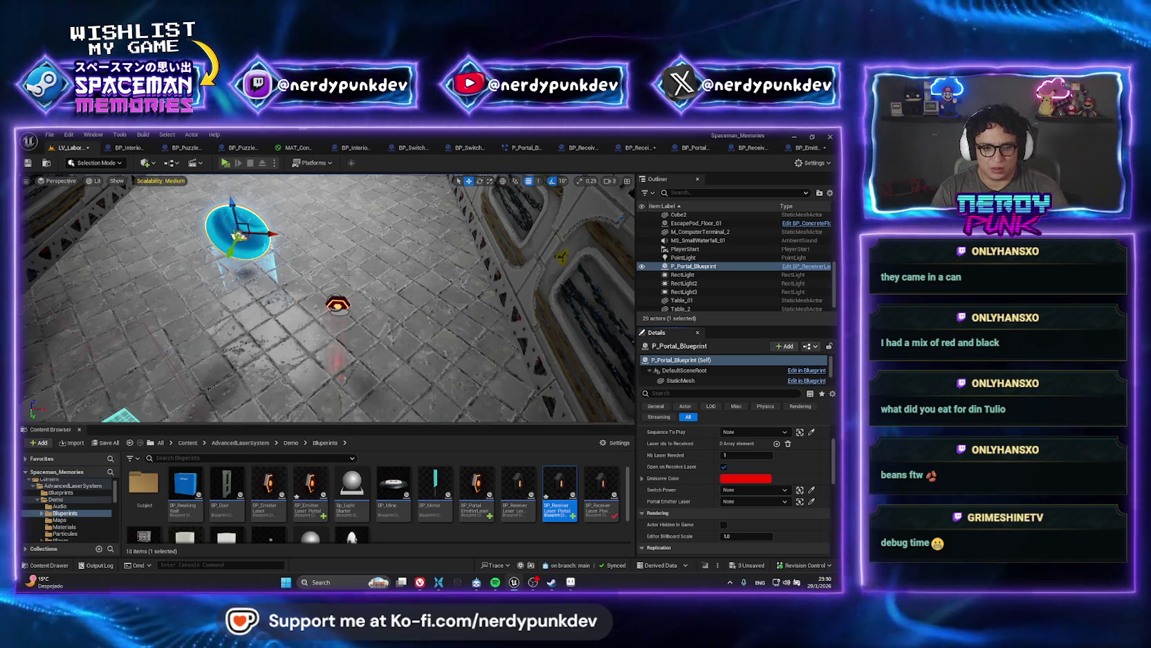
{"action": "left_click", "coordinate": [269, 484]}
{"action": "left_click", "coordinate": [338, 304]}
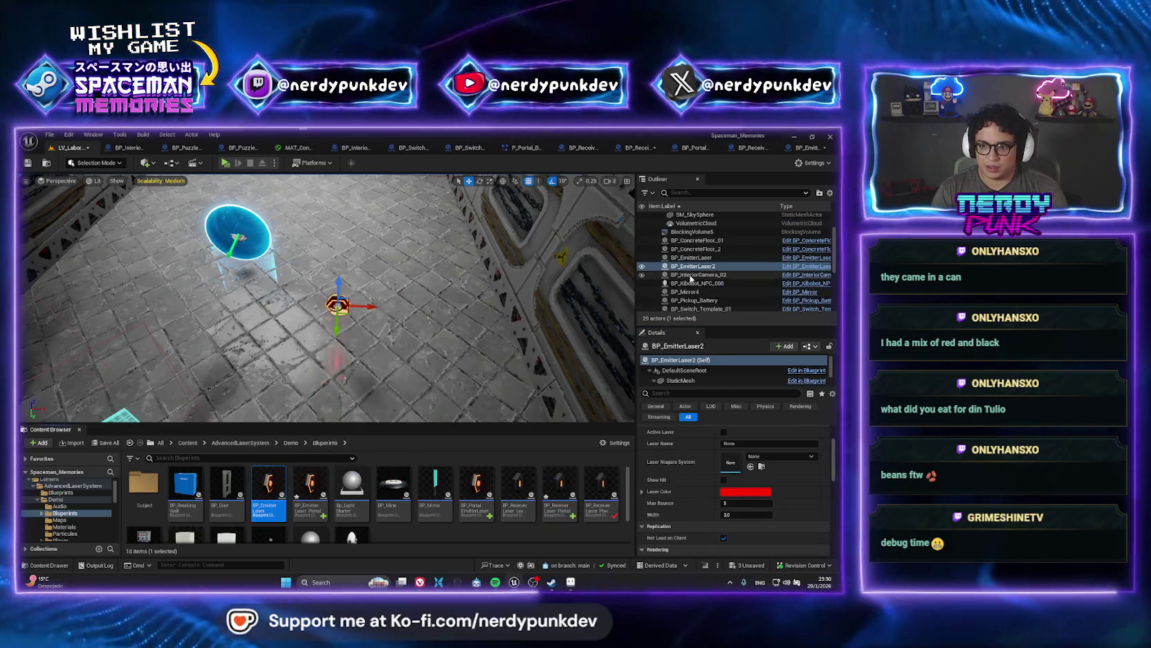
{"action": "right_click", "coordinate": [685, 266]}
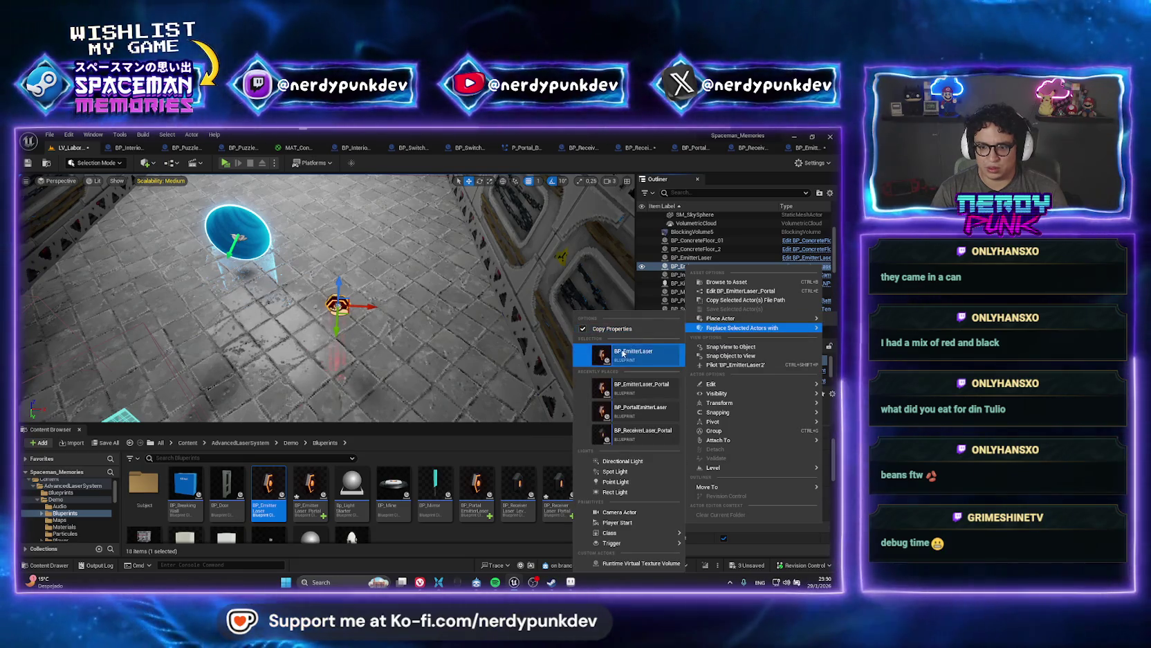
{"action": "left_click", "coordinate": [627, 365]}
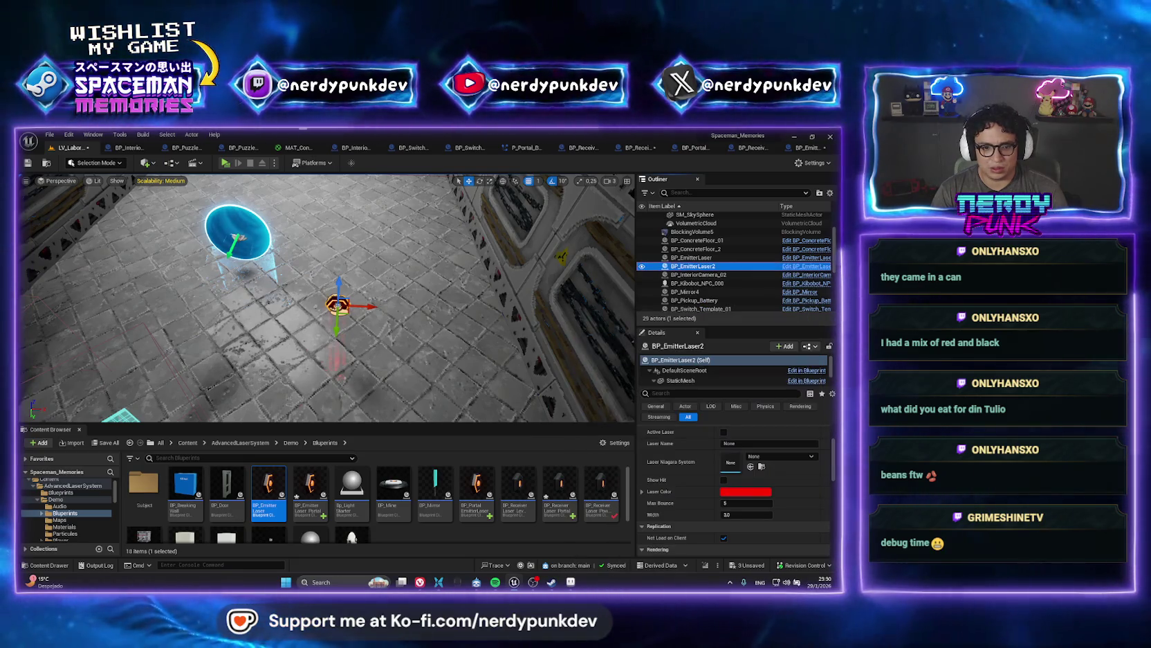
{"action": "left_click", "coordinate": [229, 232]}
{"action": "left_click", "coordinate": [809, 503]}
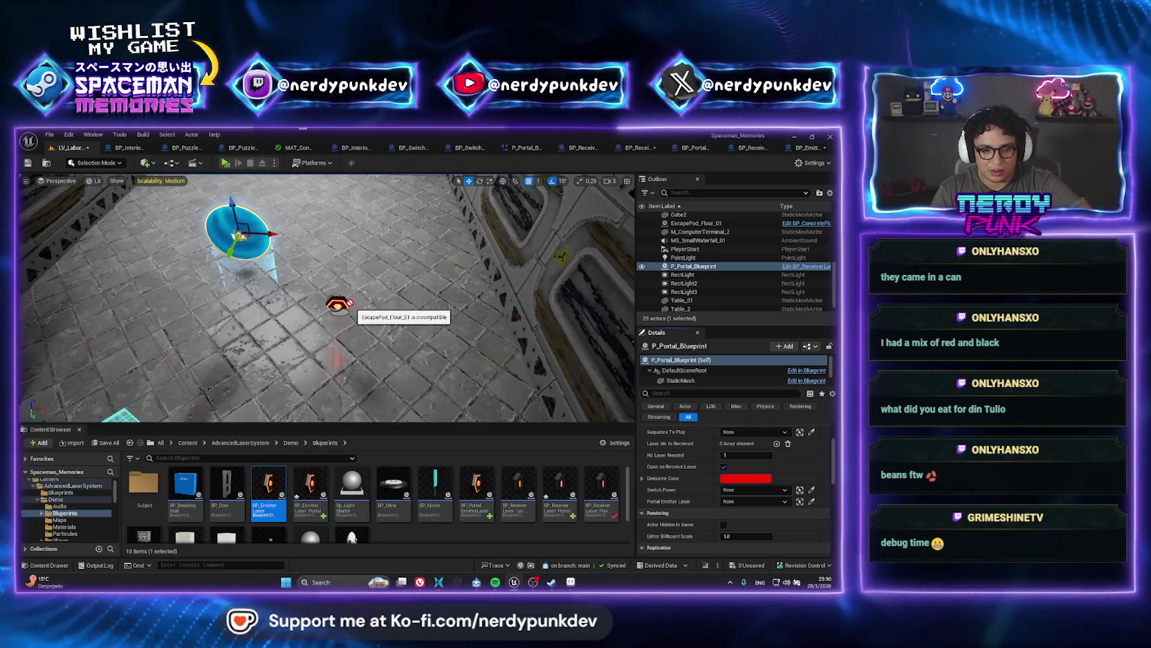
- Replace the emitter actor with BP_EmitterLaser once more, then bring up the BP_EmitterLaser_Portal event graph
{"action": "left_click", "coordinate": [312, 477]}
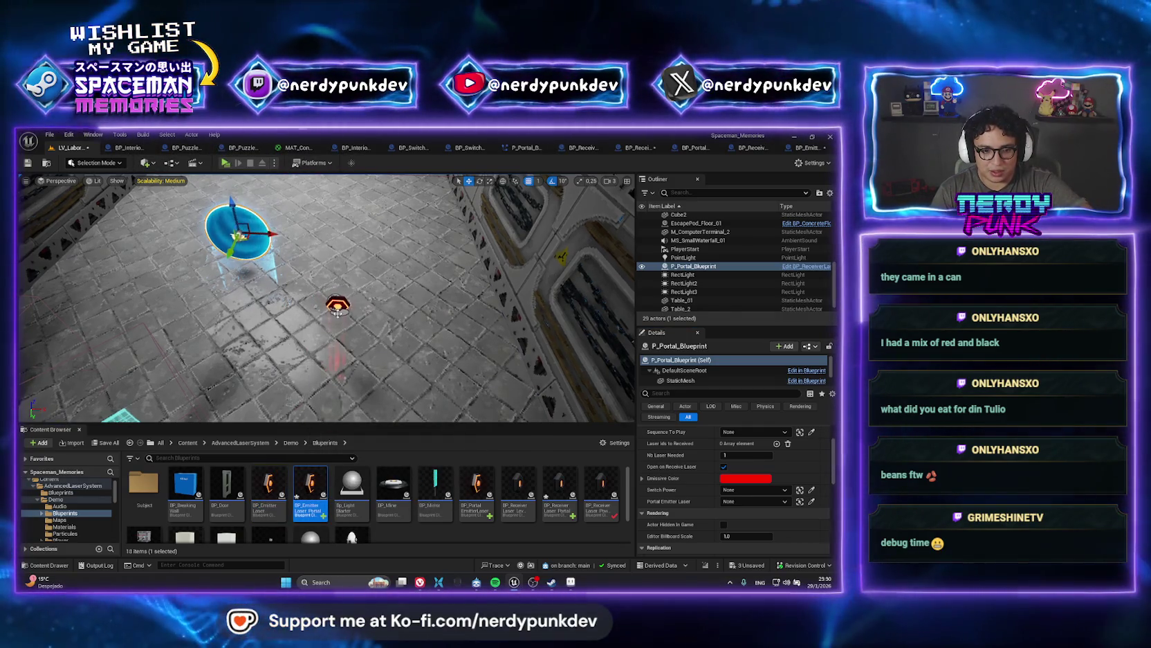
{"action": "left_click", "coordinate": [337, 305]}
{"action": "right_click", "coordinate": [692, 268]}
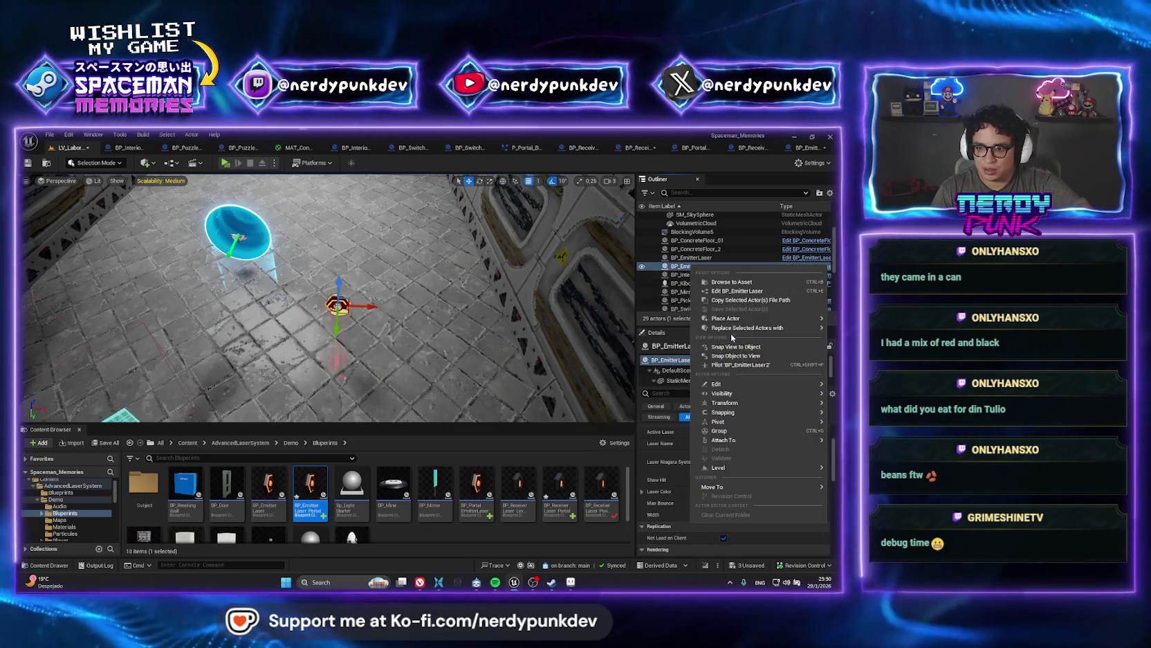
{"action": "mouse_move", "coordinate": [747, 327]}
{"action": "left_click", "coordinate": [253, 503]}
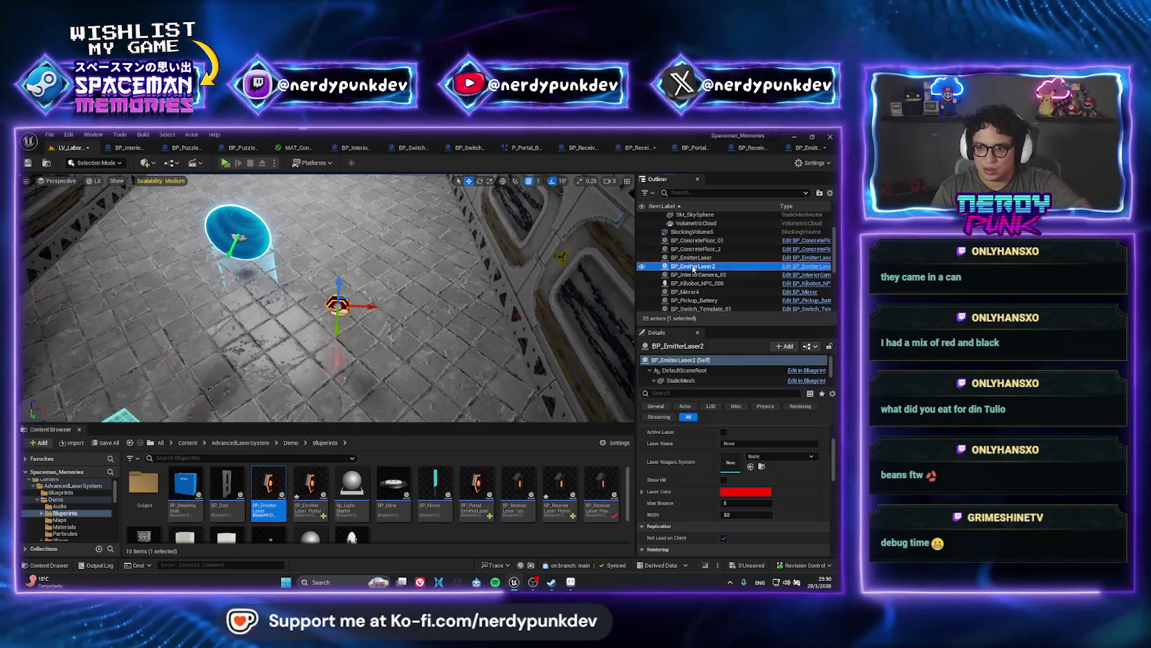
{"action": "right_click", "coordinate": [692, 267]}
{"action": "left_click", "coordinate": [640, 355]}
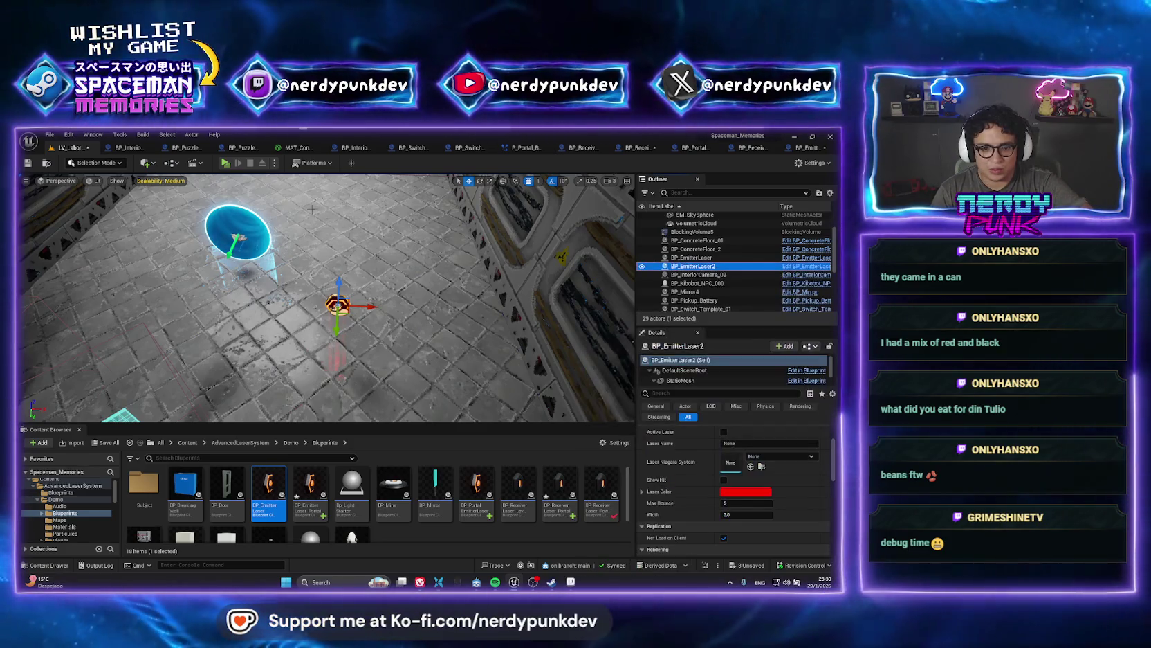
{"action": "left_click", "coordinate": [640, 148]}
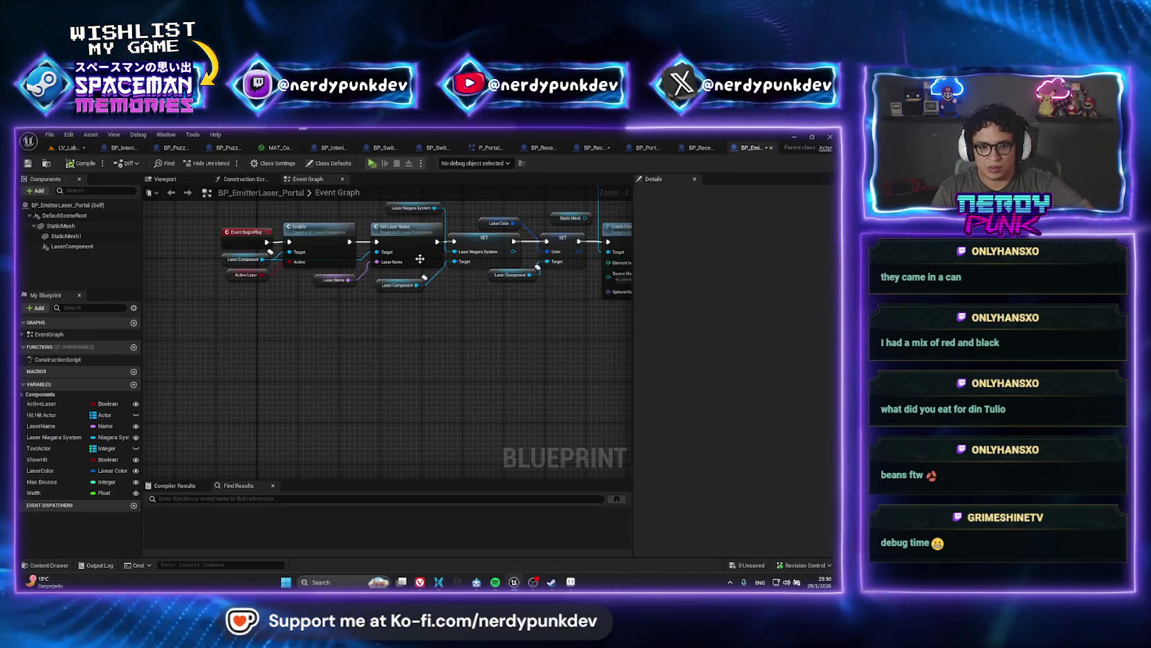
- In BP_ReceiverLaser_Portal, check that the PortalEmitterLaser variable type is BP Portal Emitter Laser, leaving it unchanged
{"action": "left_click", "coordinate": [647, 147]}
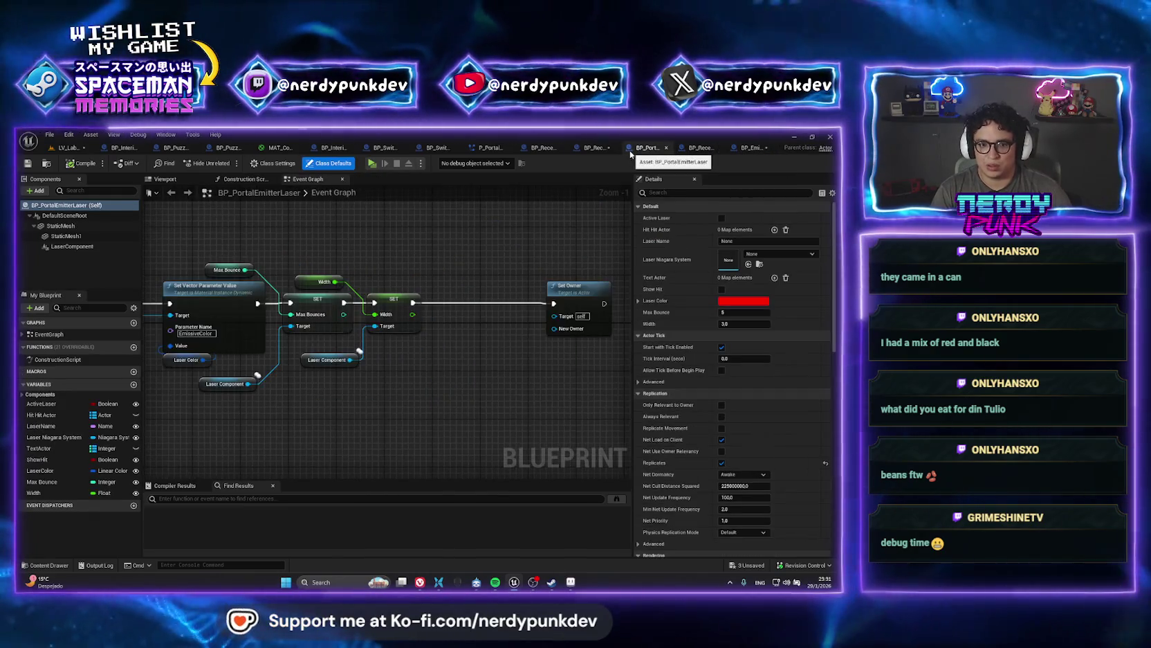
{"action": "left_click", "coordinate": [594, 148]}
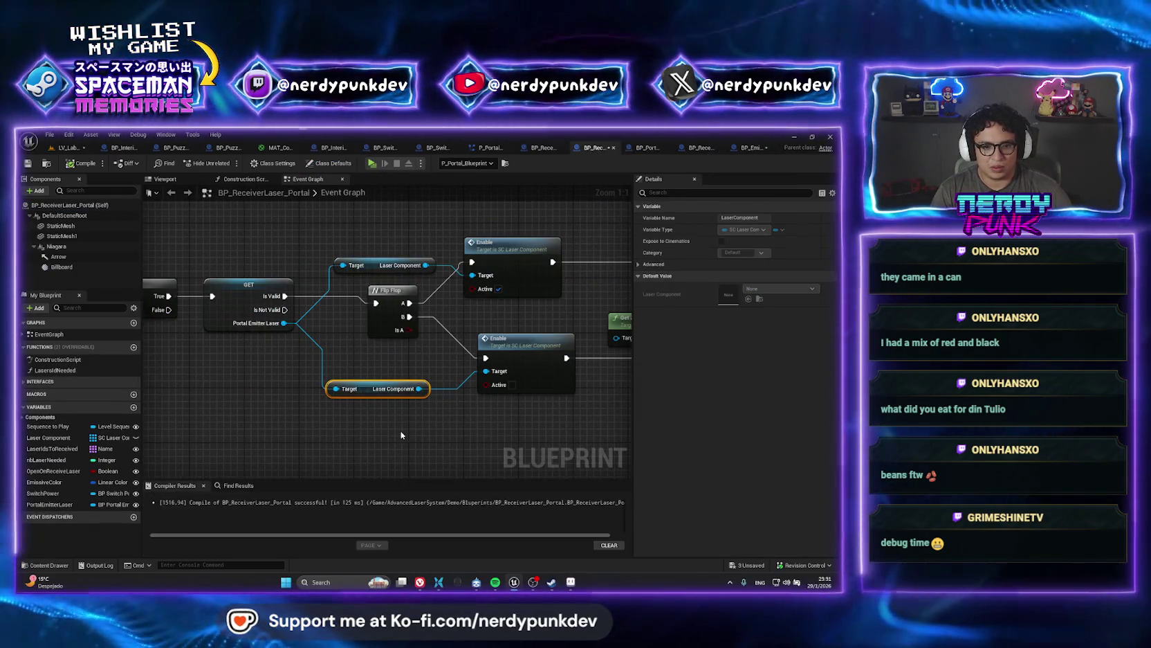
{"action": "left_click", "coordinate": [277, 249]}
{"action": "left_click", "coordinate": [231, 296]}
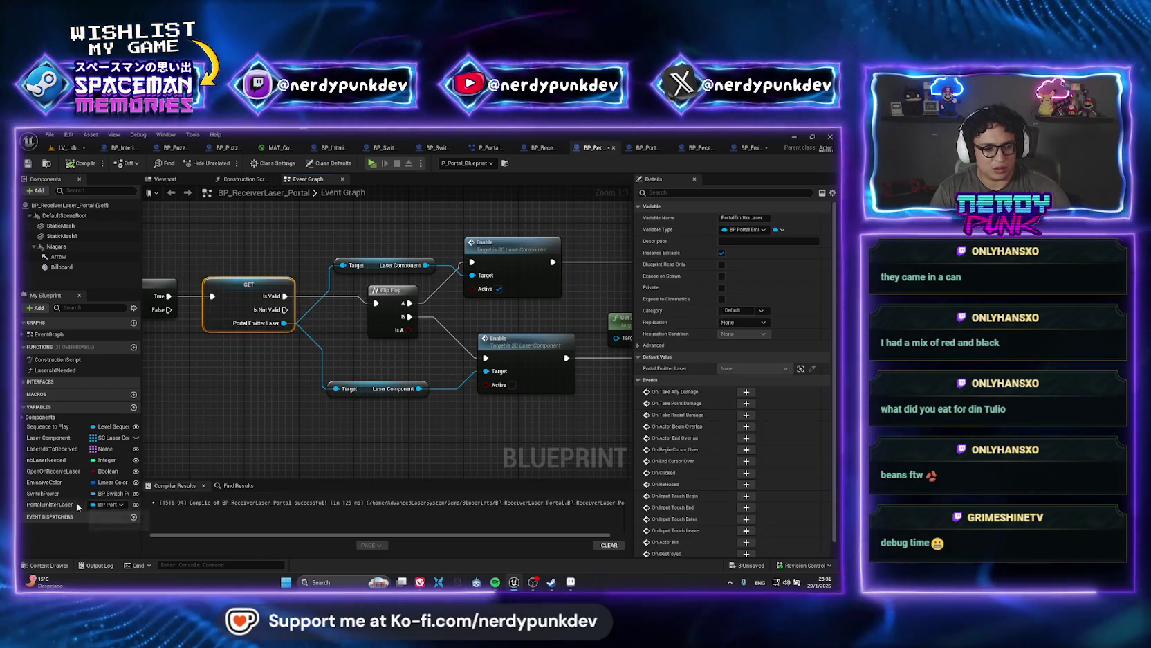
{"action": "left_click", "coordinate": [108, 506]}
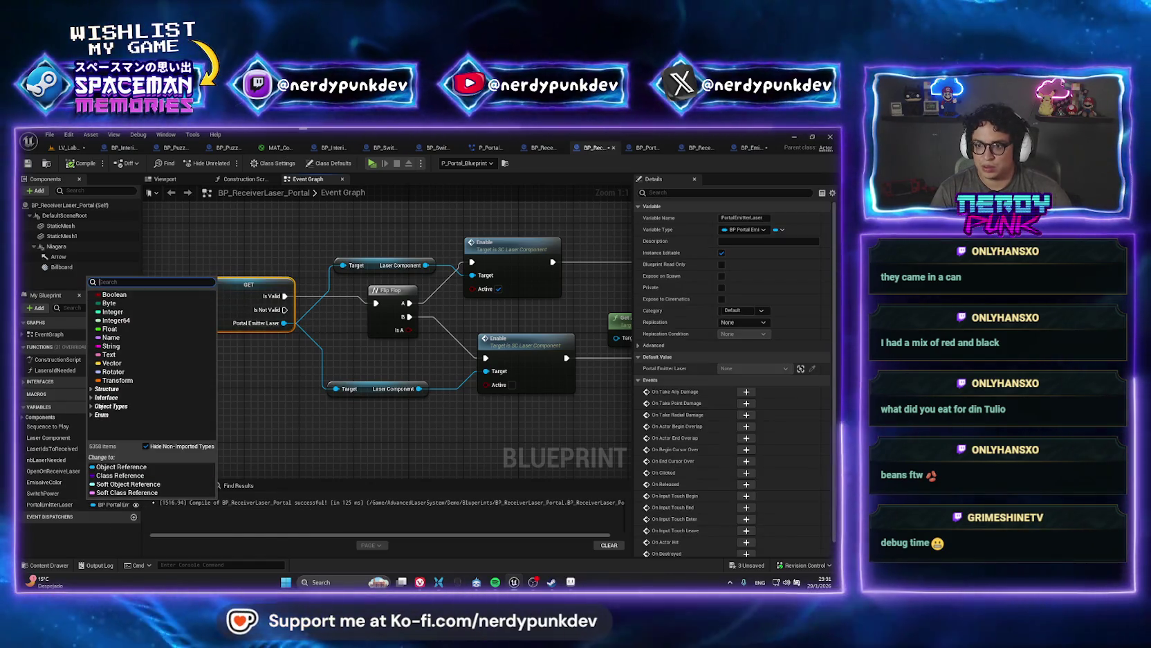
{"action": "left_click", "coordinate": [758, 230]}
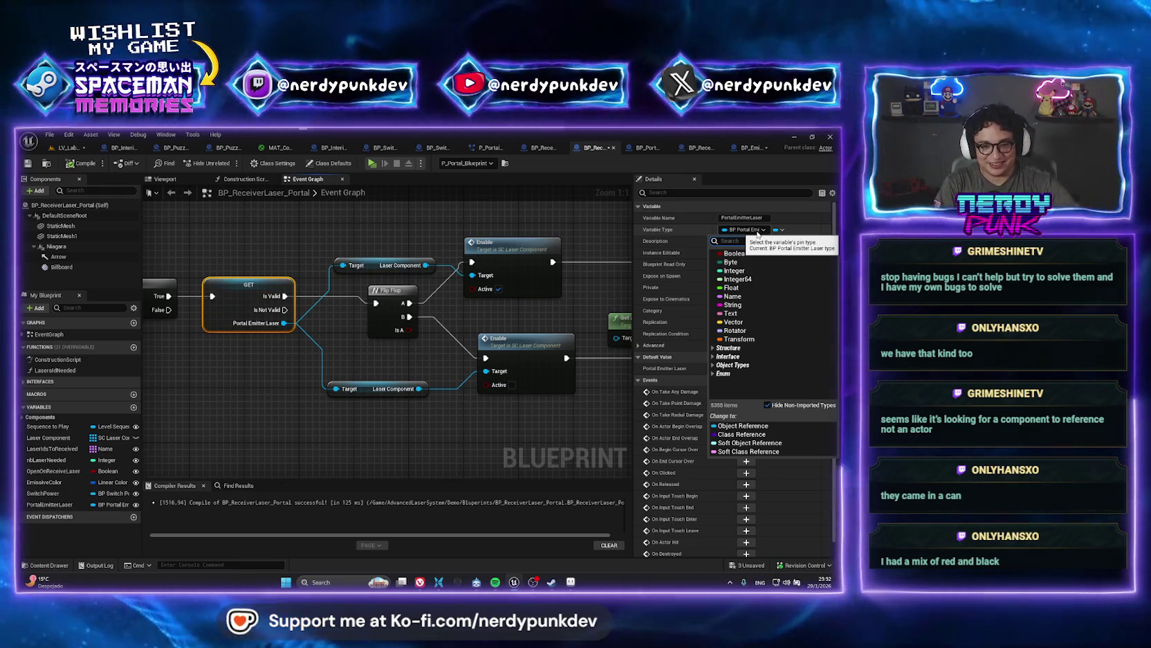
{"action": "left_click", "coordinate": [337, 239]}
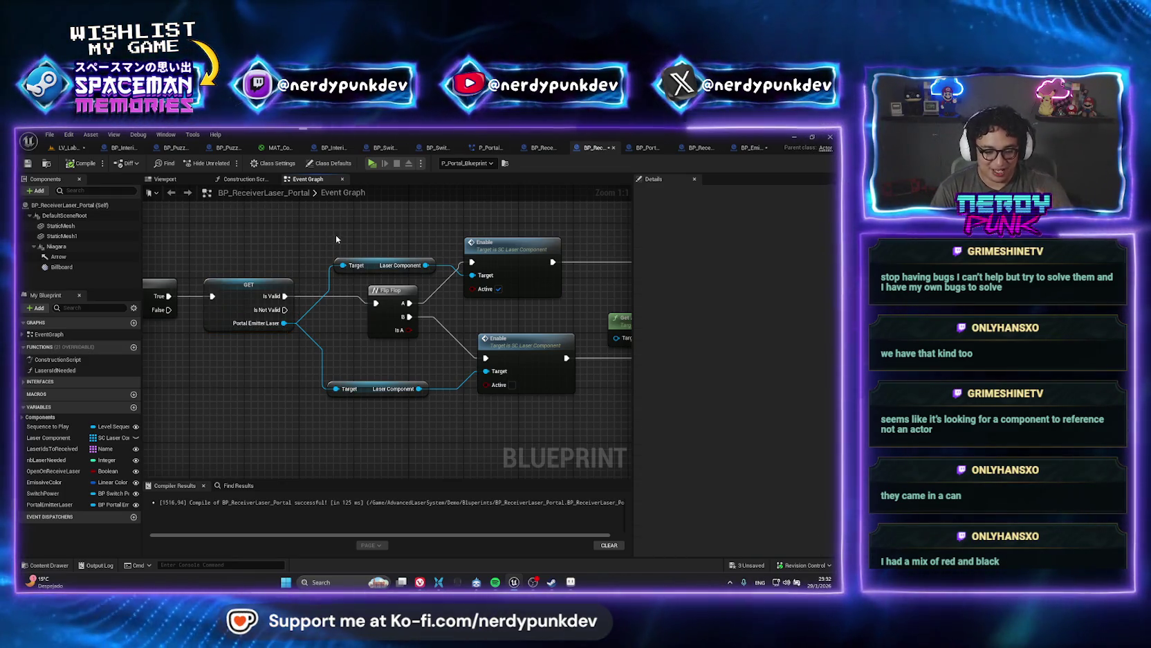